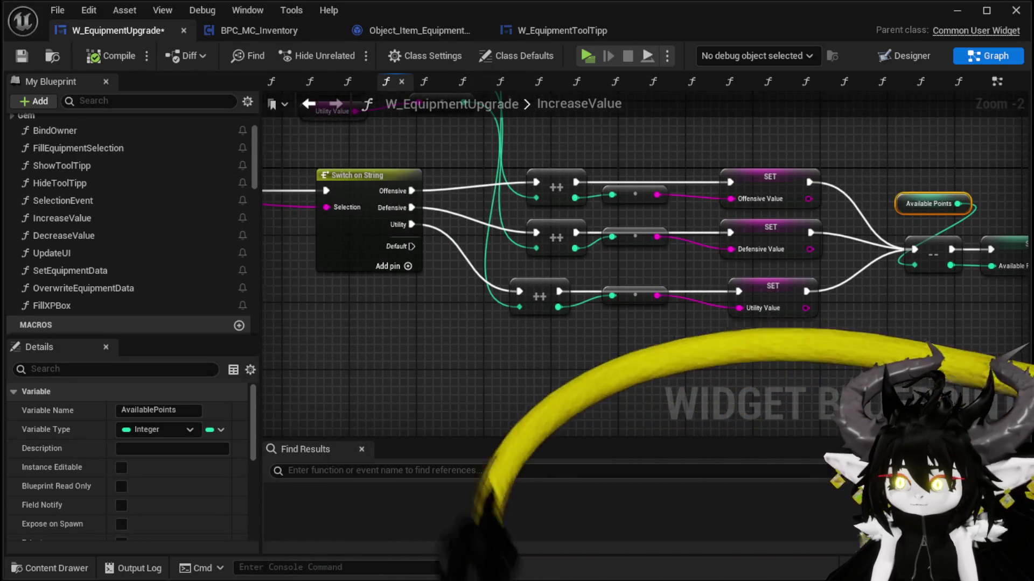
# Search Find Results for 'available points' and jump to the EventGraph's Set AvailablePoints node.
pyautogui.scroll(-2, 855, 346)
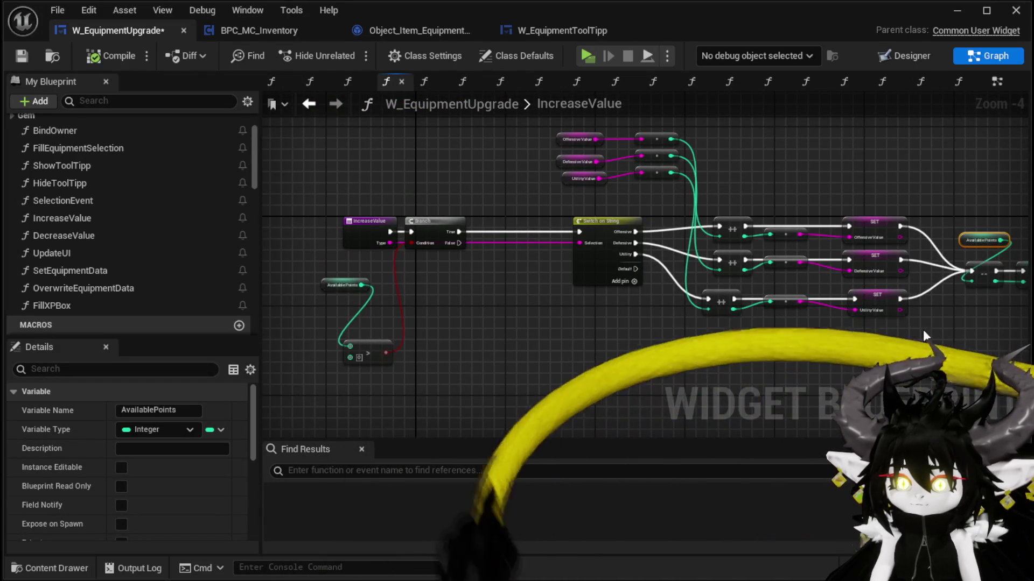
pyautogui.scroll(2, 325, 272)
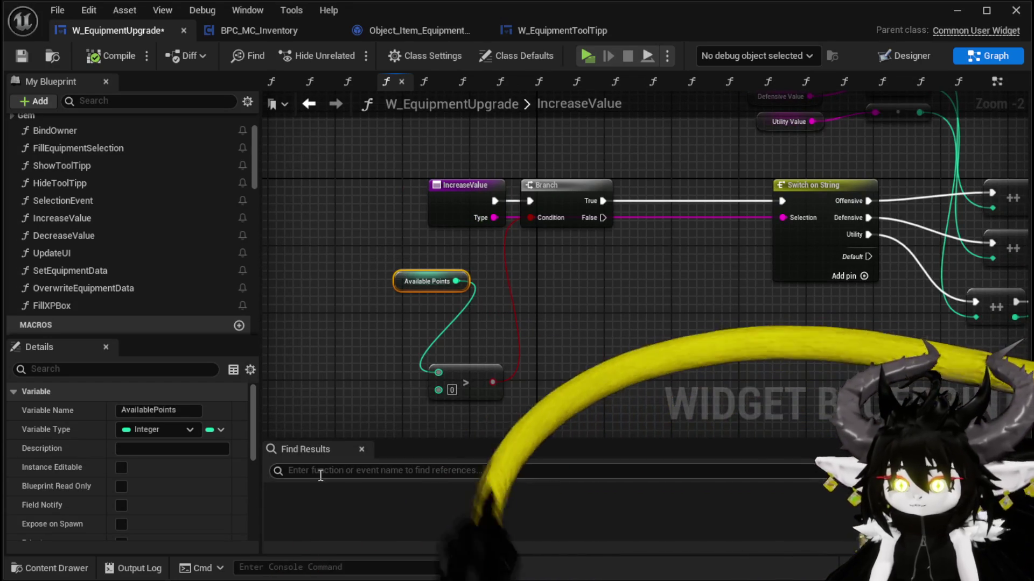
pyautogui.write('a')
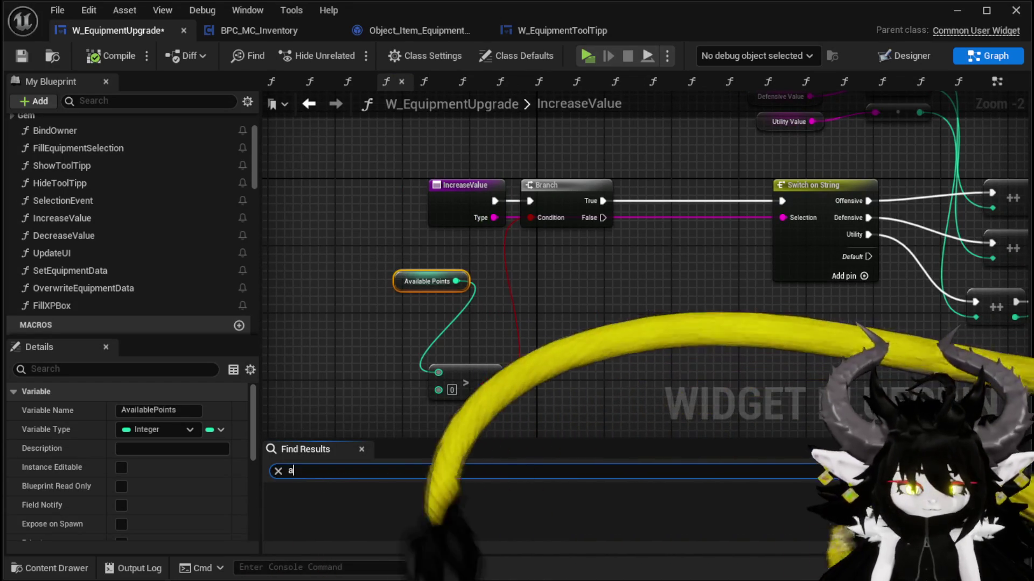
pyautogui.write('vaila')
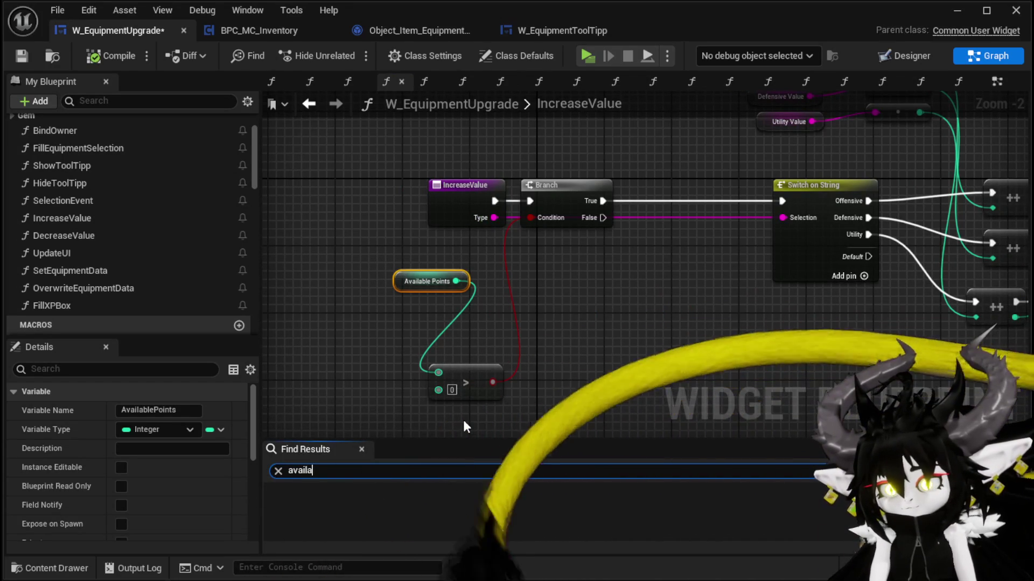
pyautogui.write('ble poi')
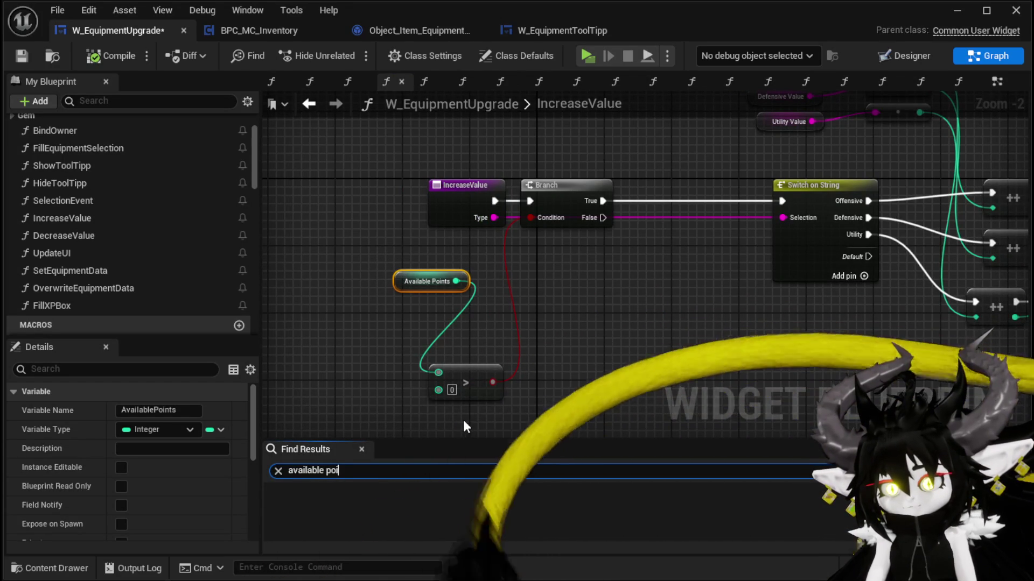
pyautogui.write('nts')
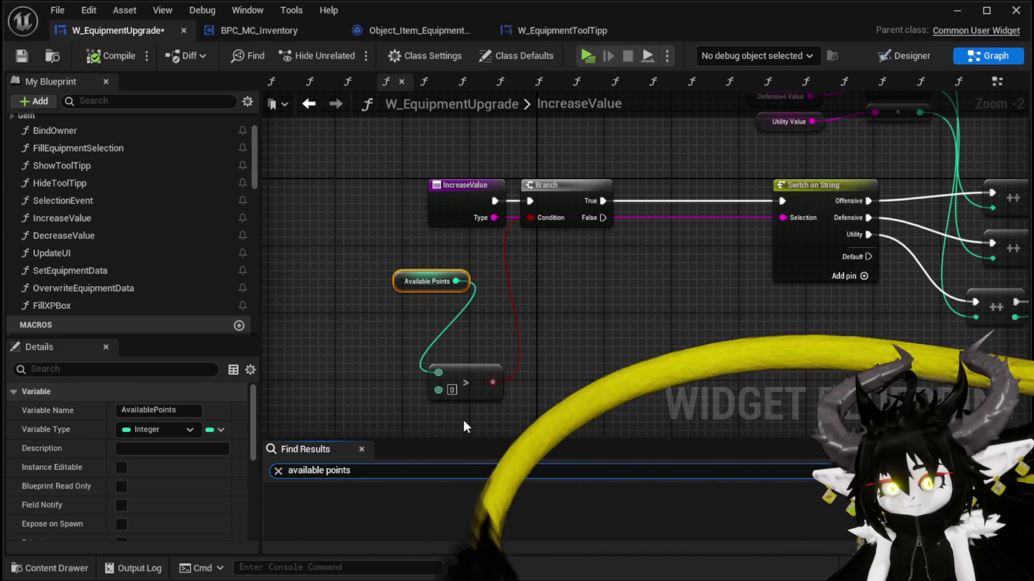
pyautogui.press('Return')
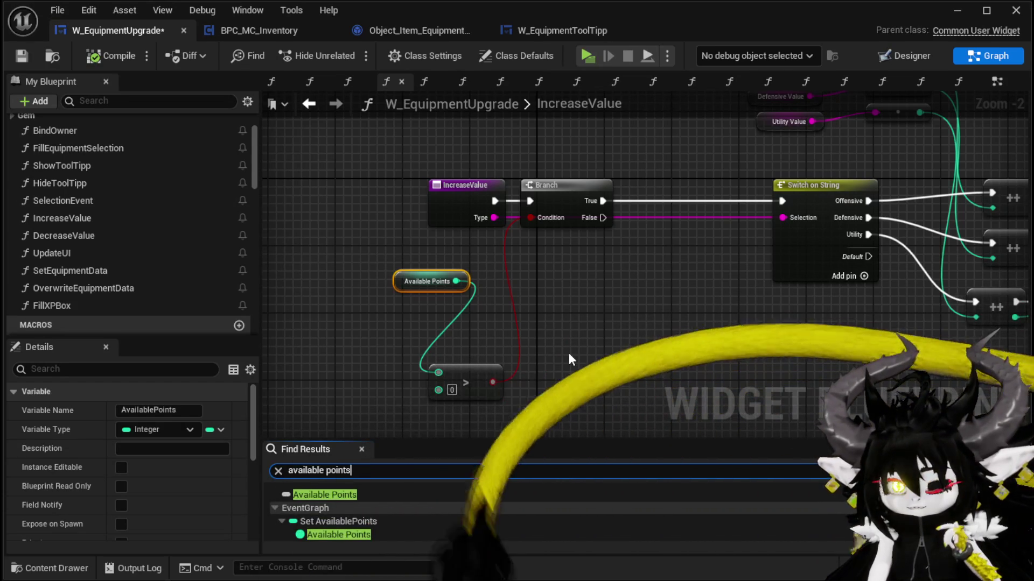
pyautogui.scroll(-1, 439, 506)
pyautogui.scroll(2, 409, 503)
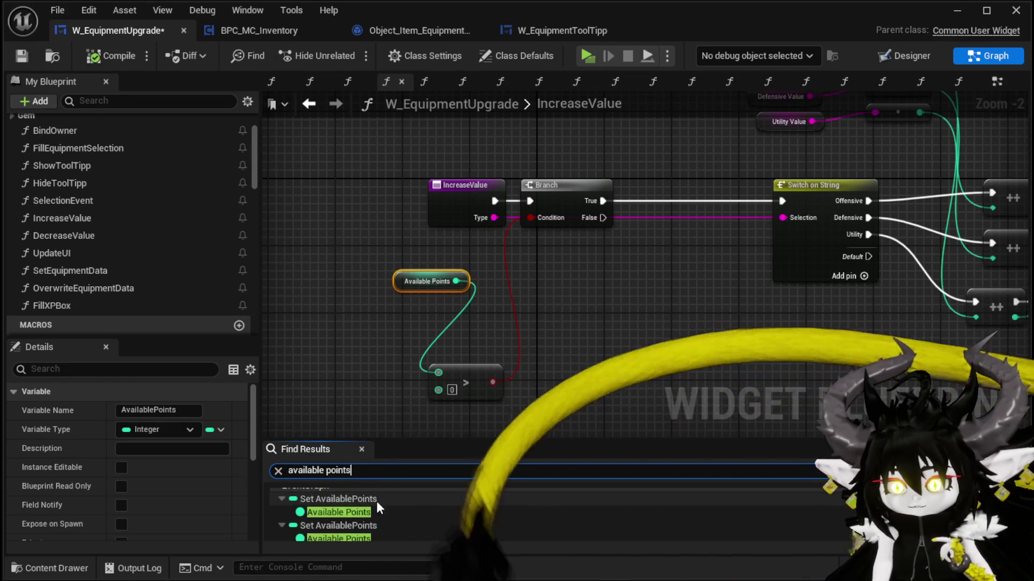
pyautogui.click(373, 501)
pyautogui.click(372, 502)
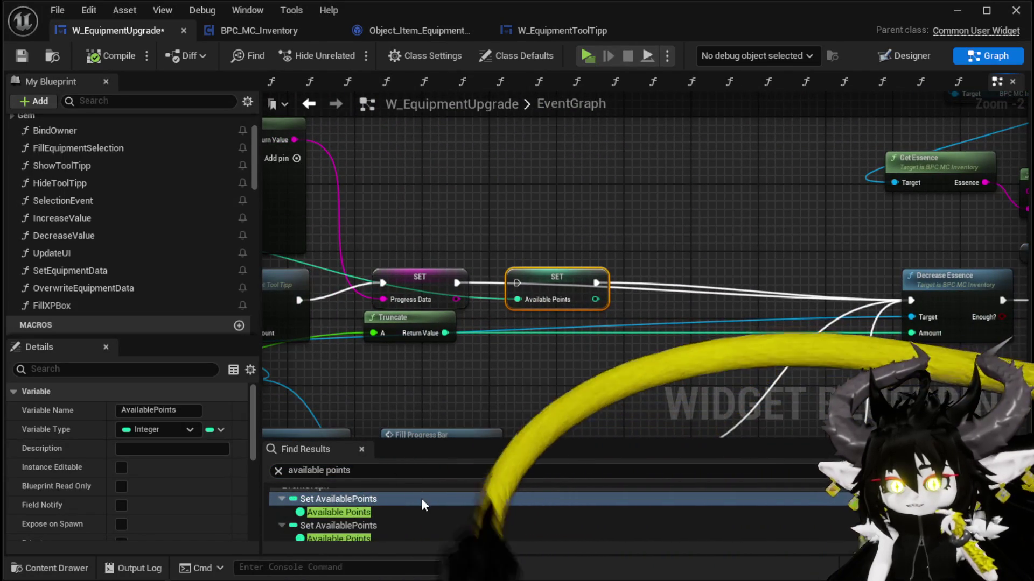
# Jump to the Set AvailablePoints result inside the ShowToolTipp function.
pyautogui.scroll(-1, 377, 501)
pyautogui.click(364, 503)
pyautogui.scroll(-2, 372, 511)
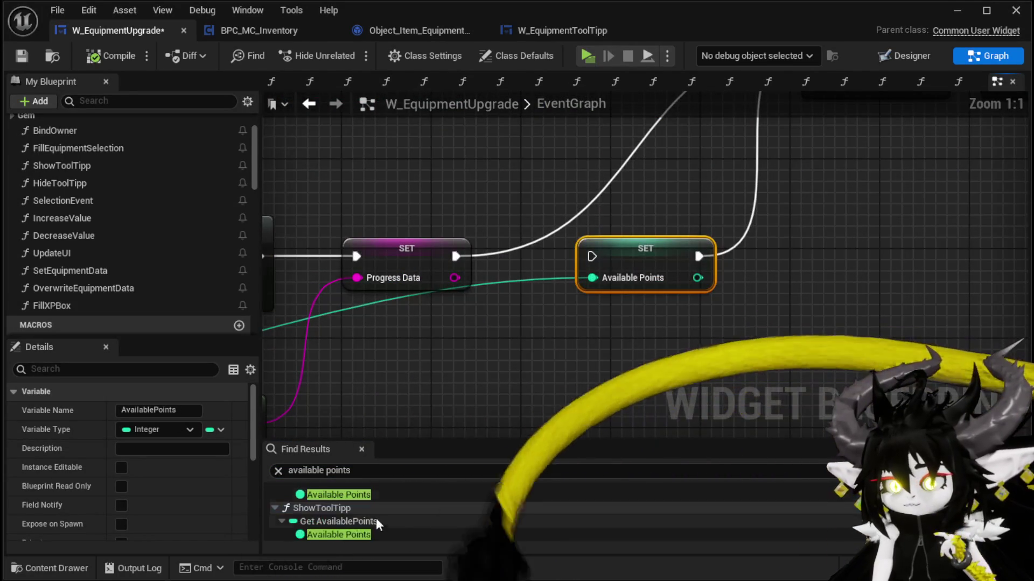
pyautogui.scroll(-3, 375, 513)
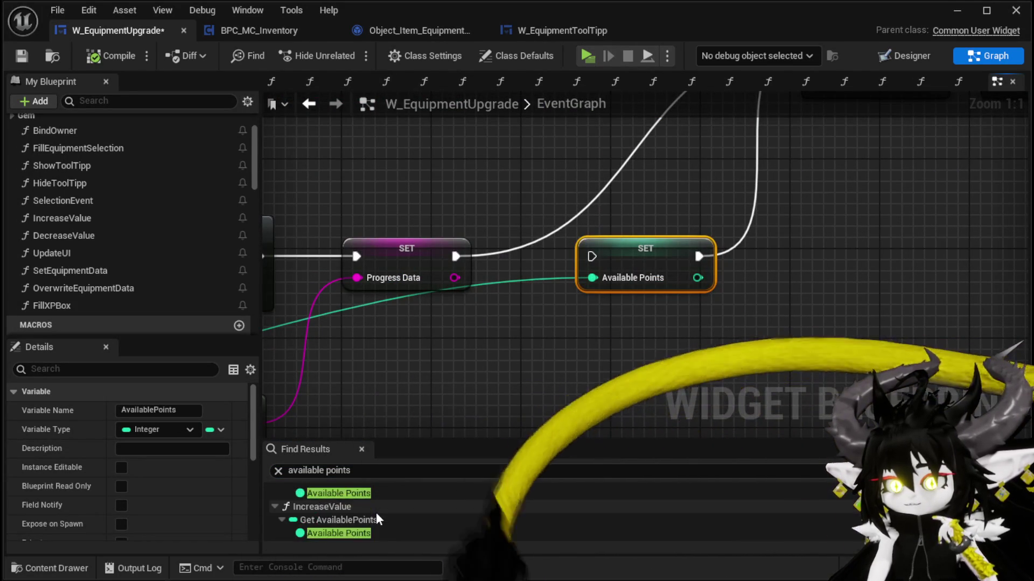
pyautogui.click(353, 502)
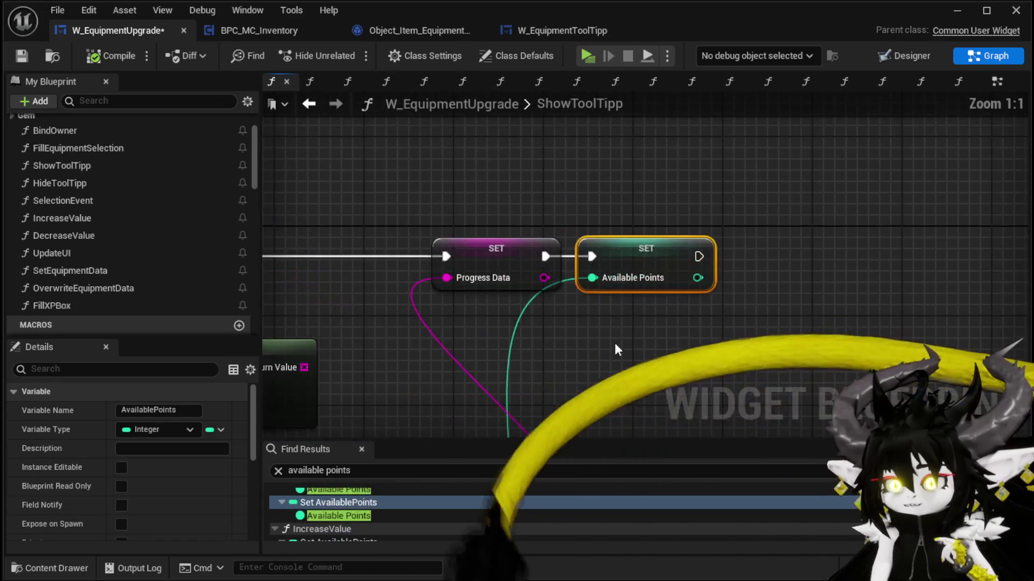
pyautogui.scroll(-2, 702, 250)
# Zoom out over the SET Progress Data nodes and move the string-to-int node right.
pyautogui.moveTo(751, 238); pyautogui.dragTo(653, 295)
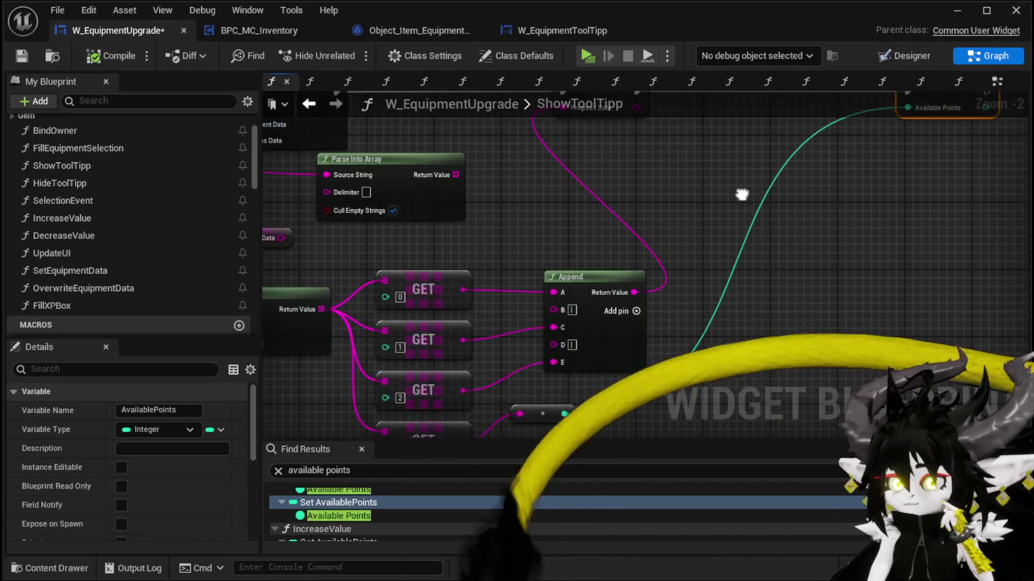
pyautogui.click(574, 277)
pyautogui.moveTo(593, 243); pyautogui.dragTo(528, 214)
pyautogui.scroll(-2, 591, 231)
pyautogui.moveTo(591, 231); pyautogui.dragTo(579, 196)
pyautogui.moveTo(454, 316); pyautogui.dragTo(636, 338)
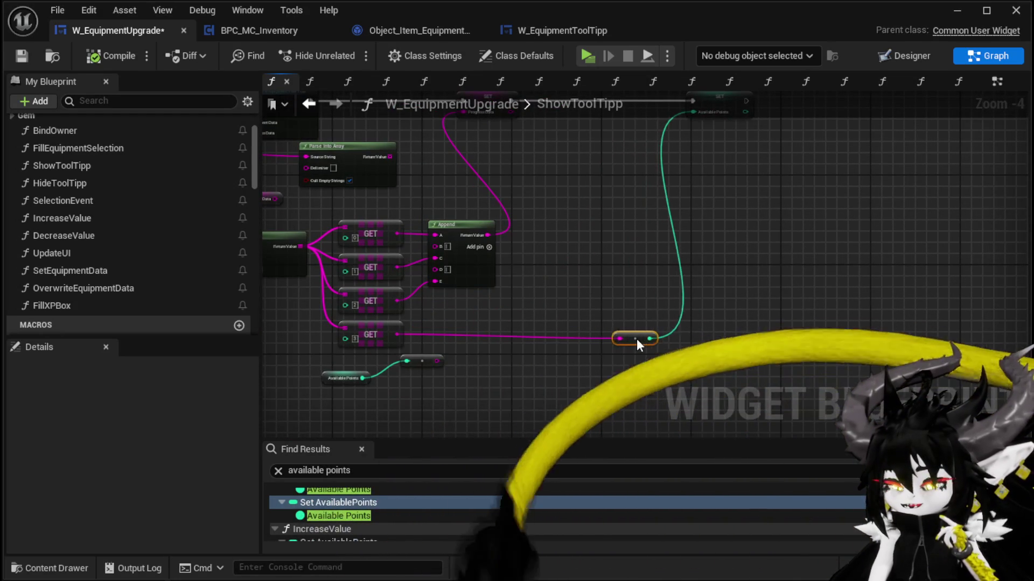
pyautogui.moveTo(596, 289)
pyautogui.mouseDown()
pyautogui.moveTo(593, 311)
pyautogui.moveTo(692, 276)
pyautogui.moveTo(764, 279)
pyautogui.mouseUp()
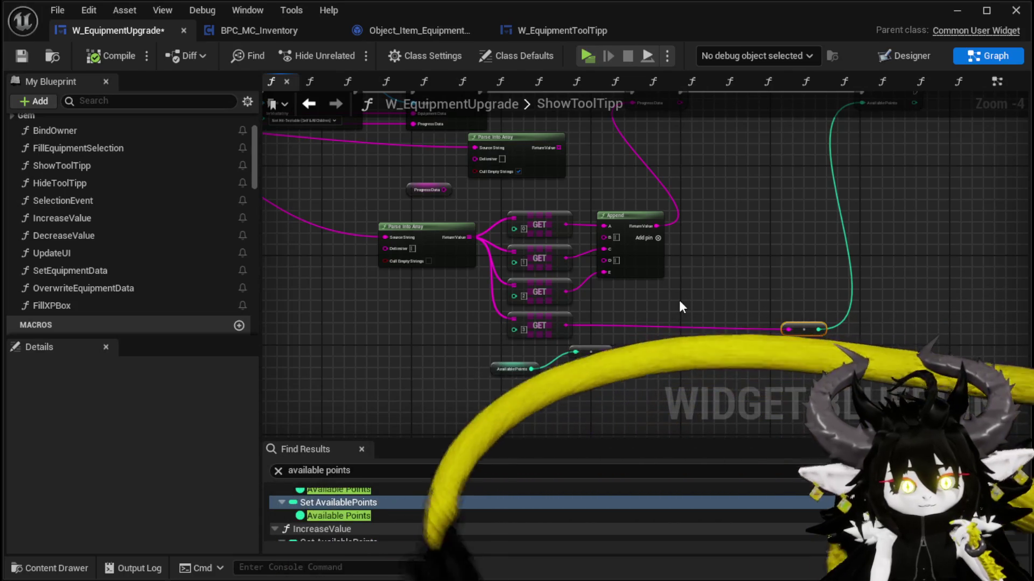
# Review the ShowToolTipp graph's Append and SET nodes, then save W_EquipmentUpgrade.
pyautogui.moveTo(680, 307)
pyautogui.mouseDown()
pyautogui.moveTo(599, 327)
pyautogui.moveTo(710, 307)
pyautogui.moveTo(793, 339)
pyautogui.mouseUp()
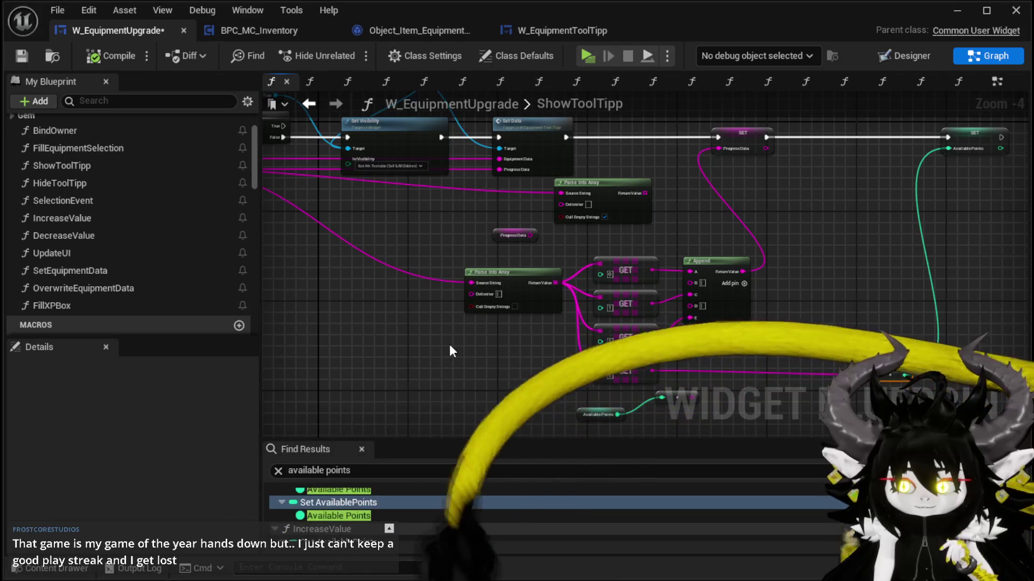
pyautogui.moveTo(751, 261)
pyautogui.mouseDown()
pyautogui.moveTo(658, 294)
pyautogui.moveTo(444, 265)
pyautogui.moveTo(404, 249)
pyautogui.moveTo(513, 269)
pyautogui.moveTo(464, 313)
pyautogui.moveTo(452, 271)
pyautogui.moveTo(583, 249)
pyautogui.moveTo(487, 260)
pyautogui.moveTo(603, 294)
pyautogui.moveTo(455, 269)
pyautogui.moveTo(669, 296)
pyautogui.mouseUp()
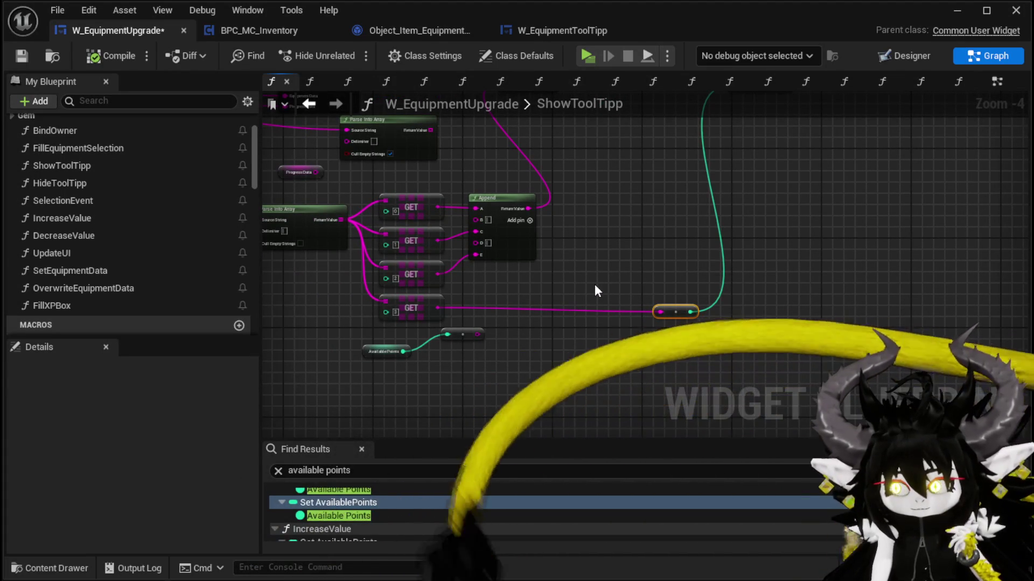
pyautogui.moveTo(595, 291)
pyautogui.mouseDown()
pyautogui.moveTo(638, 336)
pyautogui.moveTo(915, 349)
pyautogui.mouseUp()
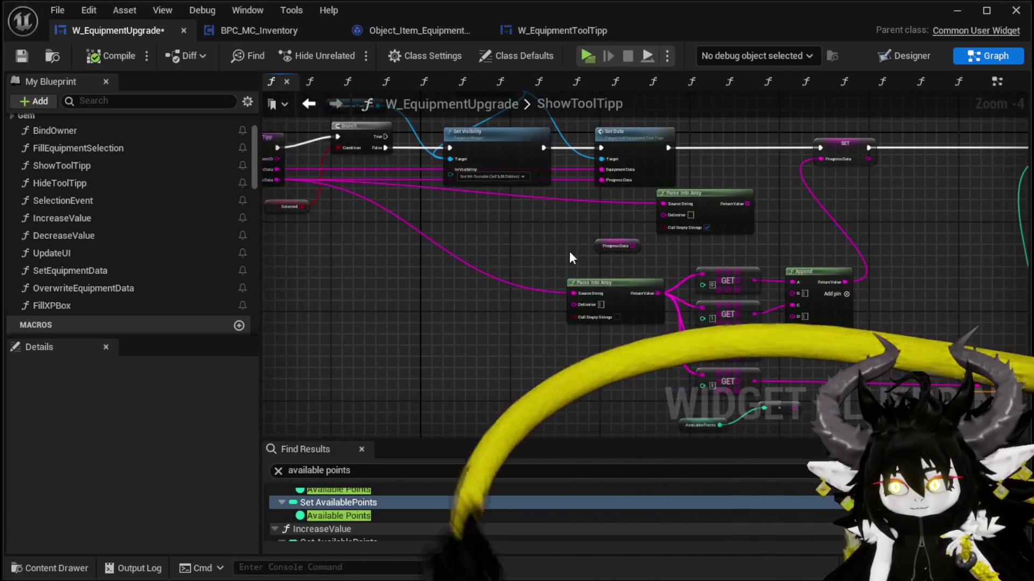
pyautogui.moveTo(554, 250)
pyautogui.mouseDown()
pyautogui.moveTo(596, 272)
pyautogui.moveTo(210, 273)
pyautogui.mouseUp()
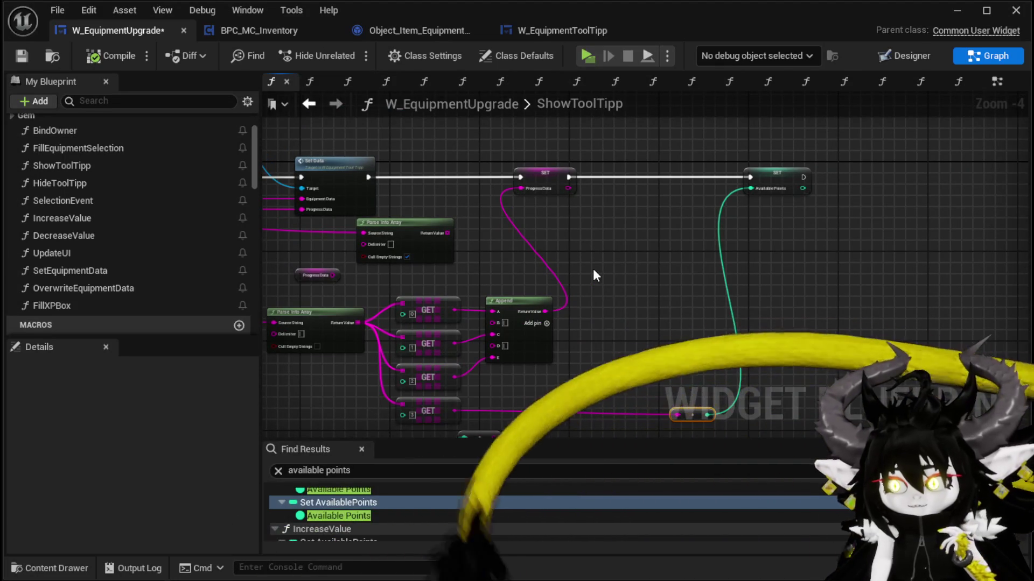
pyautogui.moveTo(593, 268); pyautogui.dragTo(636, 243)
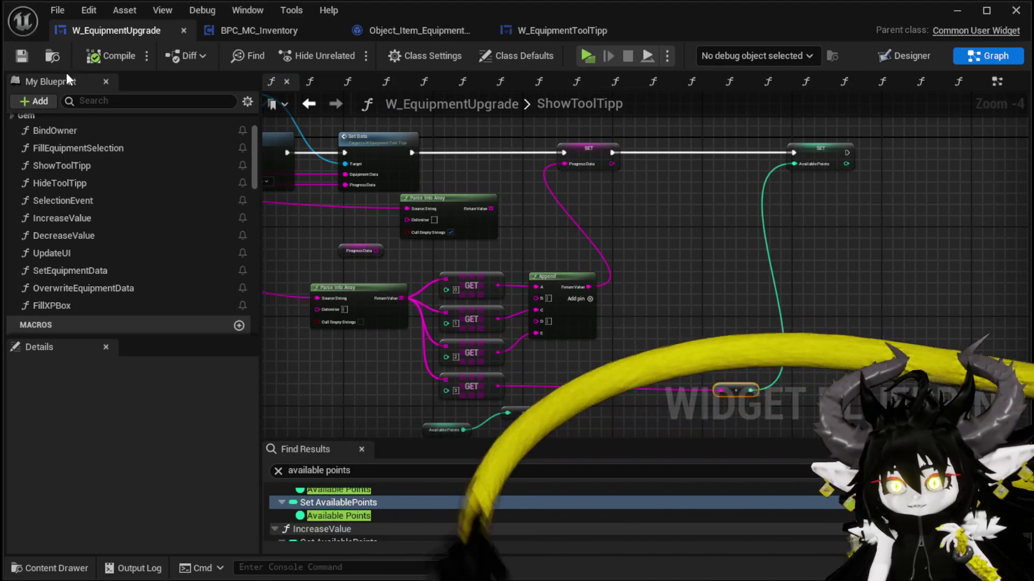
pyautogui.click(22, 56)
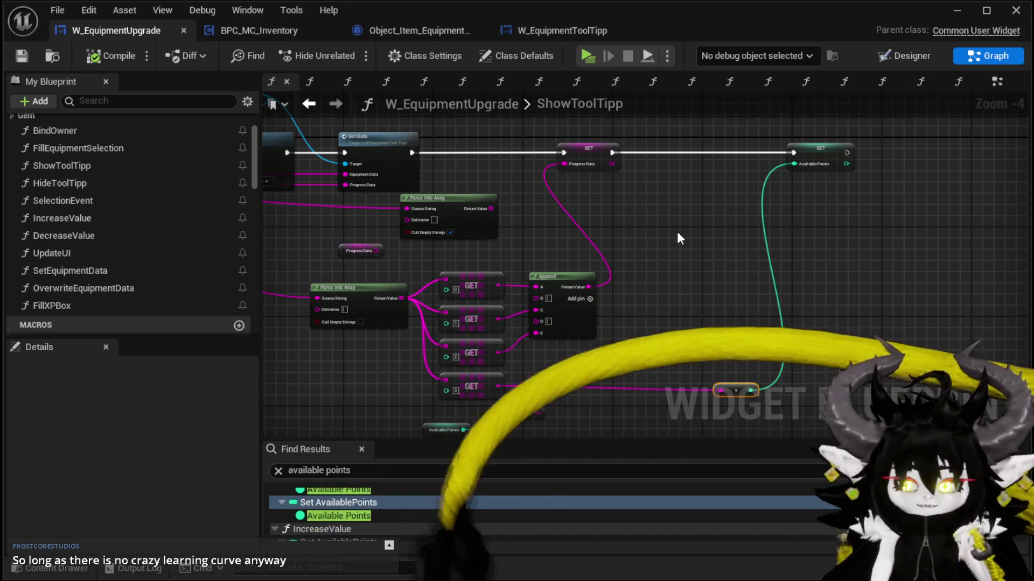
pyautogui.moveTo(665, 253); pyautogui.dragTo(668, 233)
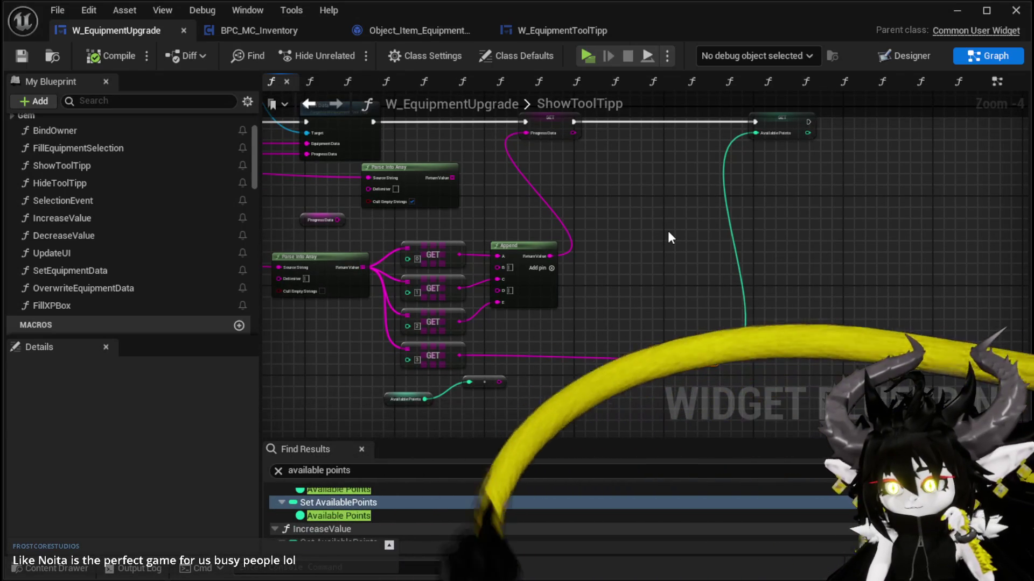
pyautogui.moveTo(668, 231); pyautogui.dragTo(738, 247)
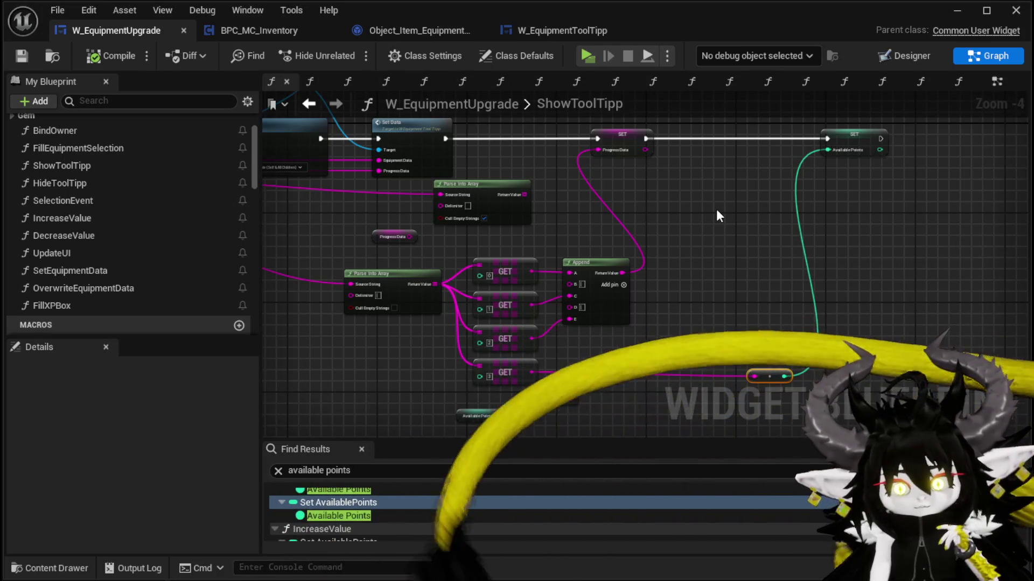
pyautogui.moveTo(717, 210); pyautogui.dragTo(730, 221)
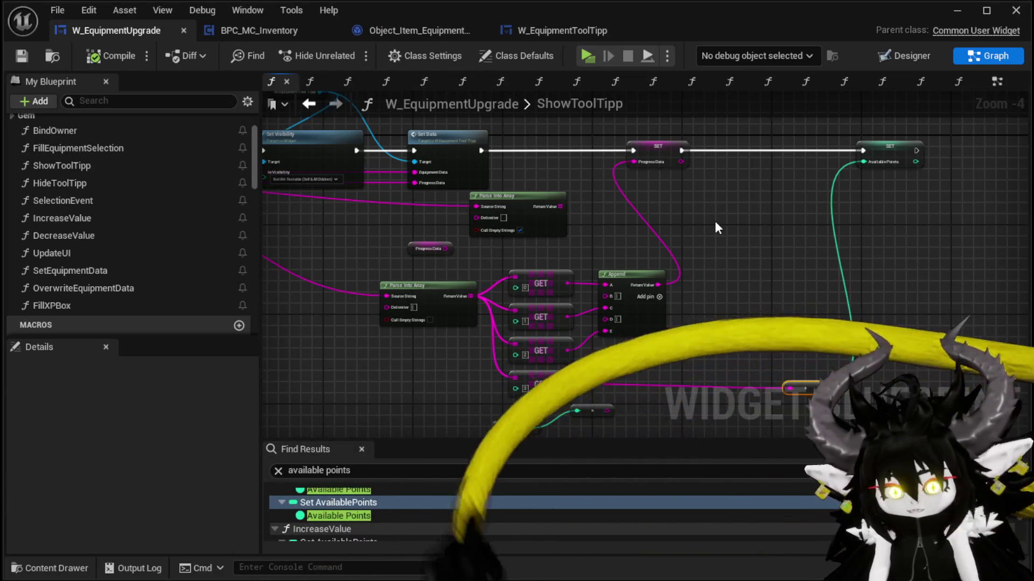
pyautogui.moveTo(765, 228); pyautogui.dragTo(544, 215)
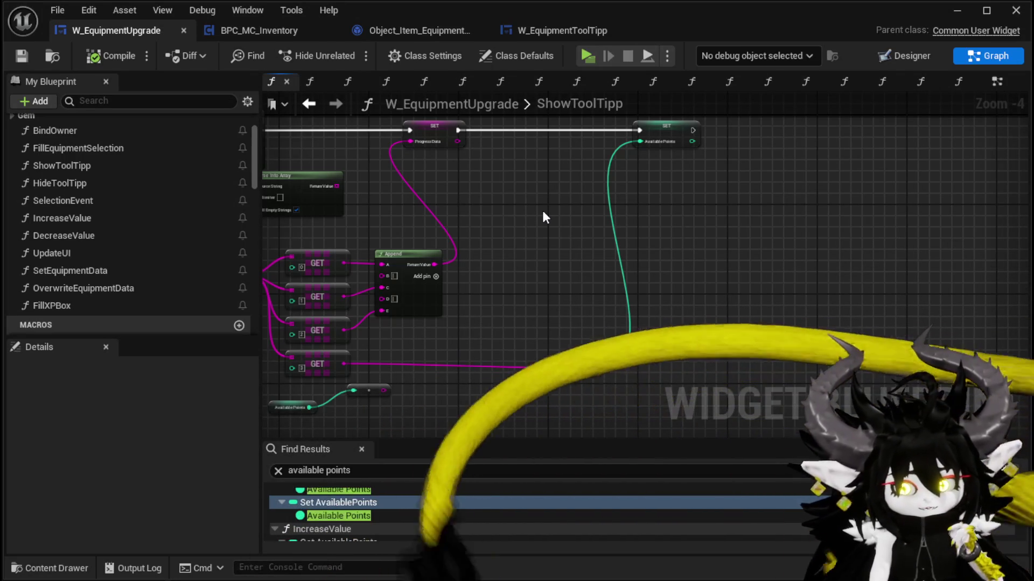
pyautogui.moveTo(570, 235)
pyautogui.mouseDown()
pyautogui.moveTo(619, 224)
pyautogui.moveTo(608, 252)
pyautogui.moveTo(718, 243)
pyautogui.mouseUp()
pyautogui.moveTo(559, 239)
pyautogui.mouseDown()
pyautogui.moveTo(614, 262)
pyautogui.moveTo(681, 322)
pyautogui.moveTo(519, 303)
pyautogui.mouseUp()
# Look over the Branch, Set Visibility and Set Data nodes in ShowToolTipp.
pyautogui.scroll(2, 614, 262)
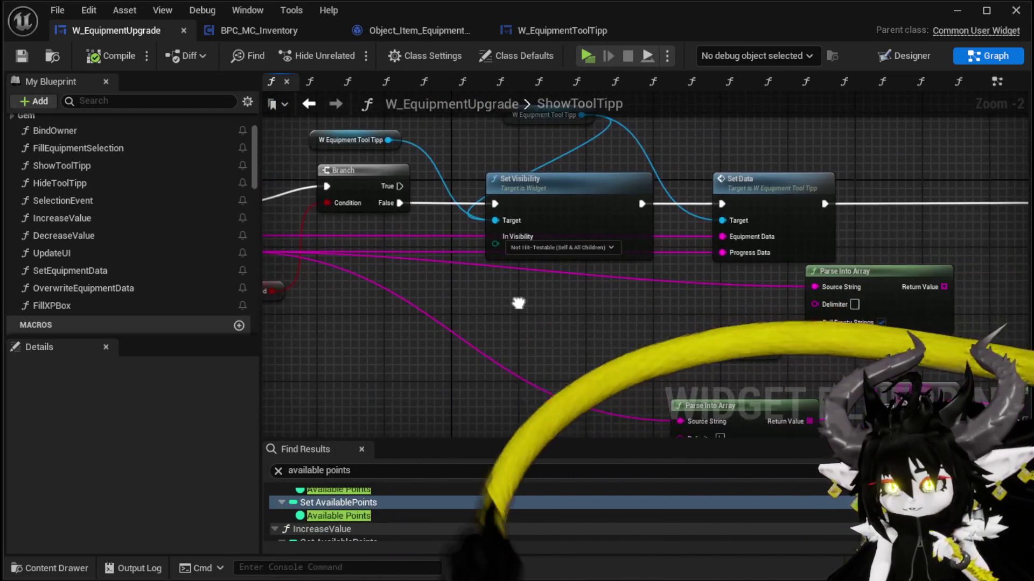
pyautogui.scroll(-1, 609, 305)
pyautogui.moveTo(609, 305)
pyautogui.mouseDown()
pyautogui.moveTo(483, 206)
pyautogui.moveTo(650, 272)
pyautogui.moveTo(677, 297)
pyautogui.moveTo(343, 284)
pyautogui.moveTo(374, 222)
pyautogui.moveTo(614, 299)
pyautogui.mouseUp()
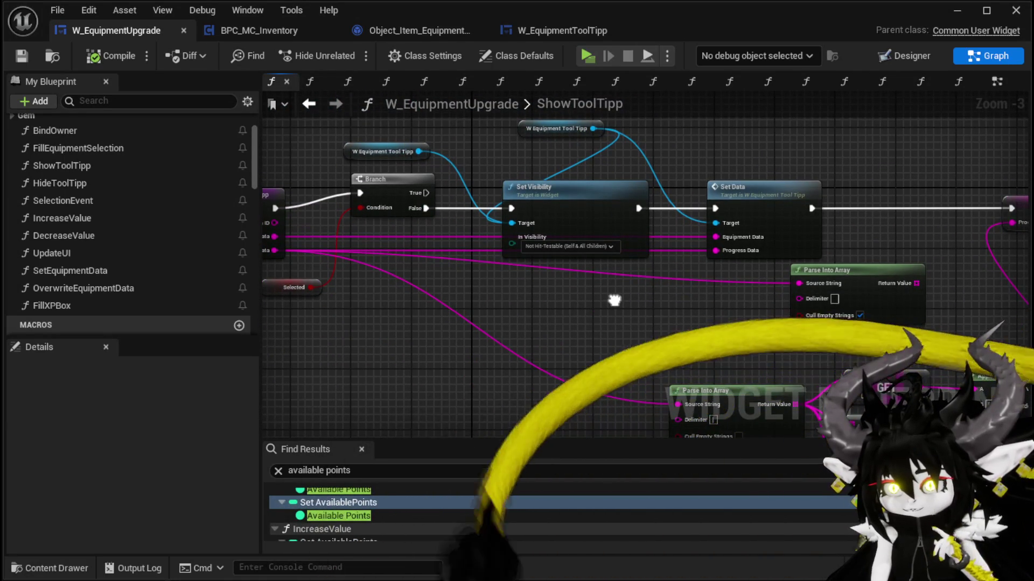
pyautogui.moveTo(614, 300); pyautogui.dragTo(708, 309)
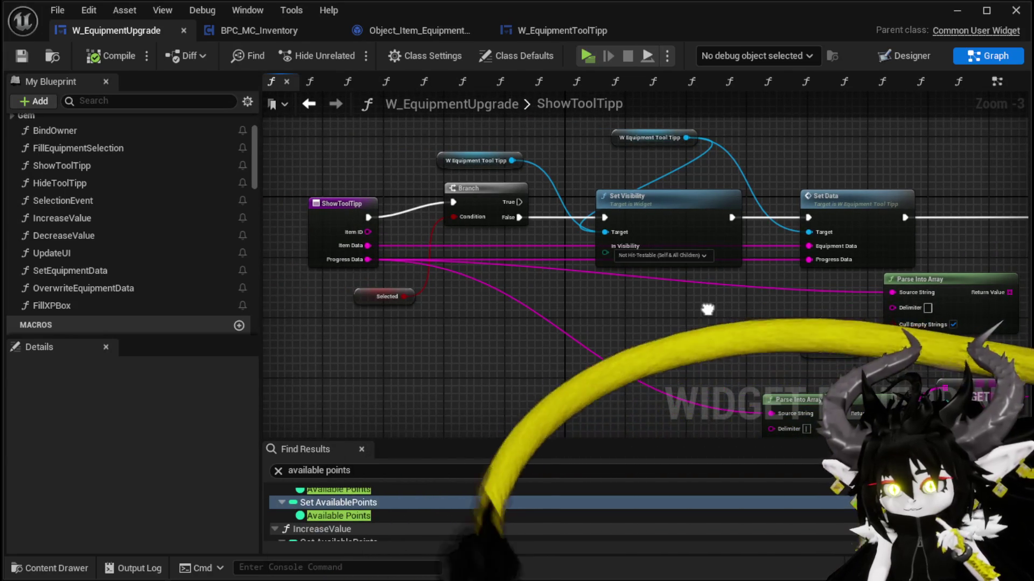
pyautogui.moveTo(269, 139); pyautogui.dragTo(409, 313)
pyautogui.moveTo(650, 329); pyautogui.dragTo(619, 317)
pyautogui.click(632, 302)
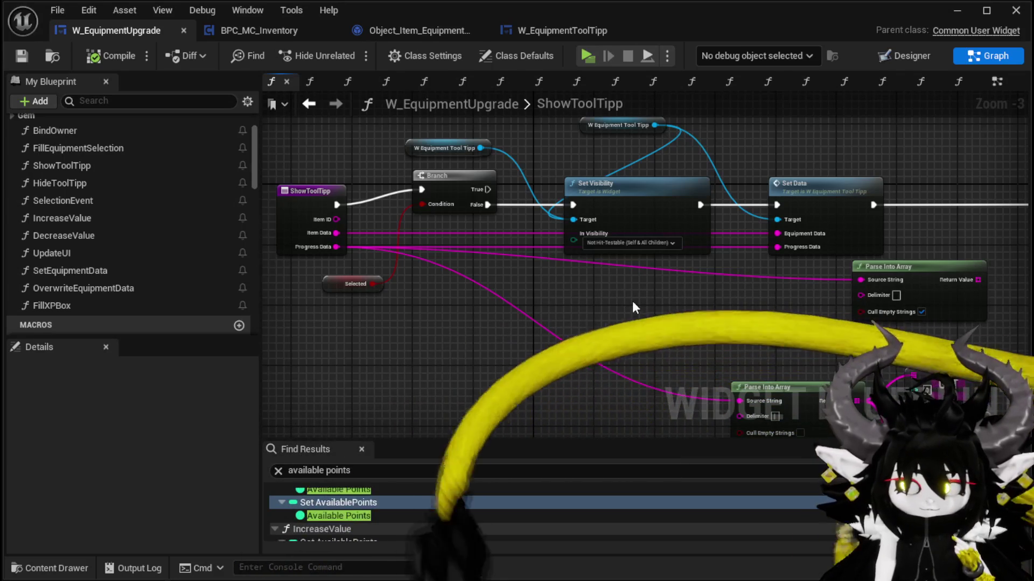
pyautogui.scroll(-2, 633, 302)
pyautogui.moveTo(632, 301); pyautogui.dragTo(352, 273)
# Delete the extra Parse Into Array and Progress Data nodes from ShowToolTipp.
pyautogui.moveTo(577, 209); pyautogui.dragTo(587, 189)
pyautogui.moveTo(831, 183)
pyautogui.mouseDown()
pyautogui.moveTo(567, 228)
pyautogui.moveTo(536, 254)
pyautogui.mouseUp()
pyautogui.scroll(2, 499, 263)
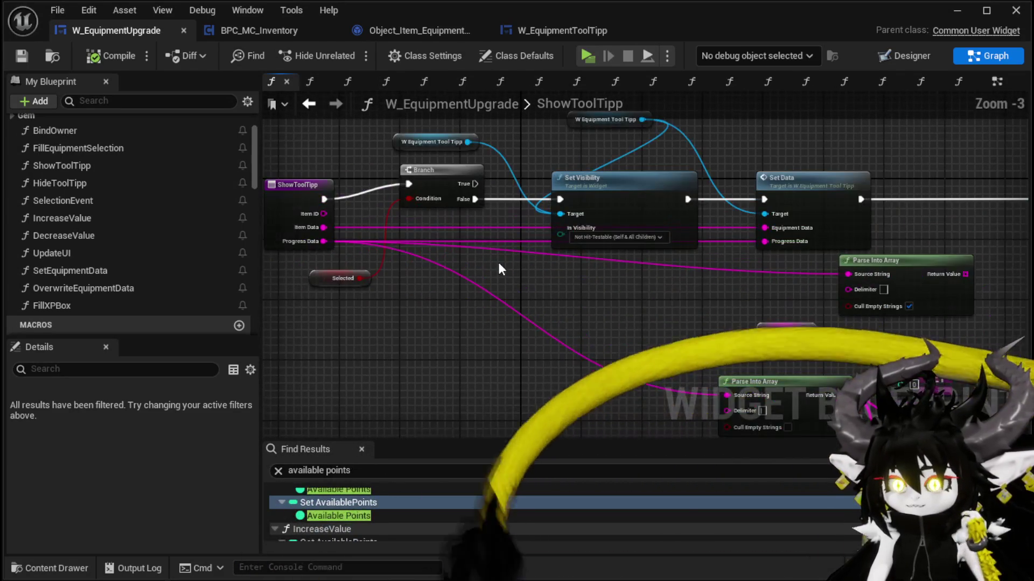
pyautogui.moveTo(499, 263)
pyautogui.mouseDown()
pyautogui.moveTo(282, 146)
pyautogui.moveTo(437, 248)
pyautogui.mouseUp()
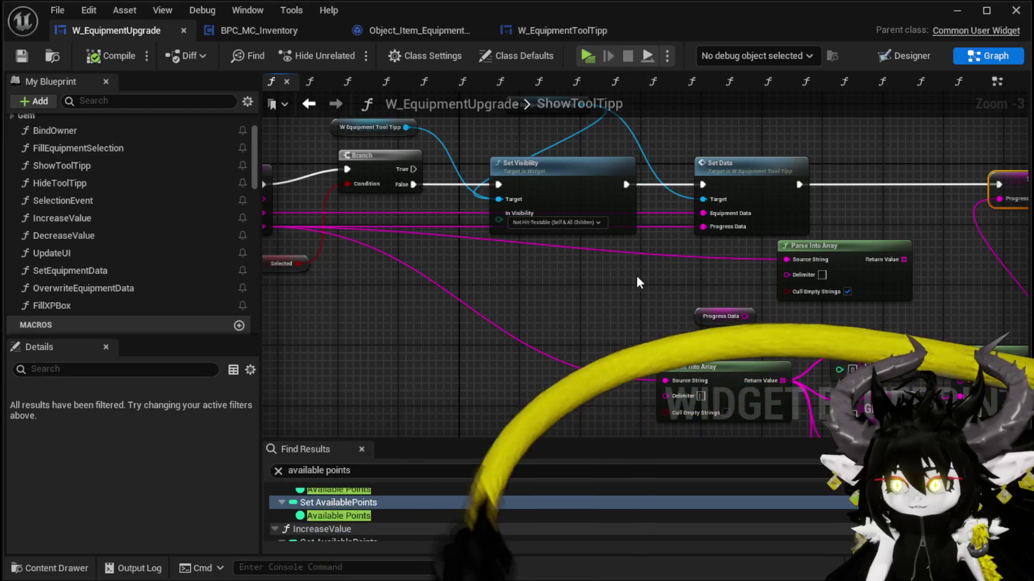
pyautogui.moveTo(638, 282); pyautogui.dragTo(788, 318)
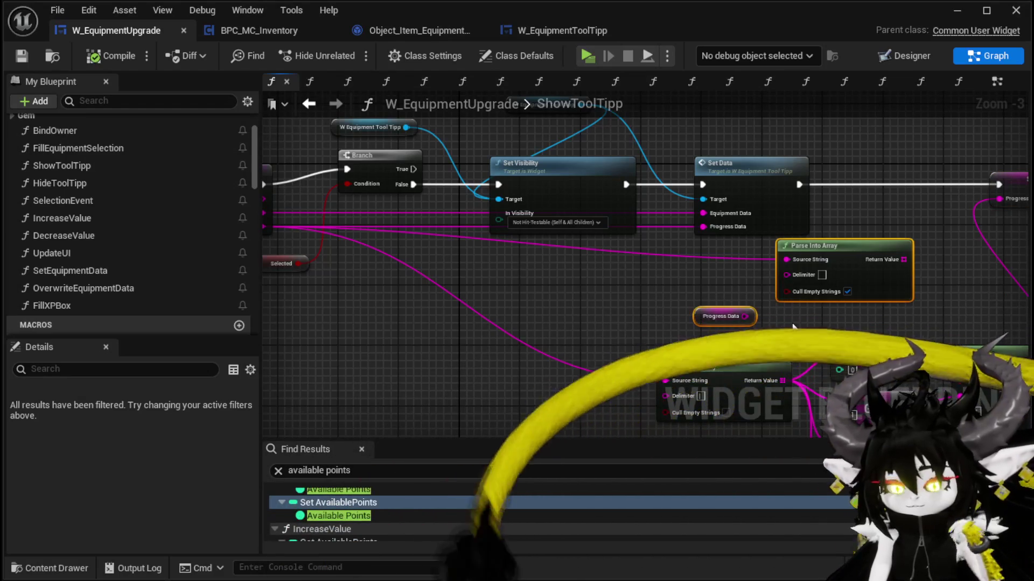
pyautogui.press('Delete')
# Compile the blueprint and return to the EventGraph.
pyautogui.moveTo(529, 267); pyautogui.dragTo(752, 283)
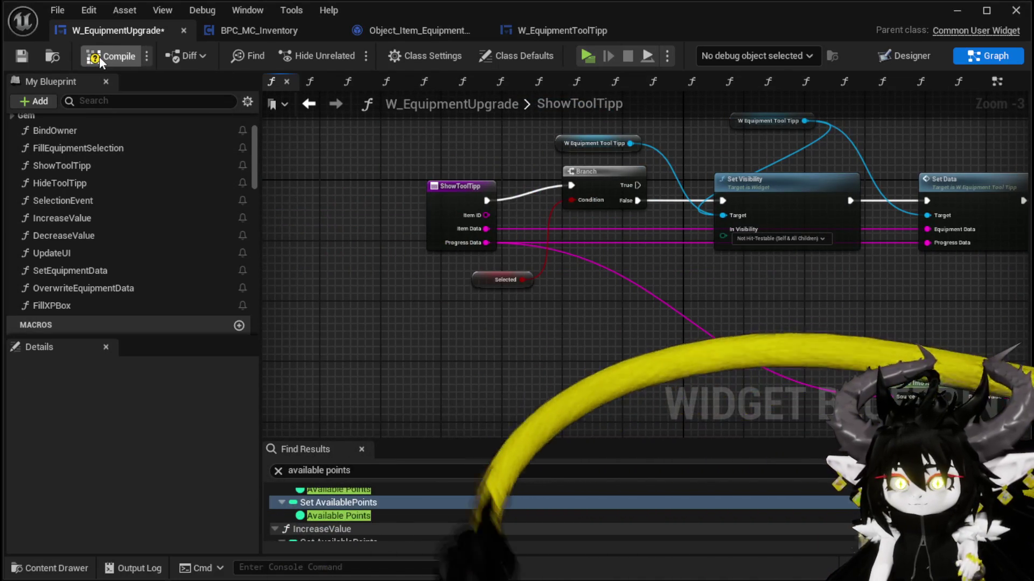
pyautogui.click(105, 56)
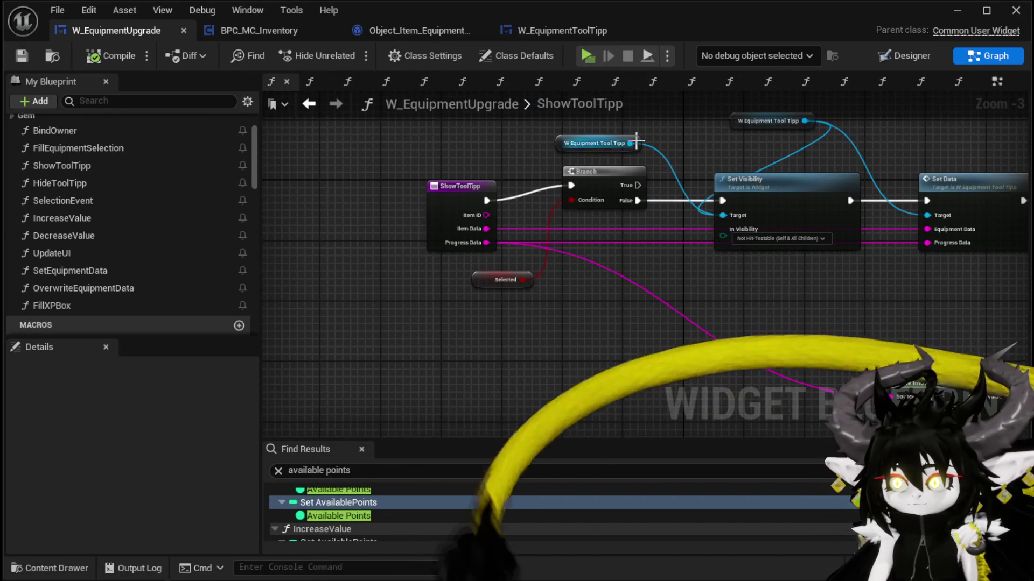
pyautogui.click(996, 86)
pyautogui.scroll(-2, 561, 181)
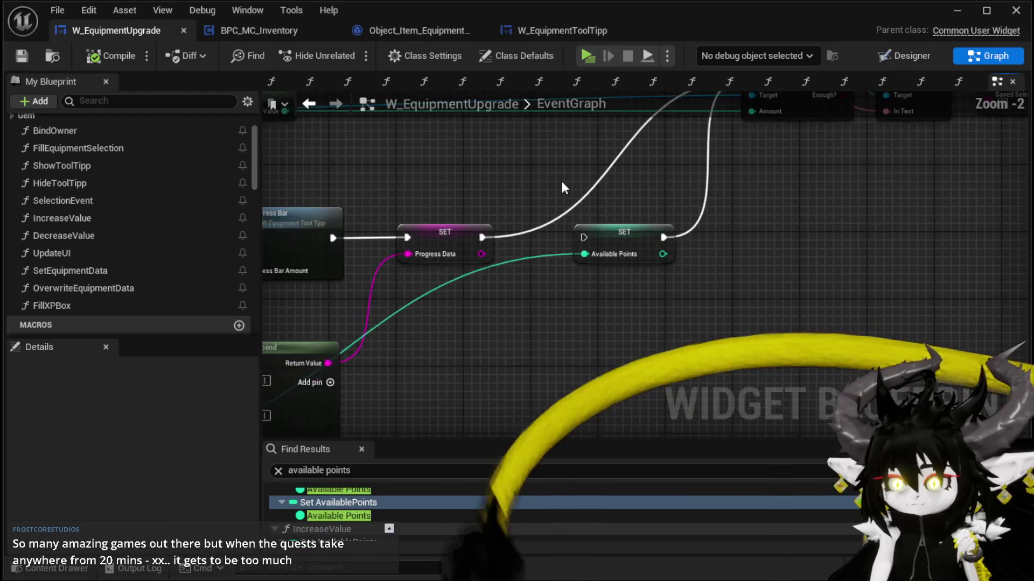
# Drop a Show Tool Tipp call beside the SET nodes, then open its function graph.
pyautogui.scroll(1, 628, 257)
pyautogui.moveTo(95, 166); pyautogui.dragTo(646, 244)
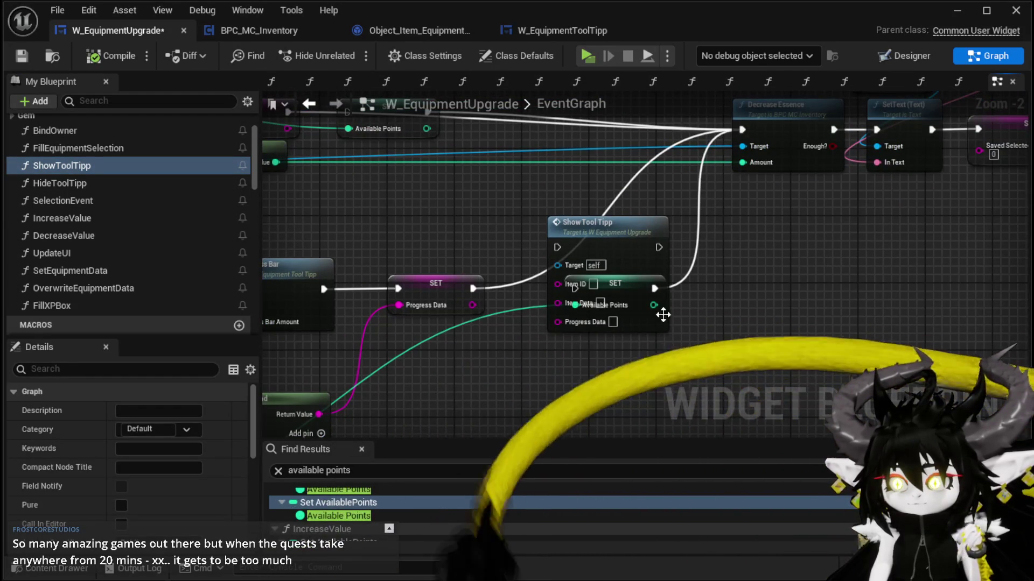
pyautogui.moveTo(662, 318)
pyautogui.mouseDown()
pyautogui.moveTo(820, 334)
pyautogui.moveTo(619, 407)
pyautogui.mouseUp()
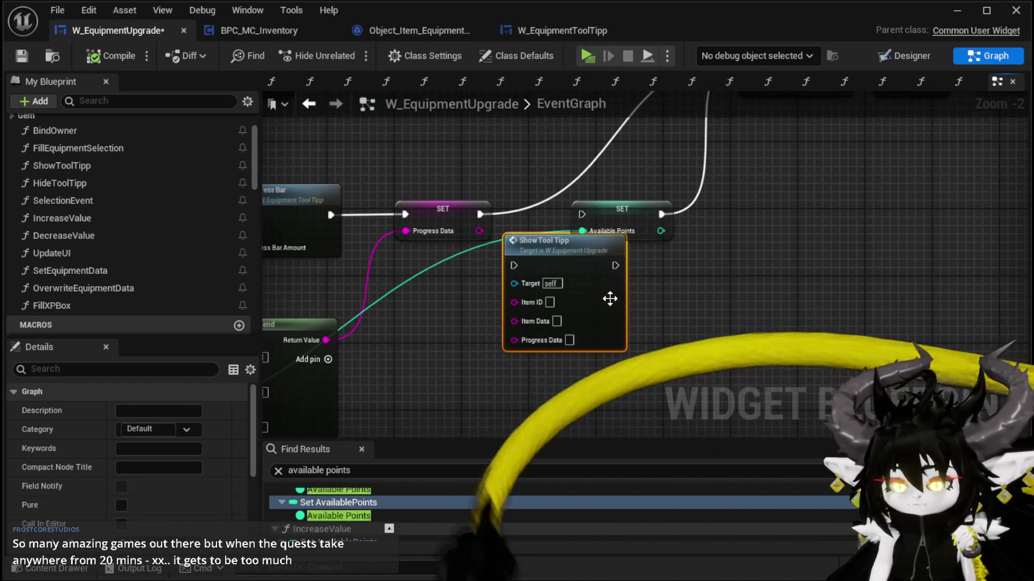
pyautogui.doubleClick(604, 301)
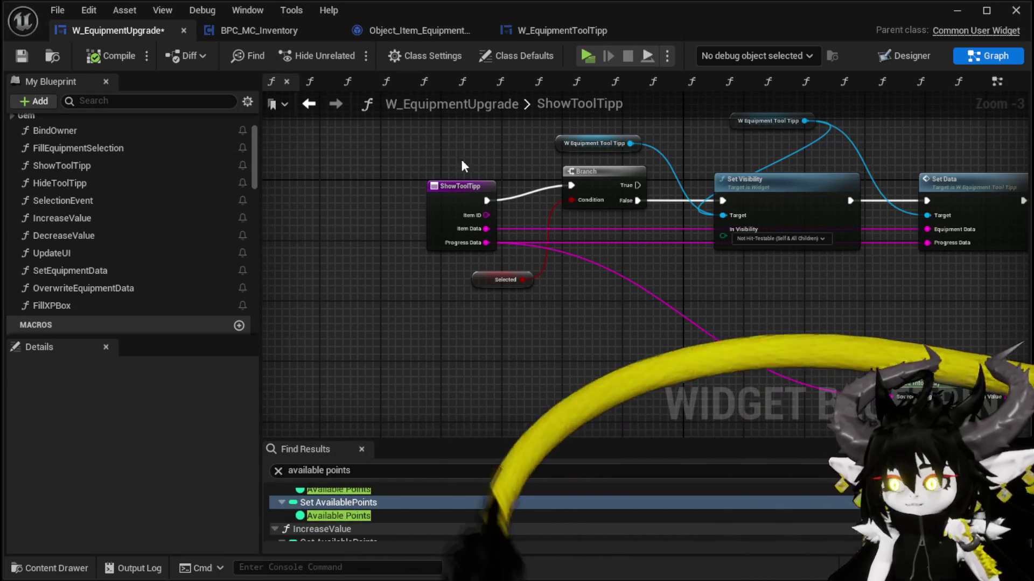
# Save W_EquipmentUpgrade and go back from ShowToolTipp to the EventGraph.
pyautogui.click(21, 56)
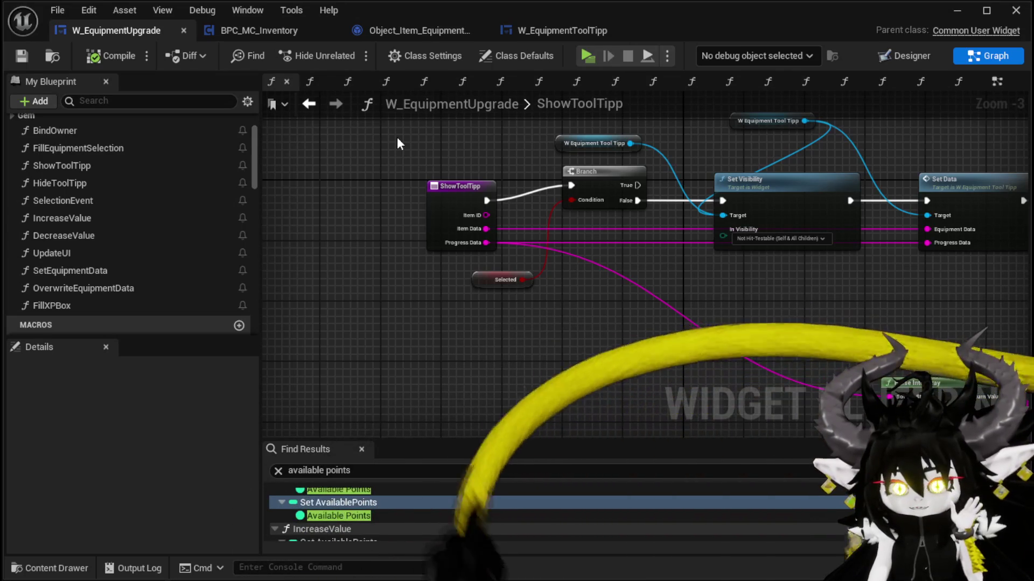
pyautogui.moveTo(505, 153); pyautogui.dragTo(345, 180)
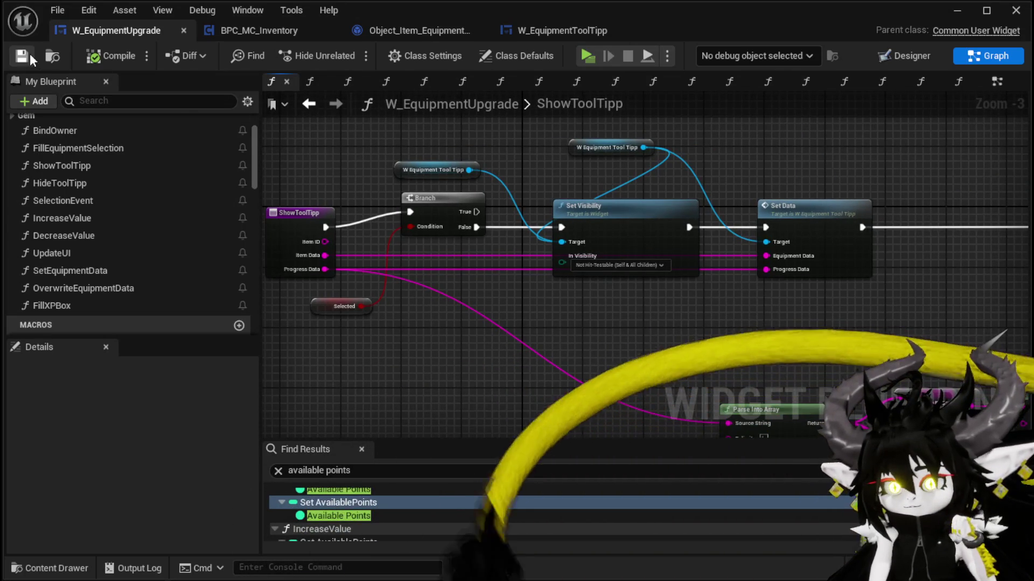
pyautogui.click(308, 103)
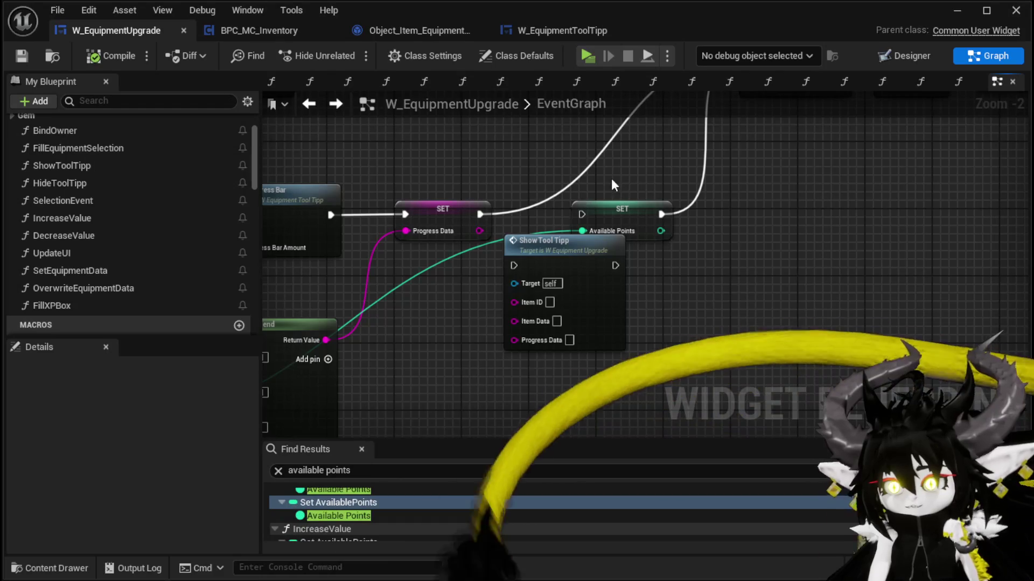
# Separate SET Available Points and Show Tool Tipp, wiring Append's Return Value into Progress Data.
pyautogui.scroll(1, 492, 209)
pyautogui.moveTo(519, 227)
pyautogui.mouseDown()
pyautogui.moveTo(580, 209)
pyautogui.moveTo(544, 242)
pyautogui.moveTo(531, 240)
pyautogui.mouseUp()
pyautogui.moveTo(530, 283)
pyautogui.mouseDown()
pyautogui.moveTo(706, 292)
pyautogui.moveTo(651, 243)
pyautogui.mouseUp()
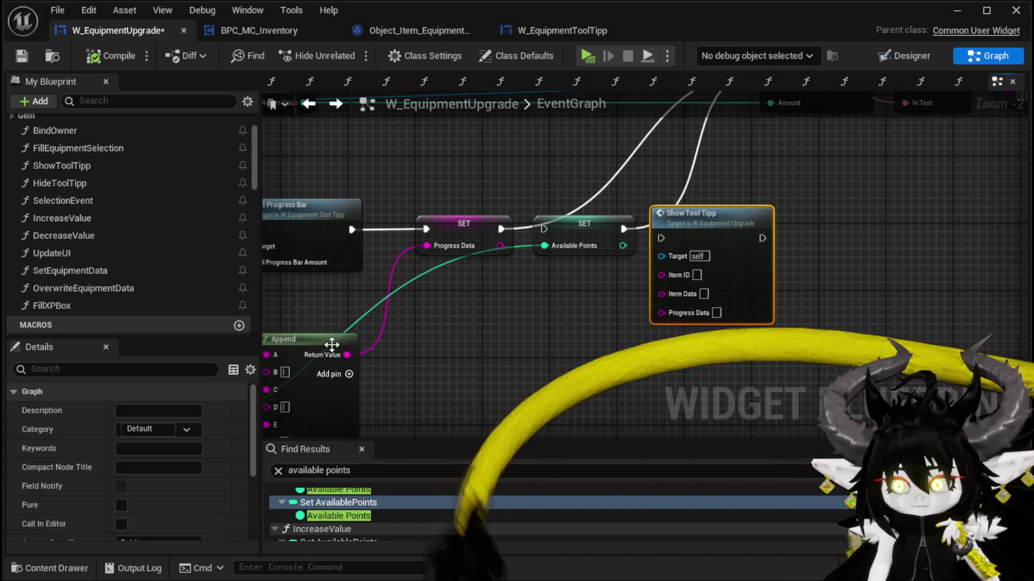
pyautogui.moveTo(346, 355); pyautogui.dragTo(663, 313)
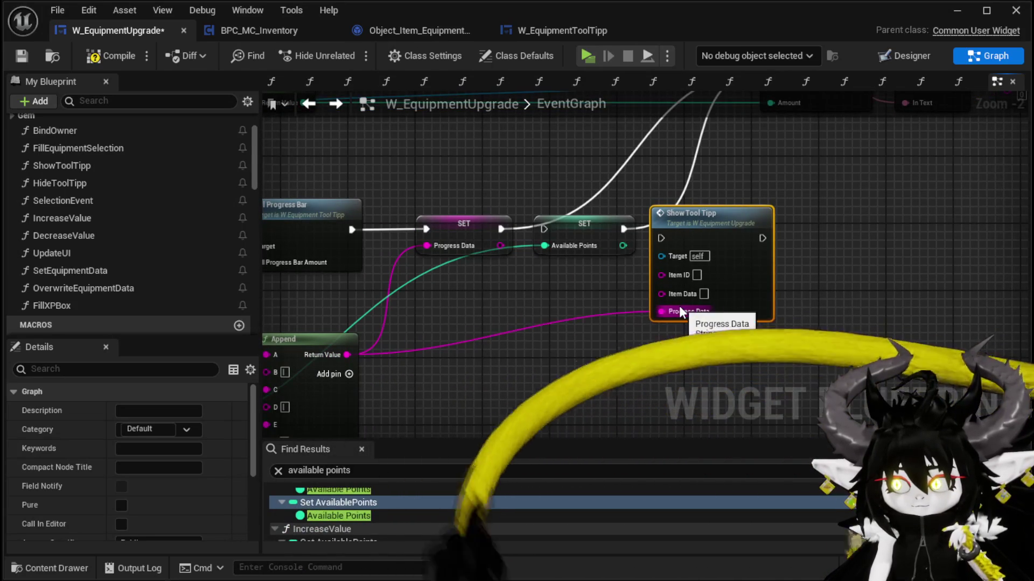
pyautogui.moveTo(711, 238); pyautogui.dragTo(467, 321)
pyautogui.doubleClick(506, 305)
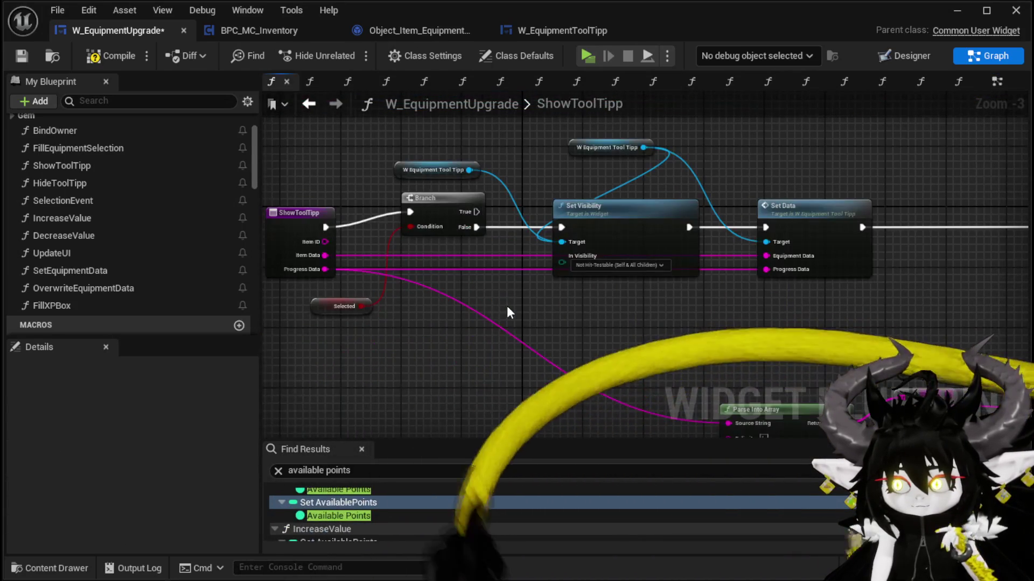
# Review the ShowToolTipp graph and inspect the SET AvailablePoints variable details.
pyautogui.moveTo(317, 307)
pyautogui.mouseDown()
pyautogui.moveTo(787, 300)
pyautogui.moveTo(744, 297)
pyautogui.mouseUp()
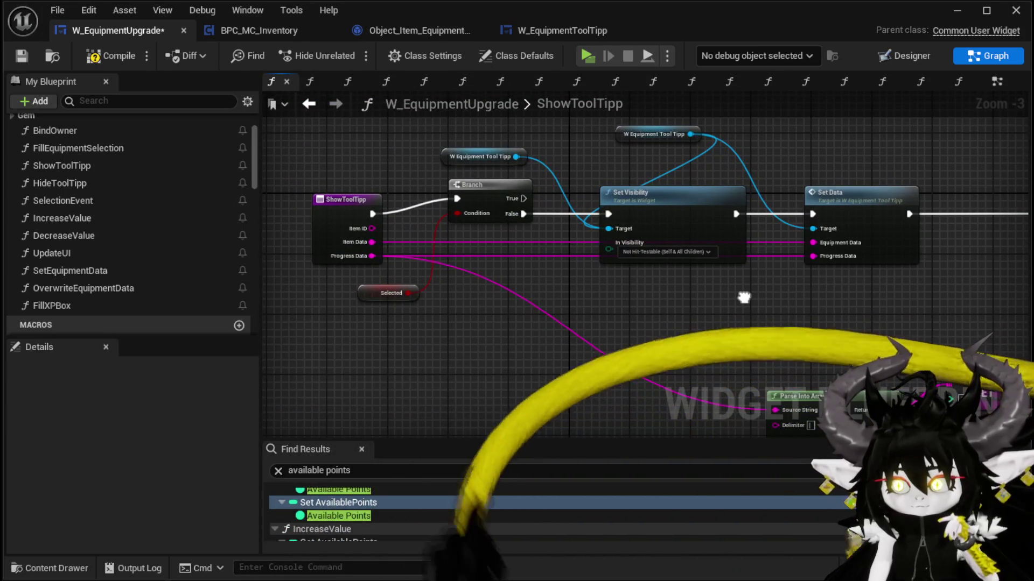
pyautogui.moveTo(744, 297)
pyautogui.mouseDown()
pyautogui.moveTo(346, 312)
pyautogui.moveTo(388, 313)
pyautogui.moveTo(246, 305)
pyautogui.mouseUp()
pyautogui.moveTo(537, 321)
pyautogui.mouseDown()
pyautogui.moveTo(575, 190)
pyautogui.moveTo(614, 300)
pyautogui.moveTo(373, 292)
pyautogui.moveTo(447, 179)
pyautogui.moveTo(454, 145)
pyautogui.moveTo(574, 298)
pyautogui.mouseUp()
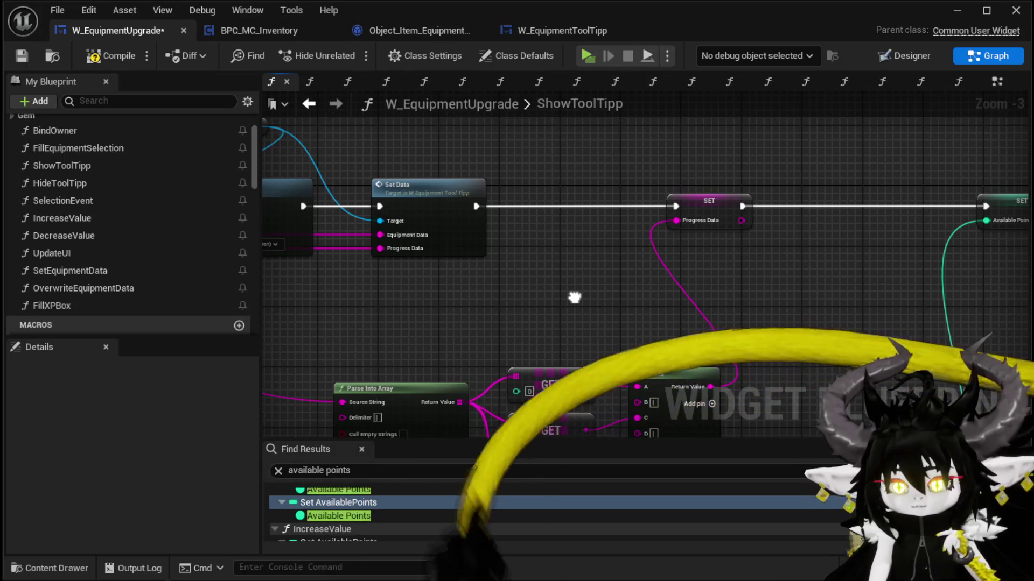
pyautogui.moveTo(574, 297); pyautogui.dragTo(334, 294)
pyautogui.moveTo(745, 198); pyautogui.dragTo(765, 212)
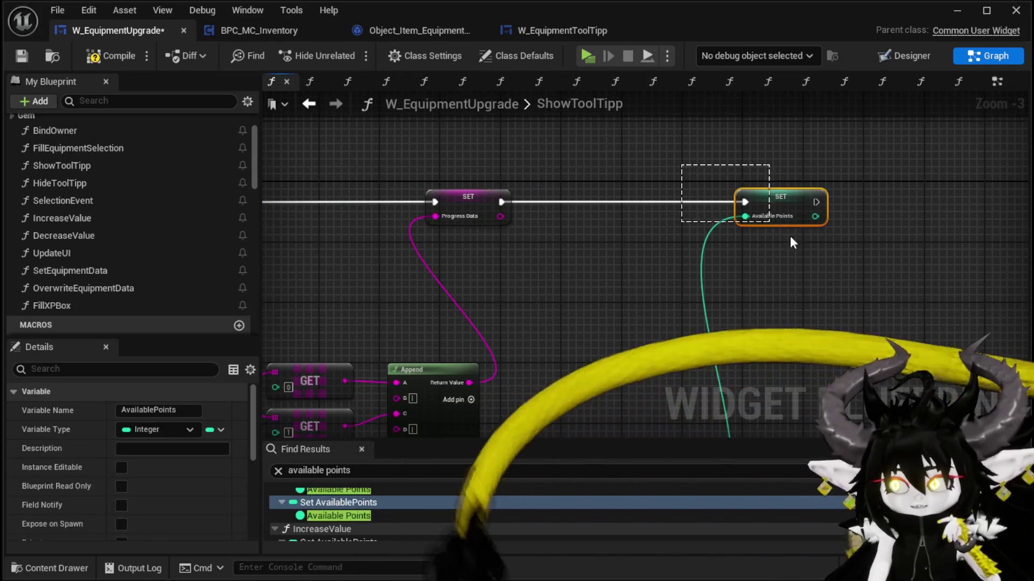
pyautogui.moveTo(580, 373)
pyautogui.mouseDown()
pyautogui.moveTo(708, 184)
pyautogui.moveTo(735, 165)
pyautogui.mouseUp()
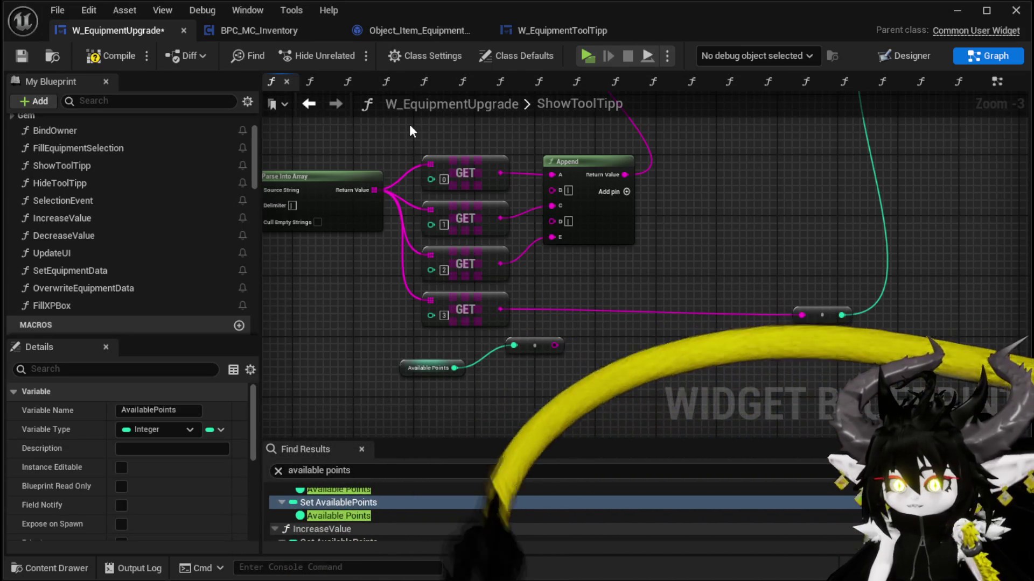
# Return to the EventGraph and select the Show Tool Tipp call node.
pyautogui.click(318, 102)
pyautogui.scroll(-4, 679, 272)
pyautogui.scroll(5, 679, 278)
pyautogui.click(591, 262)
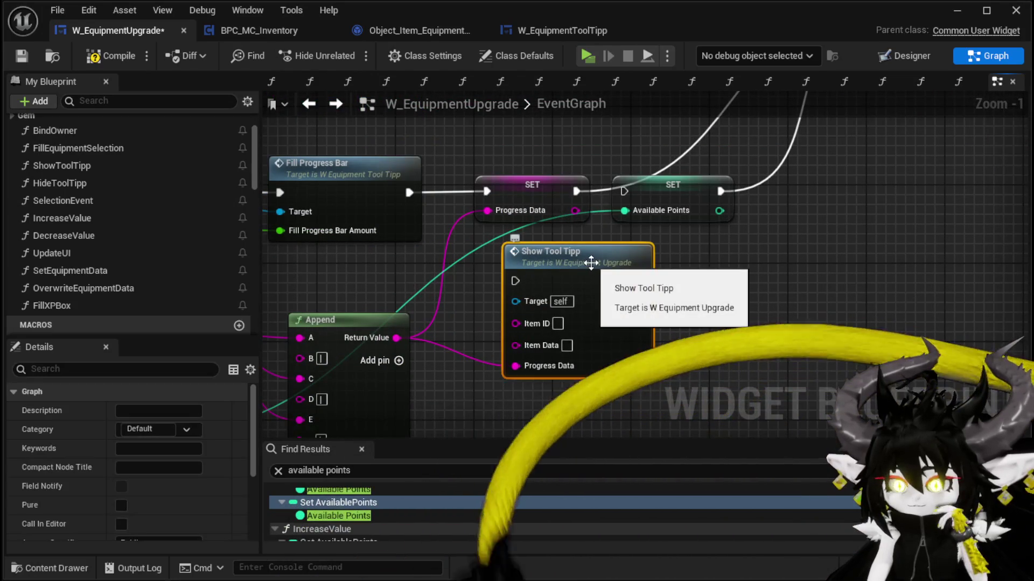
# Delete the Show Tool Tipp call and move SET Available Points above the Progress Data SET.
pyautogui.press('Delete')
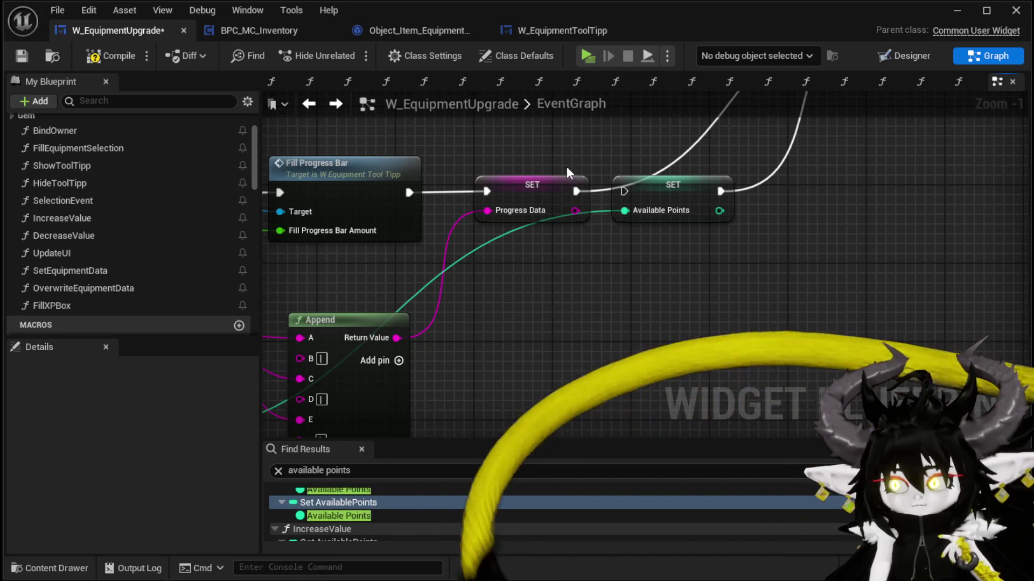
pyautogui.moveTo(566, 166); pyautogui.dragTo(496, 307)
pyautogui.scroll(-1, 501, 296)
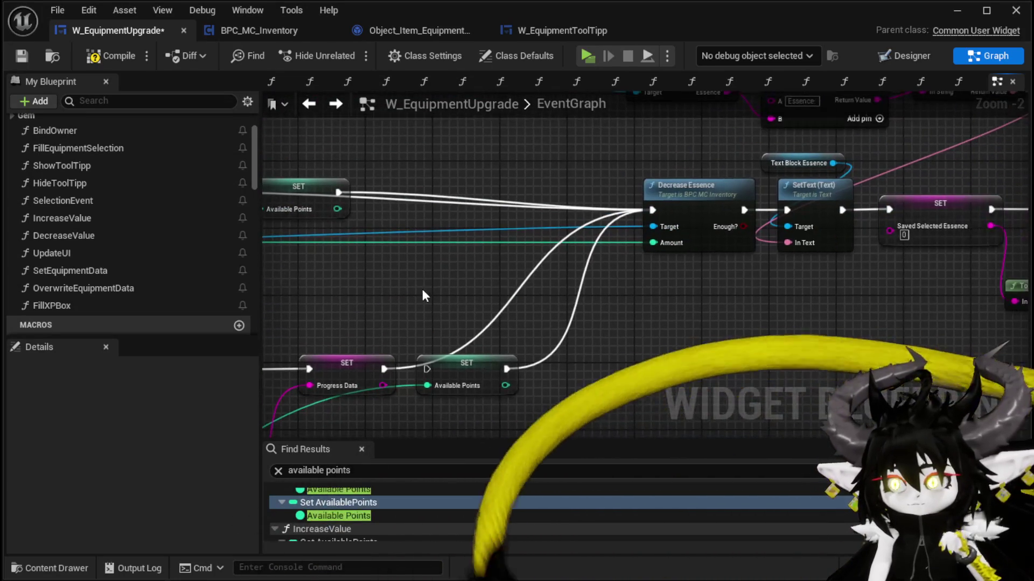
pyautogui.moveTo(286, 143); pyautogui.dragTo(421, 158)
pyautogui.moveTo(519, 162)
pyautogui.mouseDown()
pyautogui.moveTo(535, 145)
pyautogui.moveTo(554, 230)
pyautogui.moveTo(506, 174)
pyautogui.moveTo(480, 188)
pyautogui.moveTo(533, 197)
pyautogui.moveTo(505, 155)
pyautogui.moveTo(526, 178)
pyautogui.mouseUp()
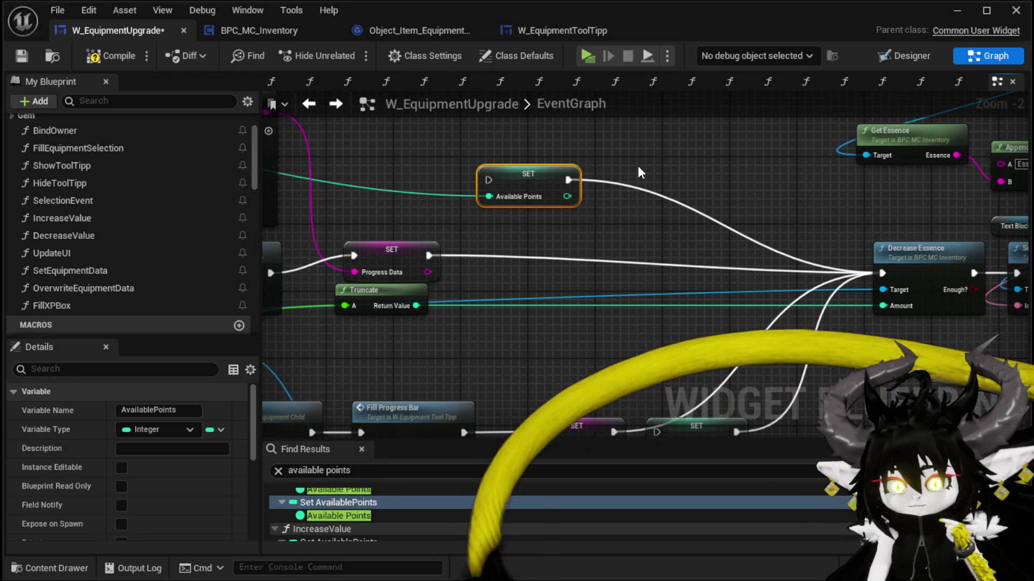
pyautogui.moveTo(572, 334)
pyautogui.mouseDown()
pyautogui.moveTo(588, 219)
pyautogui.moveTo(568, 283)
pyautogui.mouseUp()
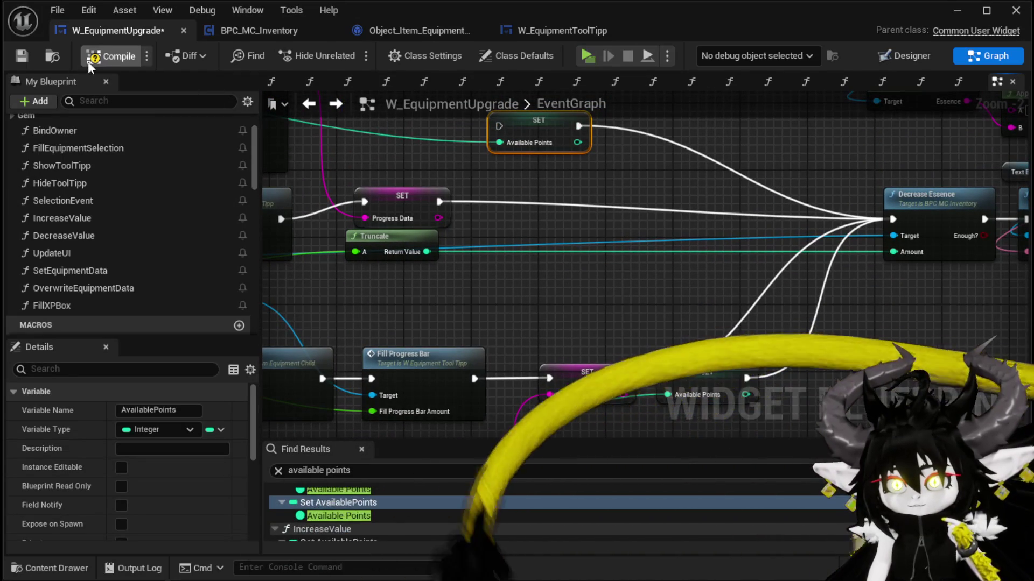
# Compile W_EquipmentUpgrade and browse around the EventGraph.
pyautogui.click(89, 62)
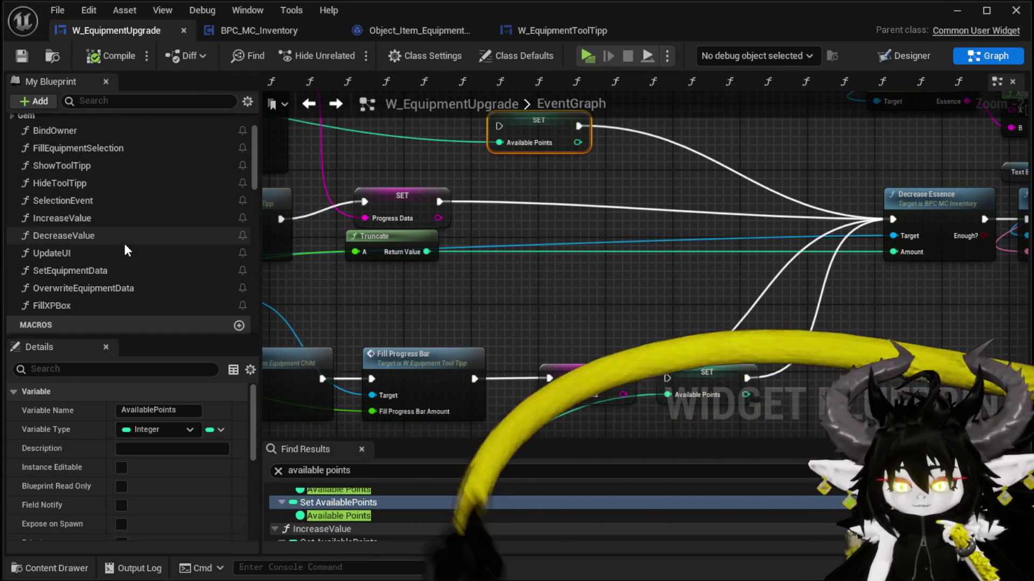
pyautogui.scroll(3, 124, 245)
pyautogui.scroll(-3, 124, 243)
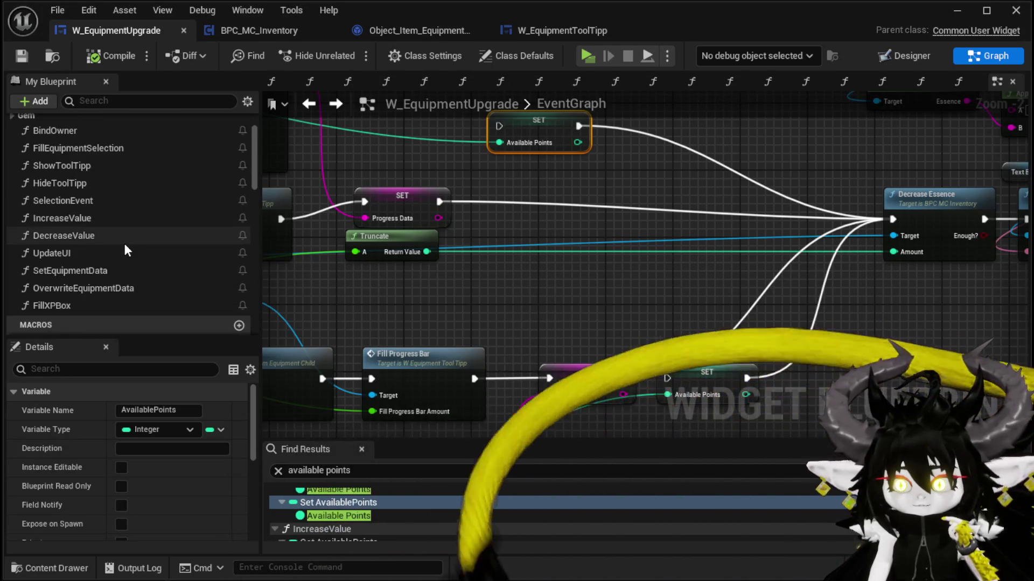
pyautogui.moveTo(490, 297)
pyautogui.mouseDown()
pyautogui.moveTo(422, 340)
pyautogui.moveTo(455, 307)
pyautogui.mouseUp()
pyautogui.scroll(-3, 206, 285)
pyautogui.scroll(-10, 205, 281)
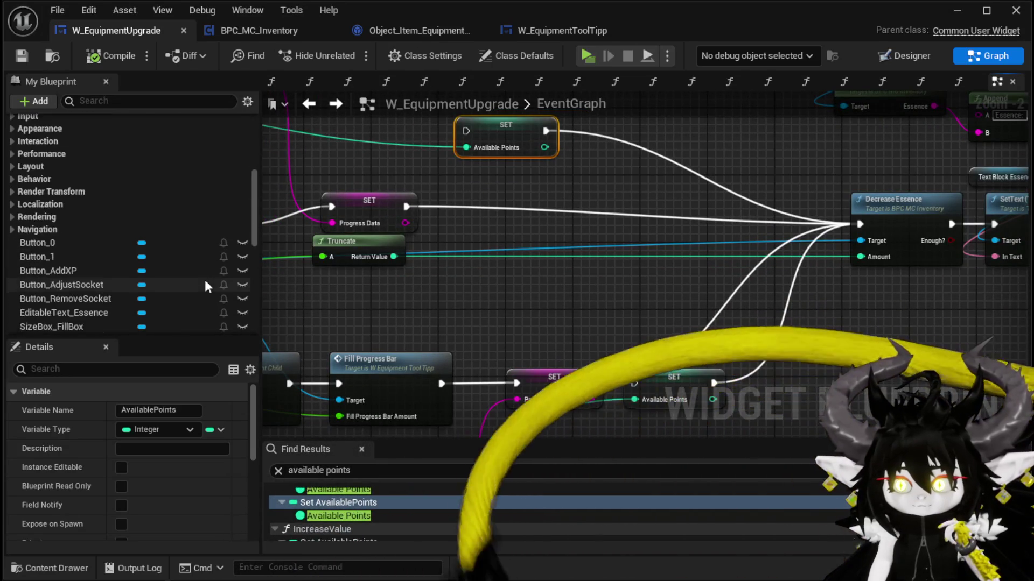
pyautogui.scroll(-5, 205, 280)
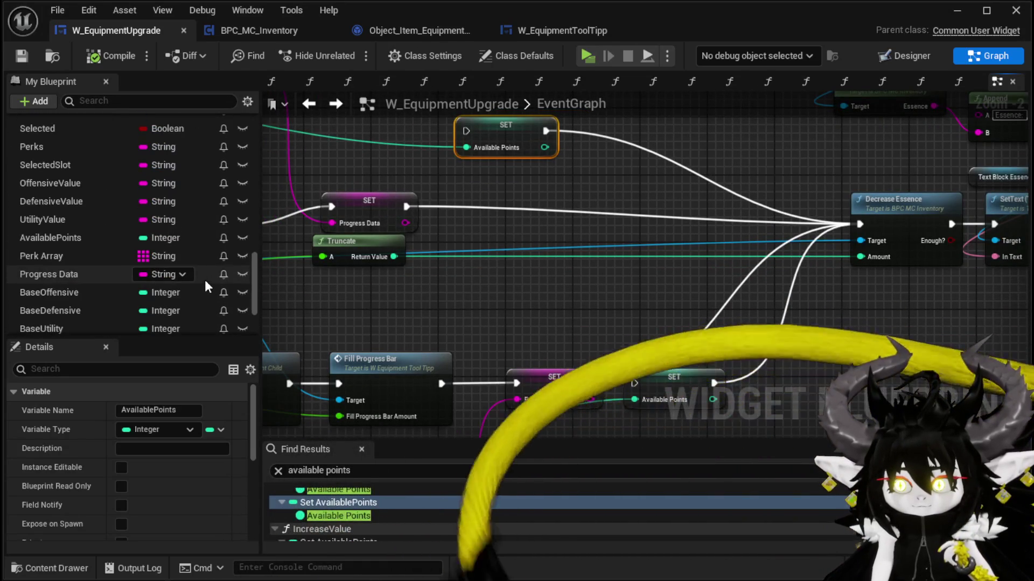
pyautogui.scroll(-6, 102, 247)
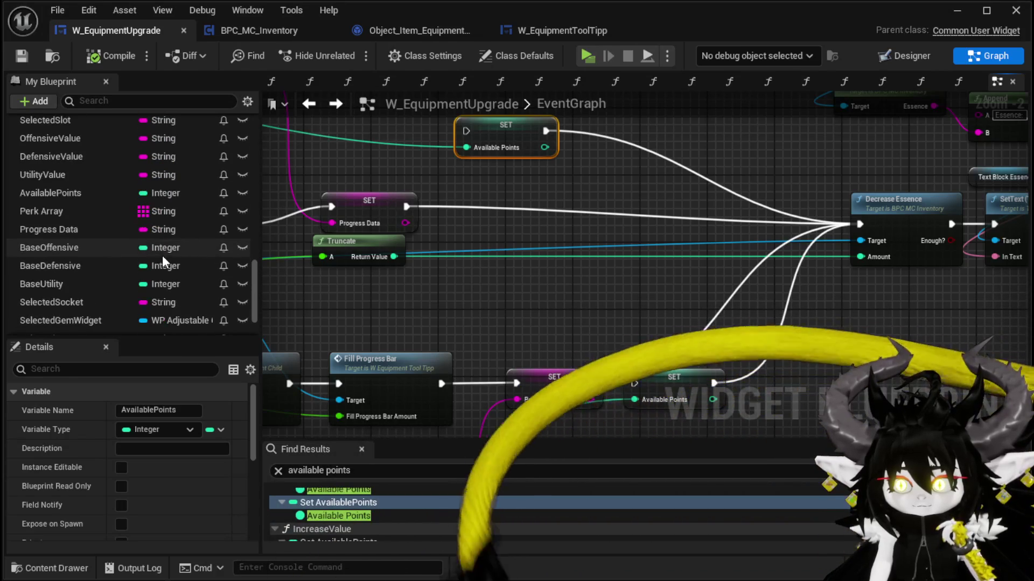
pyautogui.scroll(5, 183, 236)
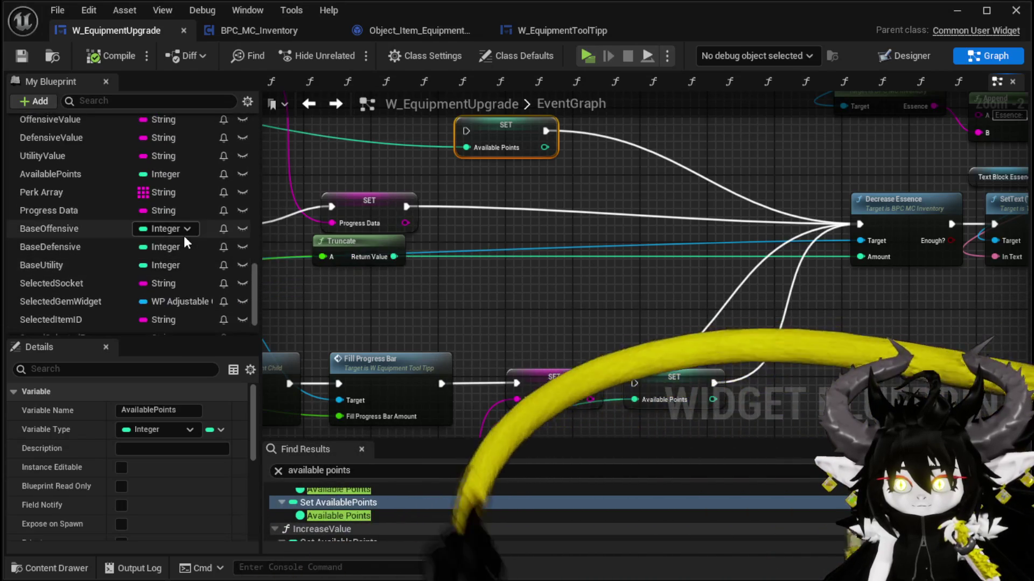
pyautogui.scroll(10, 121, 233)
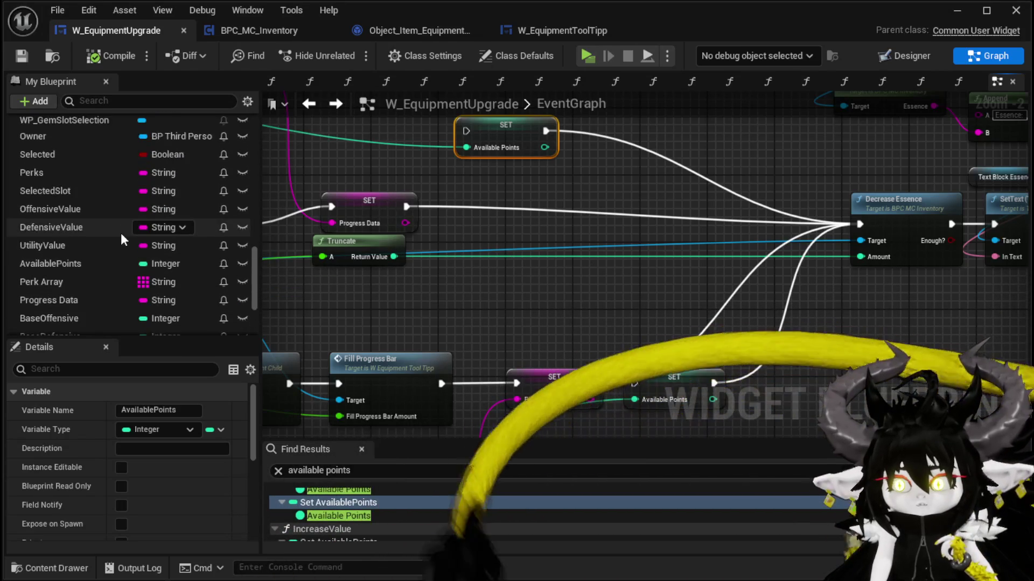
pyautogui.scroll(8, 233, 173)
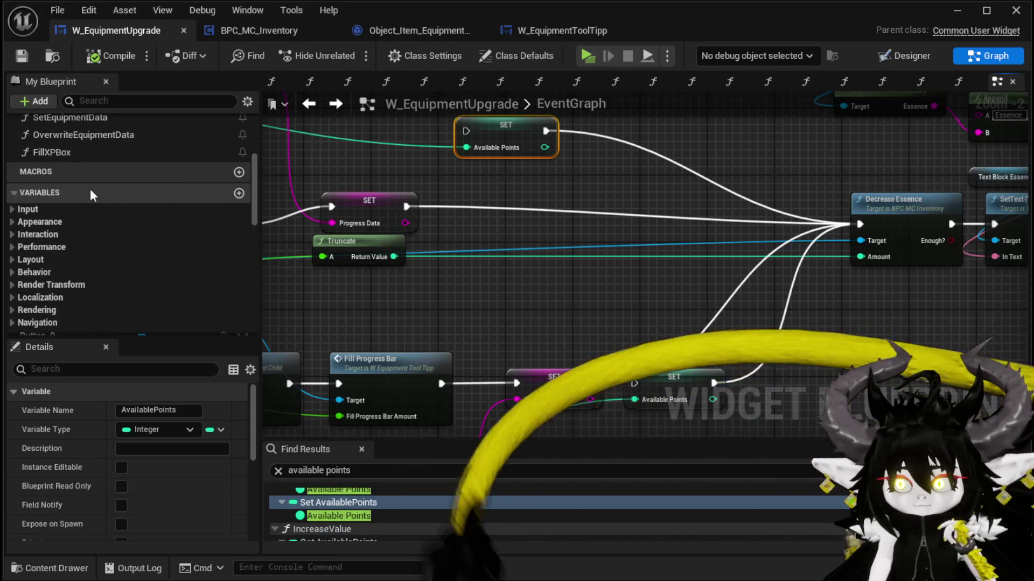
# Add an Integer variable PointsInUse, compile, save, and place it under AvailablePoints.
pyautogui.click(238, 194)
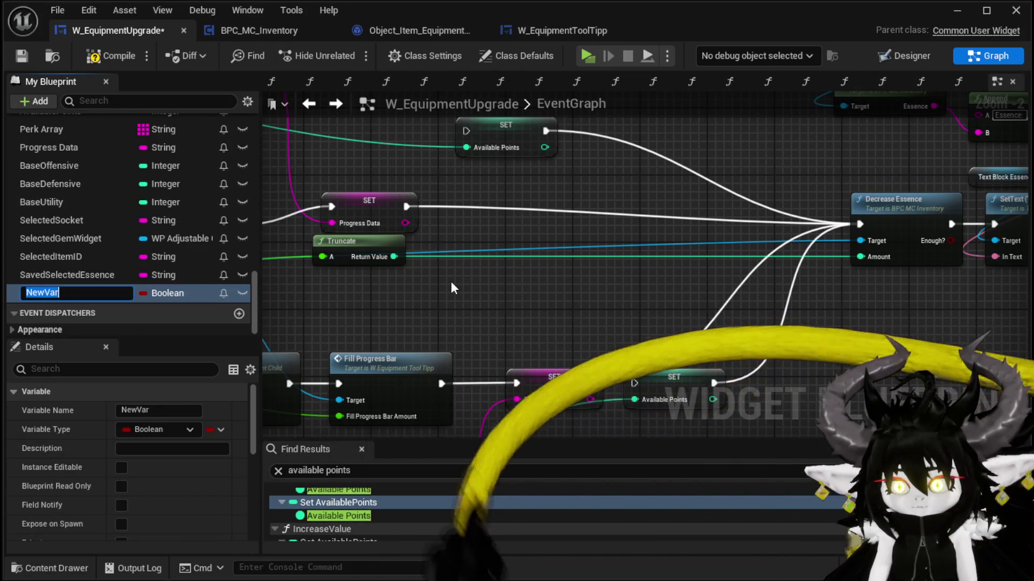
pyautogui.write('Point')
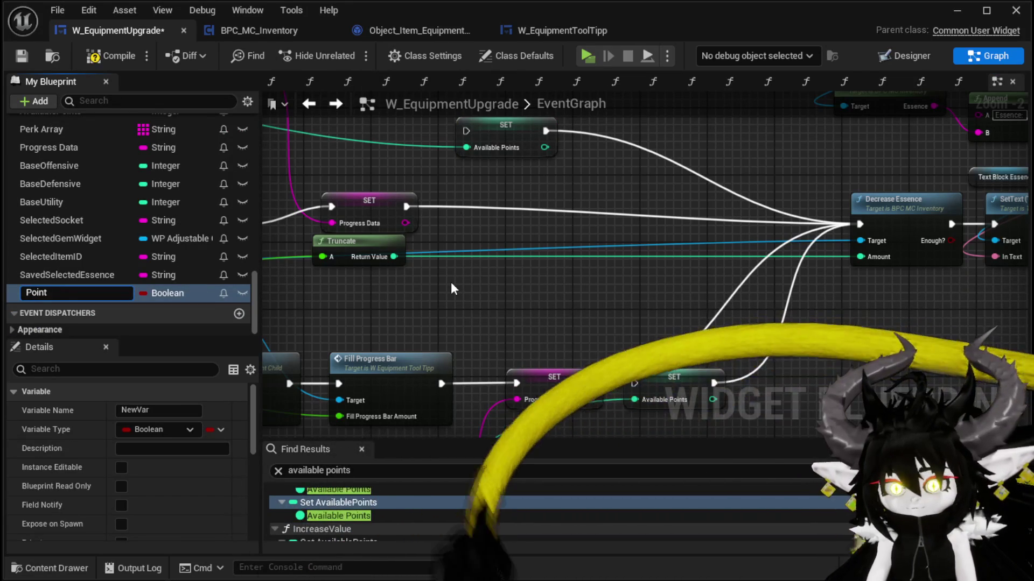
pyautogui.write('sInUse')
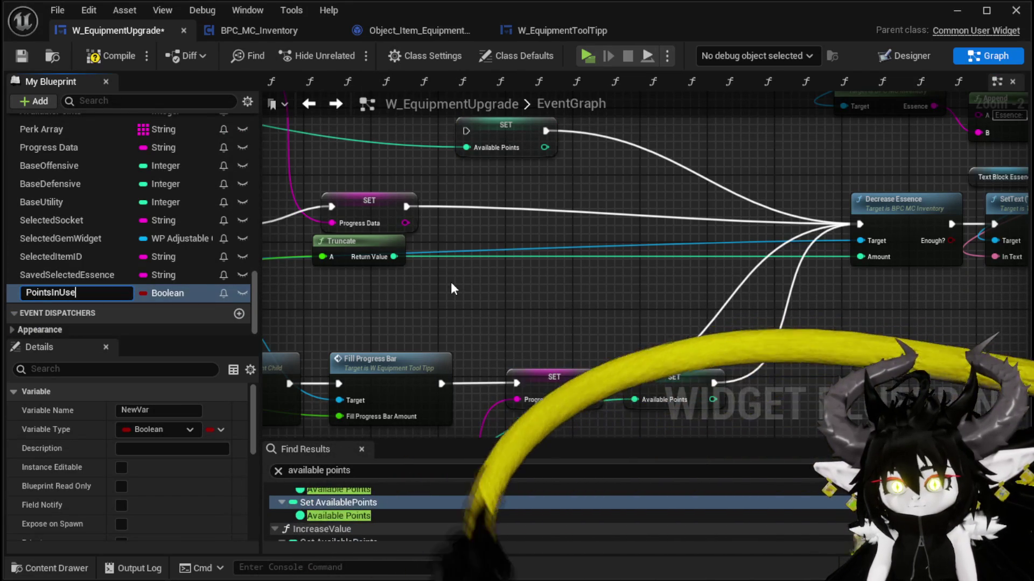
pyautogui.press('Return')
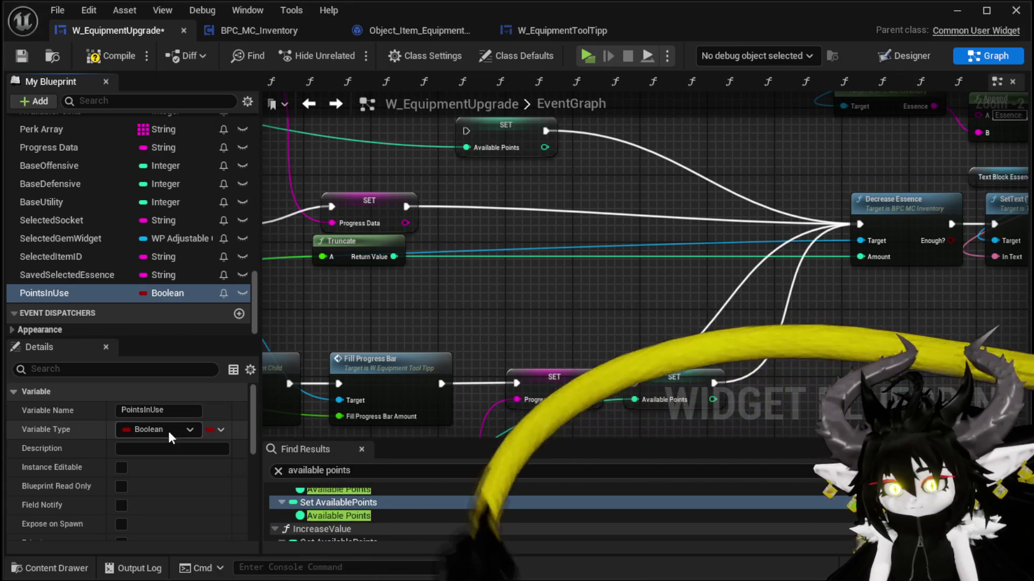
pyautogui.click(167, 429)
pyautogui.click(164, 194)
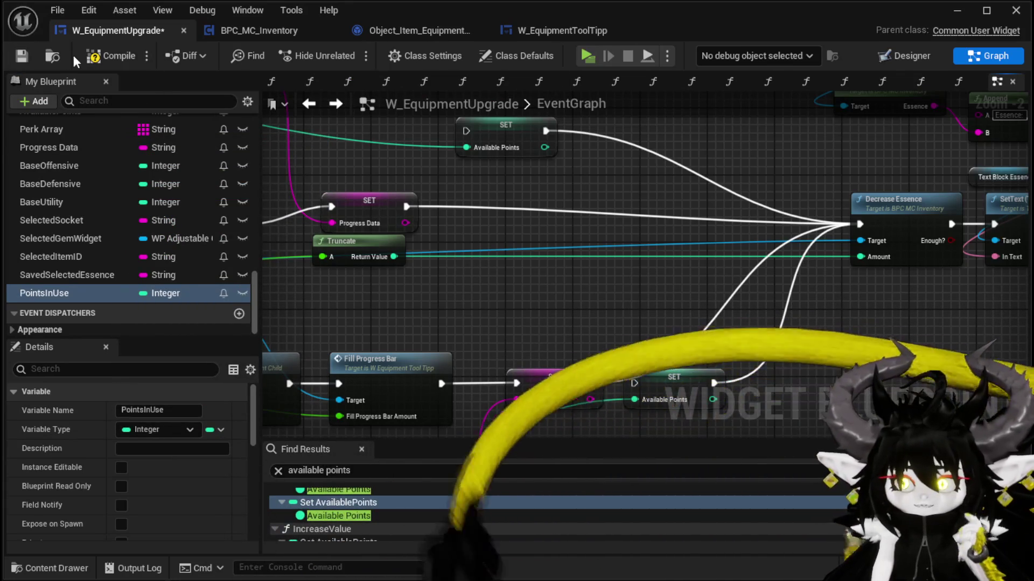
pyautogui.click(105, 55)
pyautogui.click(21, 55)
pyautogui.moveTo(67, 295)
pyautogui.mouseDown()
pyautogui.moveTo(109, 247)
pyautogui.moveTo(136, 262)
pyautogui.moveTo(73, 246)
pyautogui.moveTo(43, 258)
pyautogui.mouseUp()
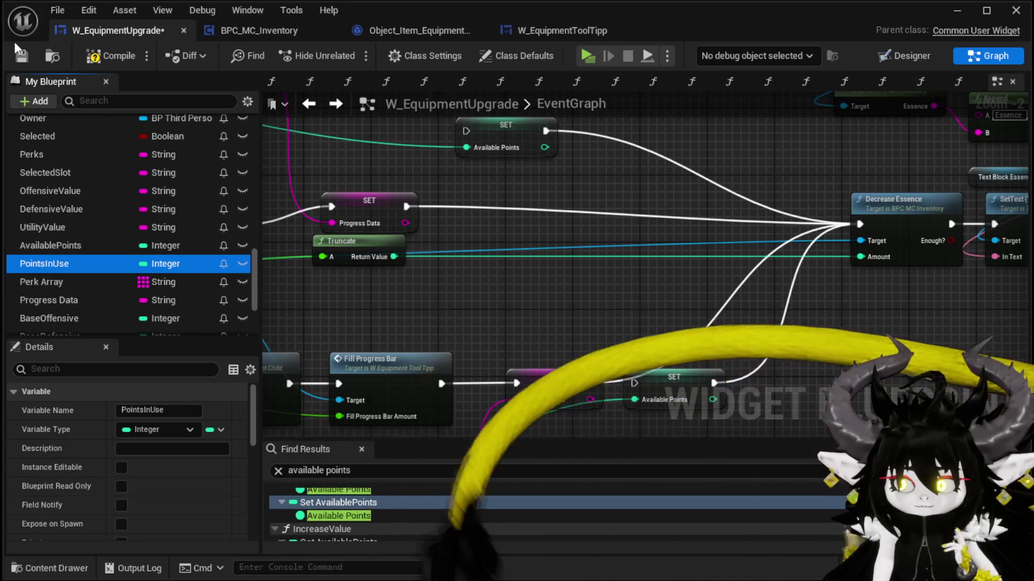
# Chain SET Available Points right after SET Progress Data, then compile and save.
pyautogui.click(21, 56)
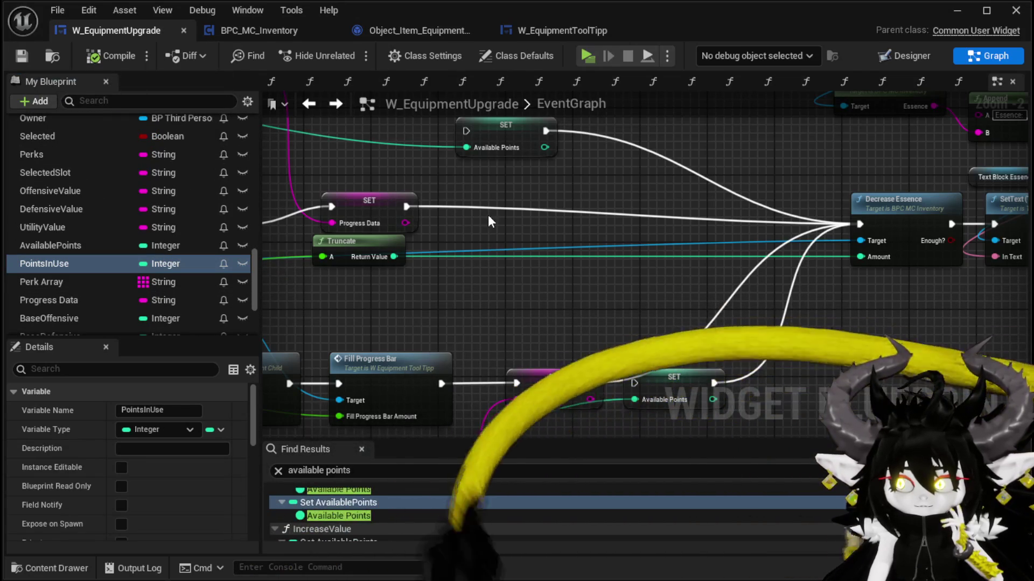
pyautogui.moveTo(509, 132); pyautogui.dragTo(508, 199)
pyautogui.moveTo(407, 207); pyautogui.dragTo(466, 198)
pyautogui.moveTo(546, 260); pyautogui.dragTo(445, 190)
pyautogui.moveTo(490, 314); pyautogui.dragTo(533, 313)
pyautogui.click(503, 249)
pyautogui.scroll(-2, 504, 249)
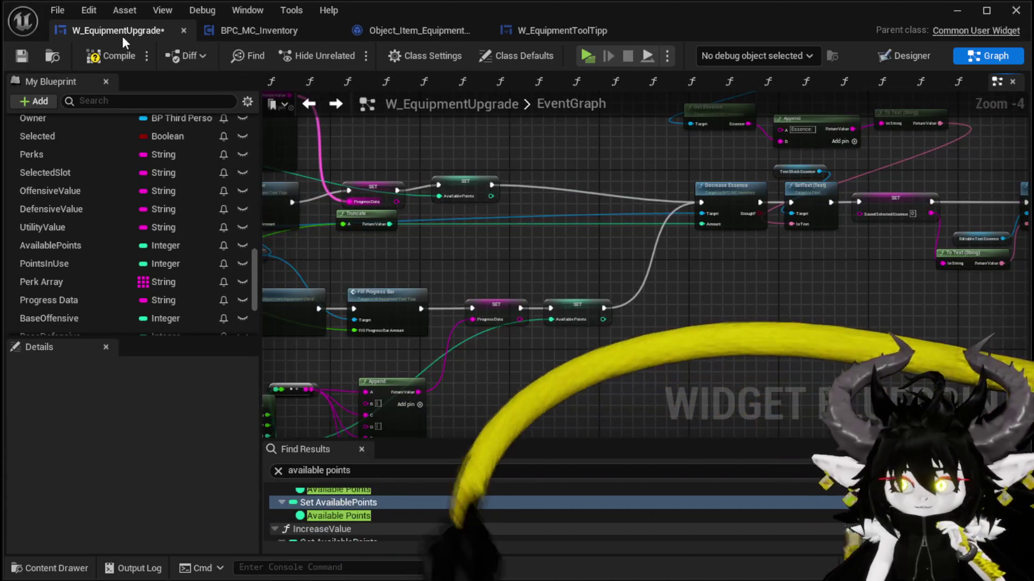
pyautogui.click(110, 55)
pyautogui.click(22, 56)
pyautogui.scroll(10, 109, 224)
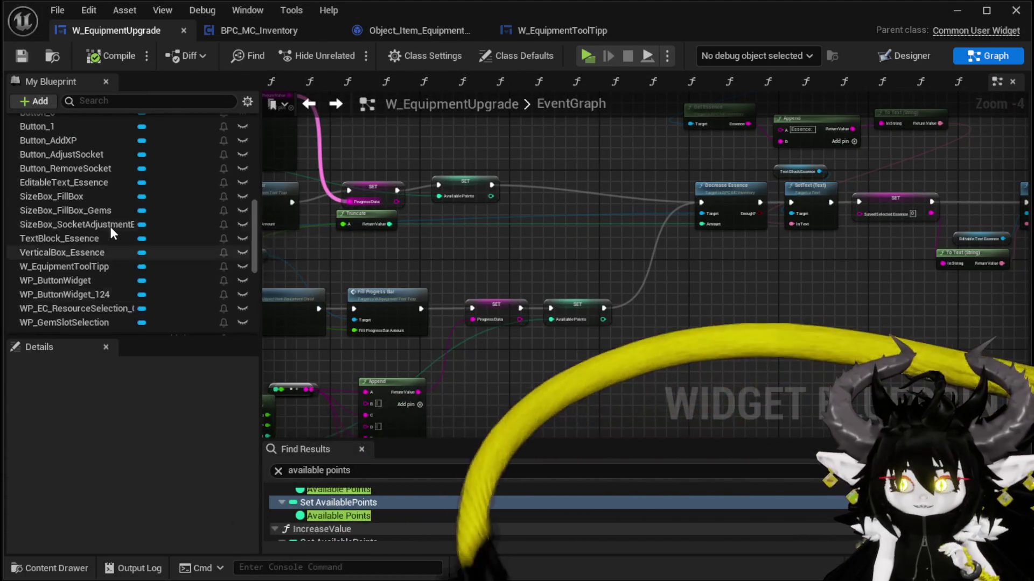
pyautogui.scroll(5, 110, 226)
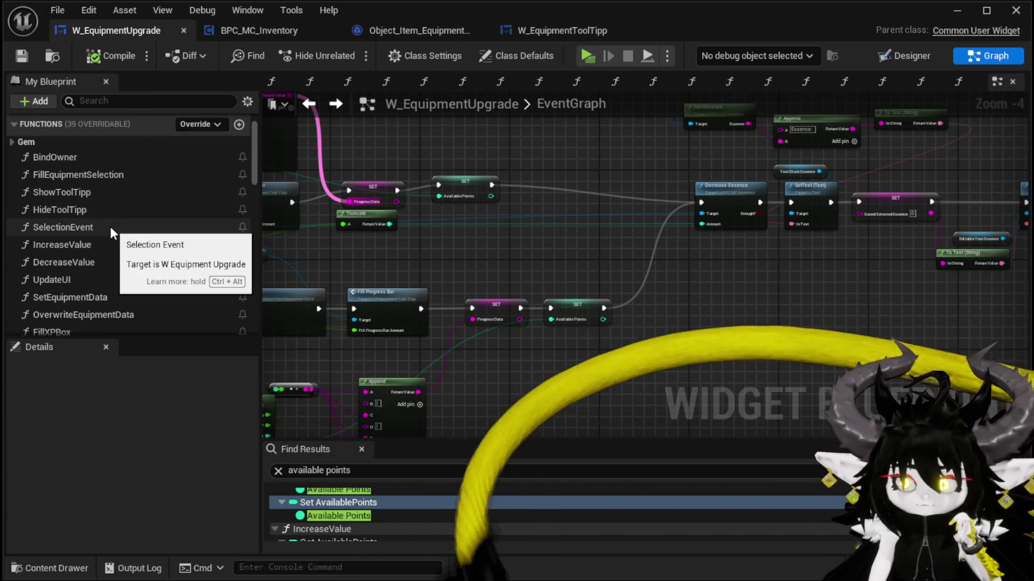
# In the IncreaseValue graph, place a Points in Use getter below the Available Points chain.
pyautogui.doubleClick(95, 244)
pyautogui.moveTo(686, 270)
pyautogui.mouseDown()
pyautogui.moveTo(429, 242)
pyautogui.moveTo(478, 307)
pyautogui.moveTo(585, 345)
pyautogui.moveTo(229, 251)
pyautogui.moveTo(572, 307)
pyautogui.mouseUp()
pyautogui.moveTo(868, 328); pyautogui.dragTo(683, 293)
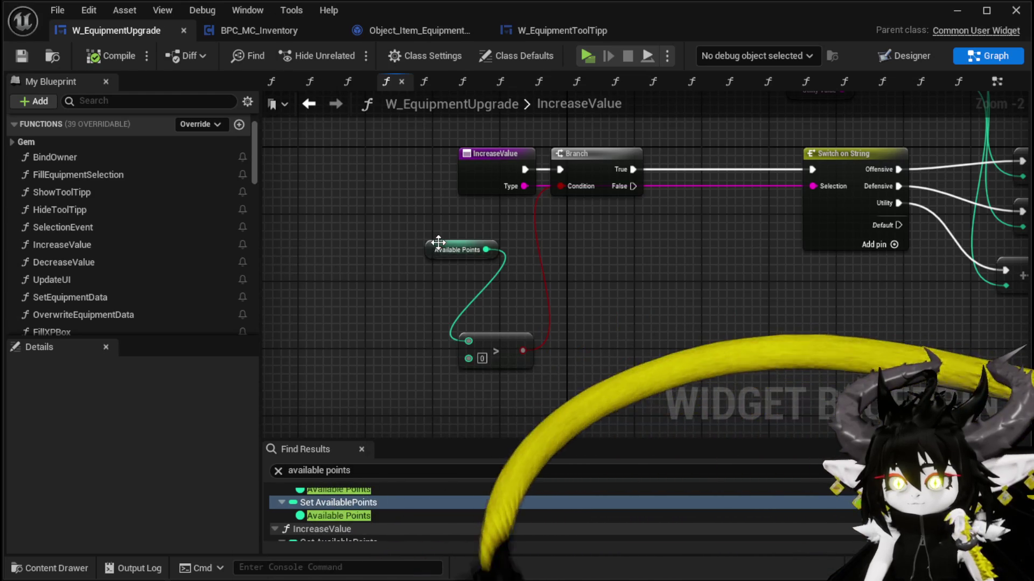
pyautogui.moveTo(497, 336); pyautogui.dragTo(563, 302)
pyautogui.scroll(-5, 129, 211)
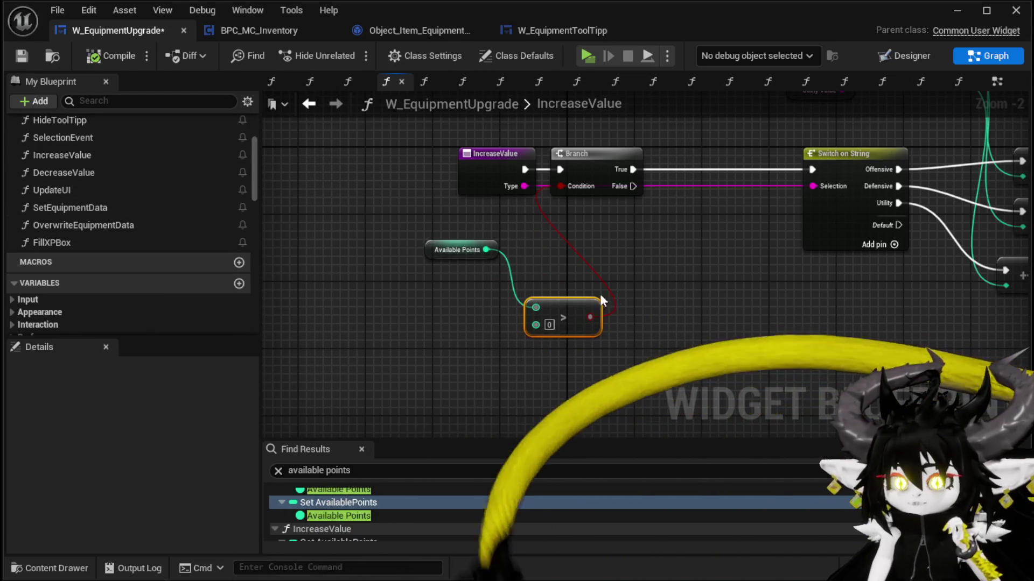
pyautogui.scroll(-4, 134, 204)
pyautogui.scroll(-2, 163, 212)
pyautogui.scroll(8, 163, 212)
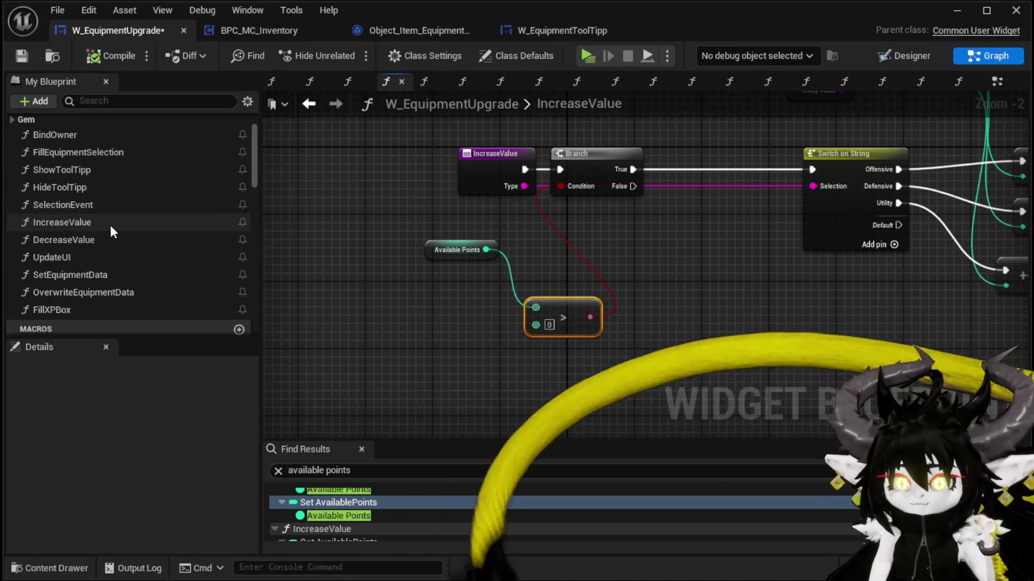
pyautogui.scroll(-3, 125, 212)
pyautogui.scroll(-15, 127, 206)
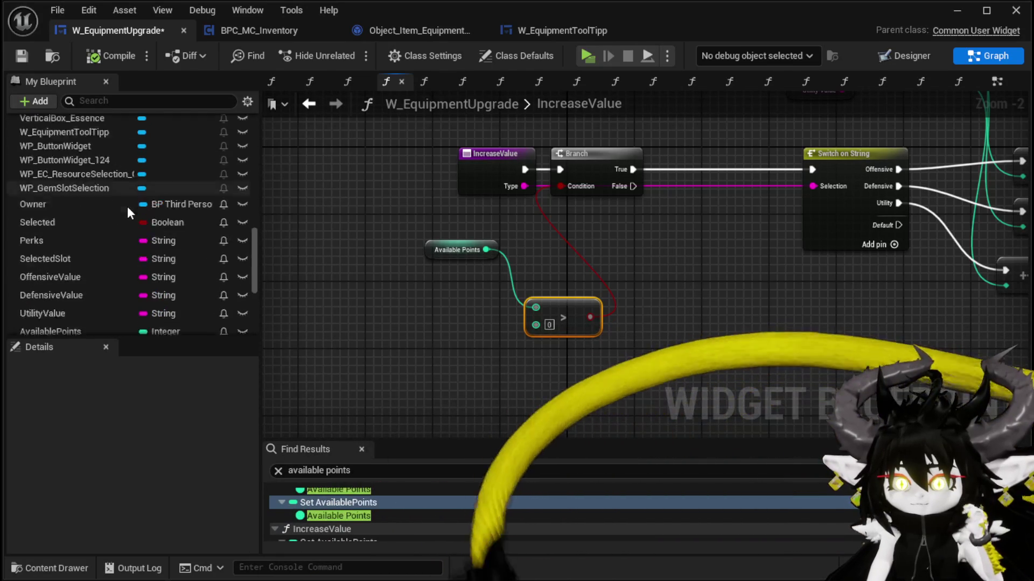
pyautogui.moveTo(75, 171)
pyautogui.mouseDown()
pyautogui.moveTo(386, 299)
pyautogui.moveTo(413, 289)
pyautogui.moveTo(349, 310)
pyautogui.mouseUp()
pyautogui.click(414, 305)
pyautogui.moveTo(458, 341); pyautogui.dragTo(458, 344)
pyautogui.moveTo(390, 285); pyautogui.dragTo(373, 353)
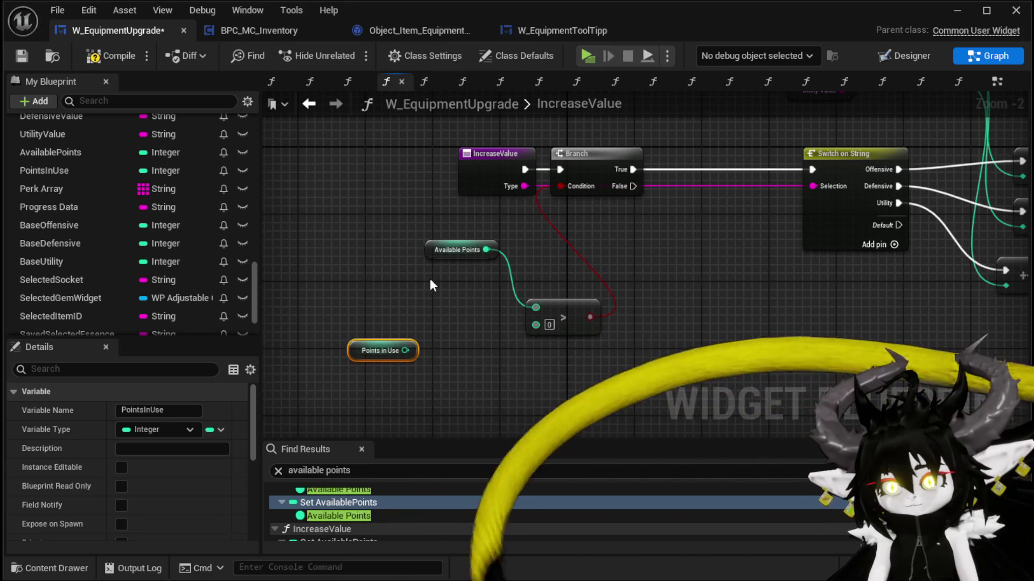
# Add a Greater (>) node fed by Available Points.
pyautogui.moveTo(385, 251); pyautogui.dragTo(427, 254)
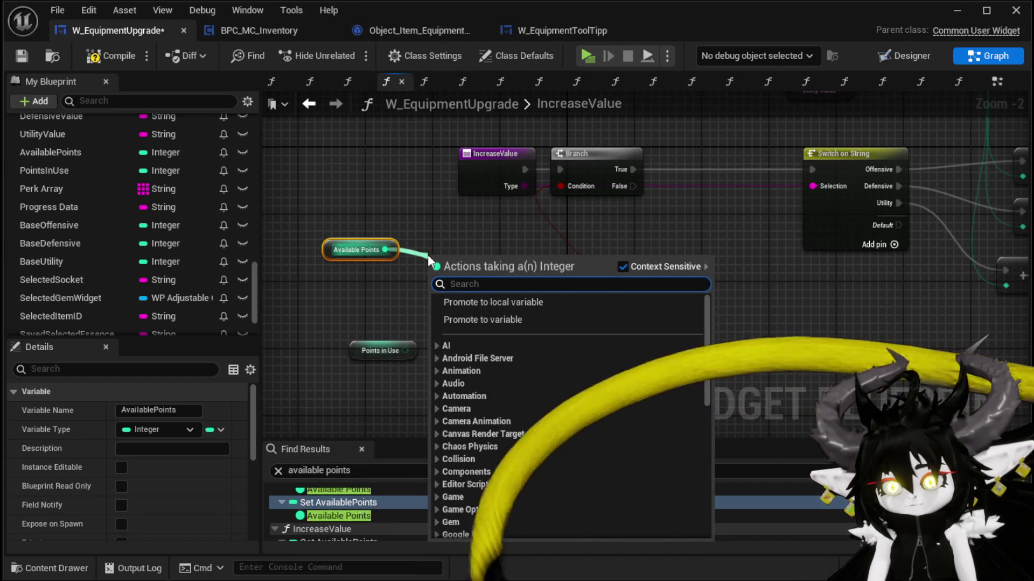
pyautogui.write('g')
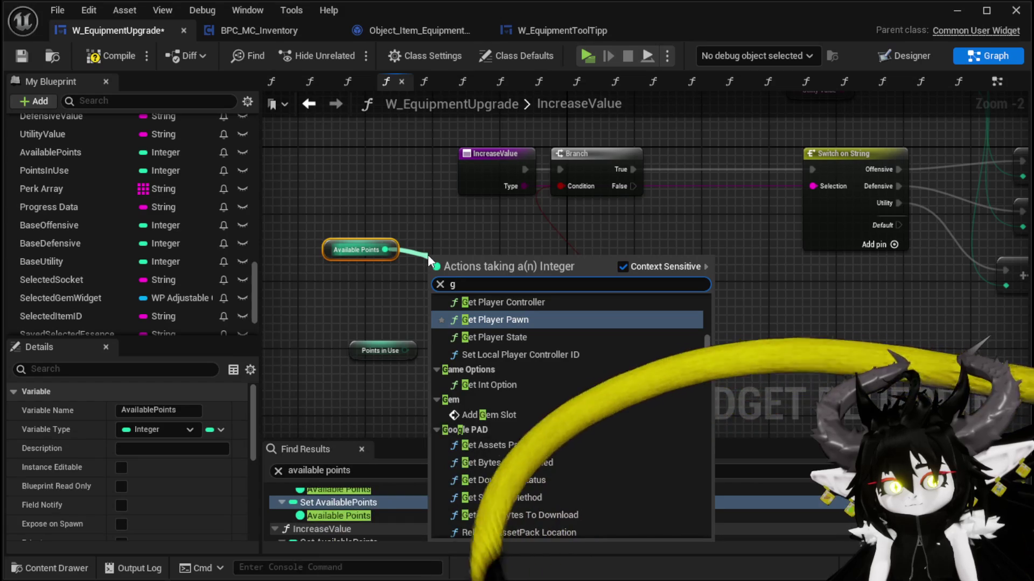
pyautogui.write('reater')
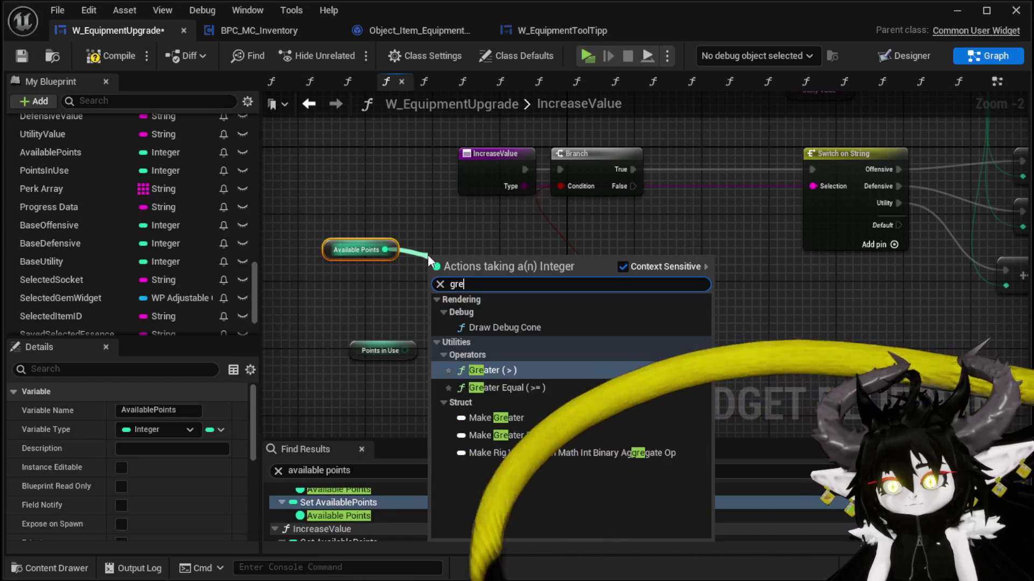
pyautogui.click(518, 327)
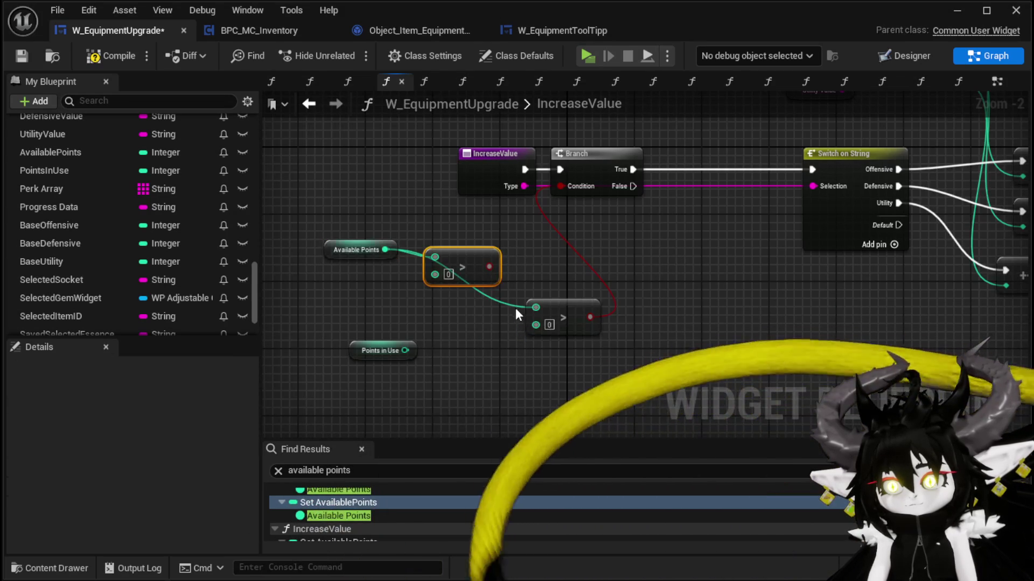
pyautogui.moveTo(457, 264); pyautogui.dragTo(525, 263)
pyautogui.moveTo(371, 353)
pyautogui.mouseDown()
pyautogui.moveTo(357, 298)
pyautogui.moveTo(514, 279)
pyautogui.moveTo(495, 268)
pyautogui.moveTo(565, 204)
pyautogui.moveTo(513, 264)
pyautogui.moveTo(519, 228)
pyautogui.moveTo(560, 187)
pyautogui.mouseUp()
# Paste another Points in Use getter and feed it into an Increment Int node.
pyautogui.click(363, 291)
pyautogui.moveTo(839, 201)
pyautogui.mouseDown()
pyautogui.moveTo(452, 201)
pyautogui.moveTo(597, 219)
pyautogui.moveTo(414, 343)
pyautogui.mouseUp()
pyautogui.moveTo(611, 260); pyautogui.dragTo(216, 186)
pyautogui.click(560, 196)
pyautogui.hotkey('ctrl', 'v')
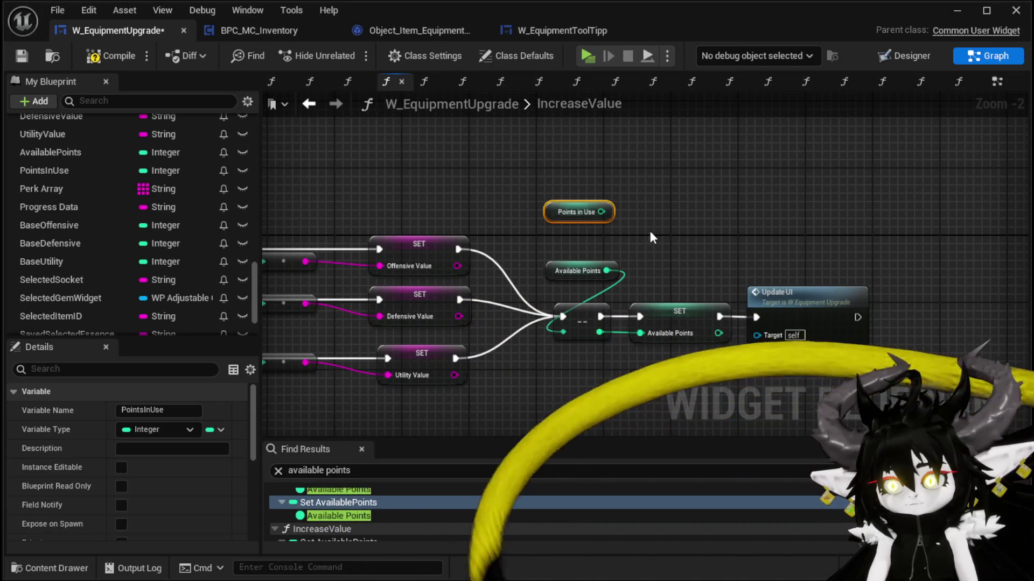
pyautogui.moveTo(567, 216); pyautogui.dragTo(566, 208)
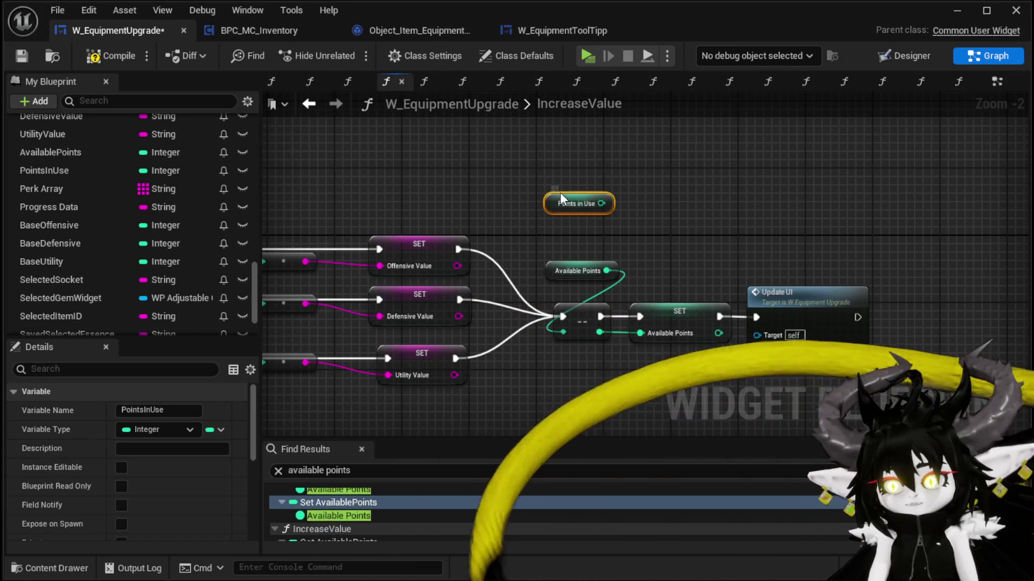
pyautogui.moveTo(575, 153); pyautogui.dragTo(651, 198)
pyautogui.write('in')
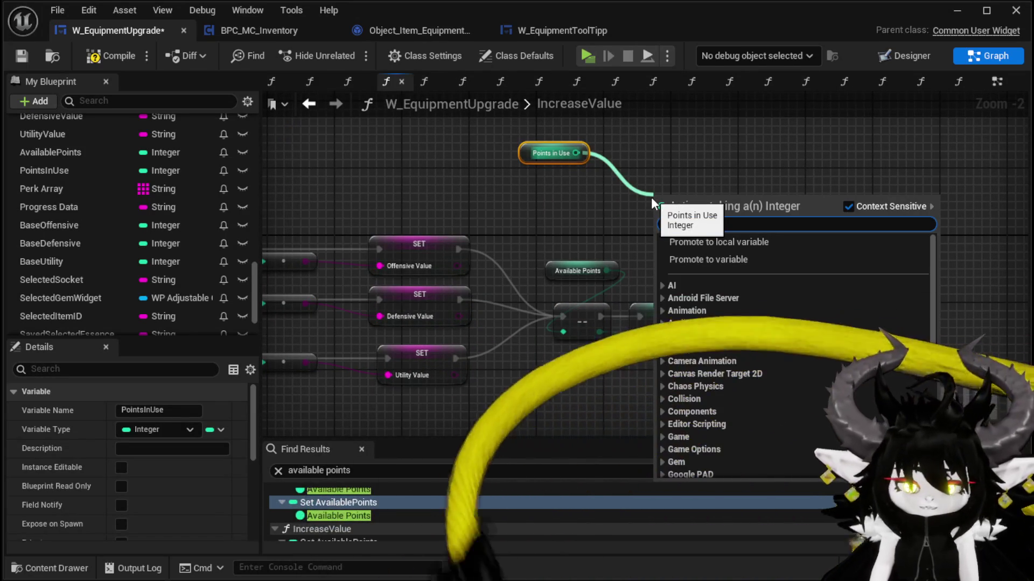
pyautogui.write('cre')
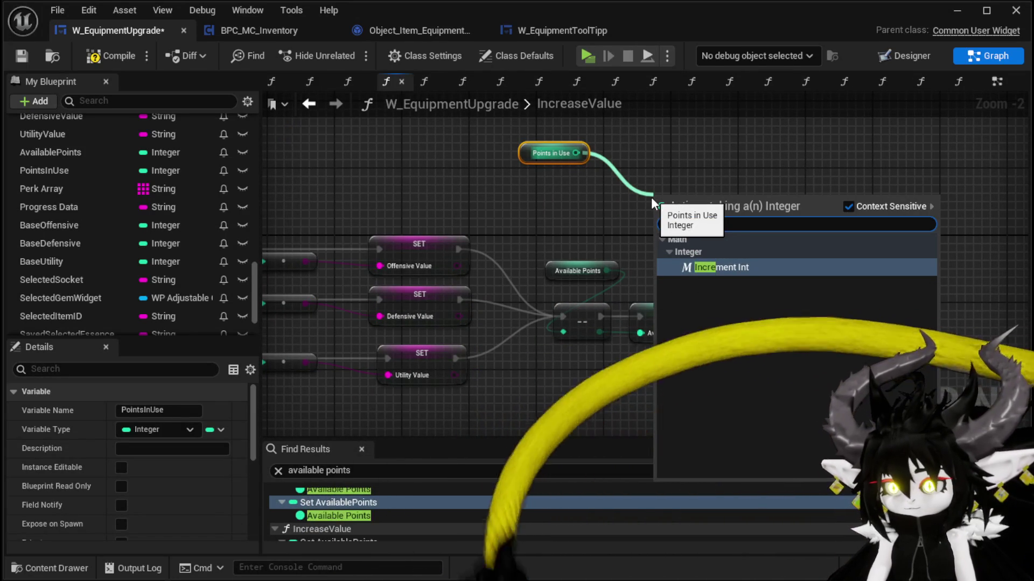
pyautogui.click(698, 271)
pyautogui.moveTo(678, 203); pyautogui.dragTo(581, 202)
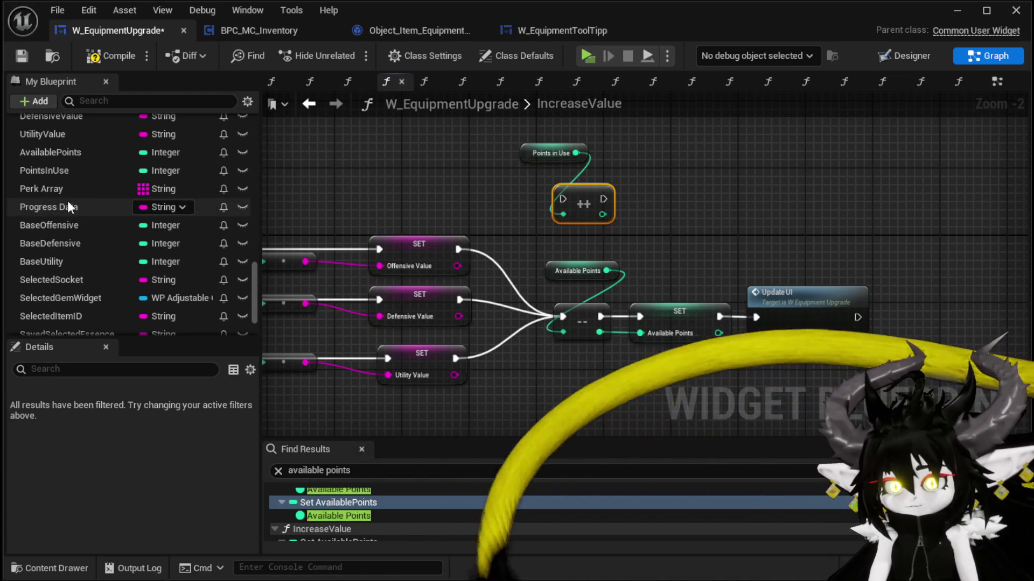
# Add a SET Points in Use node after the increment.
pyautogui.moveTo(50, 168)
pyautogui.mouseDown()
pyautogui.moveTo(676, 209)
pyautogui.moveTo(666, 200)
pyautogui.mouseUp()
pyautogui.click(708, 229)
pyautogui.moveTo(603, 200)
pyautogui.mouseDown()
pyautogui.moveTo(684, 189)
pyautogui.moveTo(650, 191)
pyautogui.moveTo(666, 199)
pyautogui.moveTo(618, 221)
pyautogui.moveTo(603, 215)
pyautogui.mouseUp()
pyautogui.press('Escape')
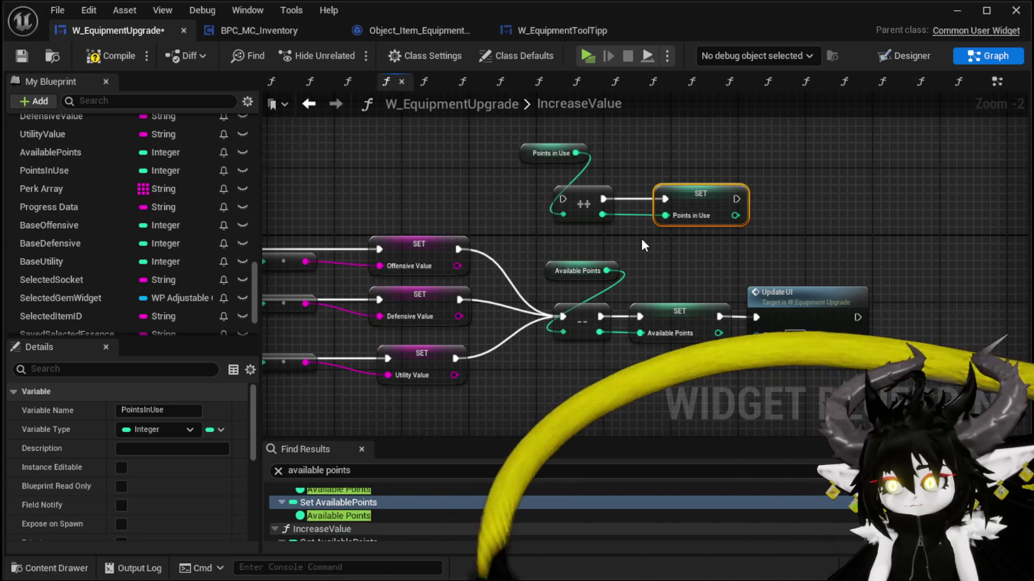
# Open the UpdateUI function graph and move its Available Points getter left.
pyautogui.moveTo(483, 183)
pyautogui.mouseDown()
pyautogui.moveTo(925, 221)
pyautogui.moveTo(359, 166)
pyautogui.mouseUp()
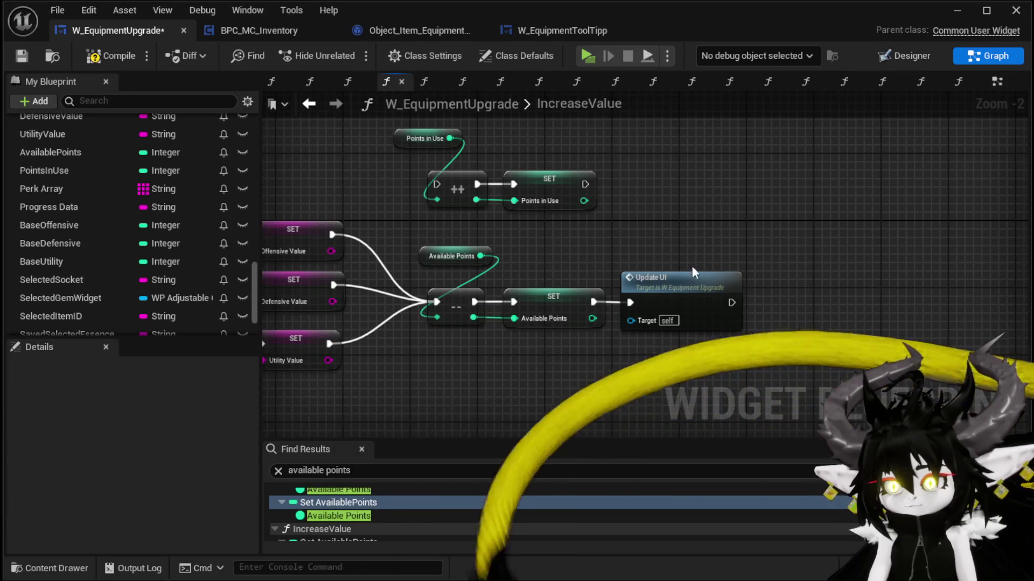
pyautogui.doubleClick(722, 285)
pyautogui.moveTo(706, 428); pyautogui.dragTo(652, 275)
pyautogui.scroll(2, 652, 275)
pyautogui.moveTo(564, 248)
pyautogui.mouseDown()
pyautogui.moveTo(429, 252)
pyautogui.moveTo(552, 258)
pyautogui.mouseUp()
# In UpdateUI, subtract Points in Use from Available Points, then go back to IncreaseValue.
pyautogui.write('-')
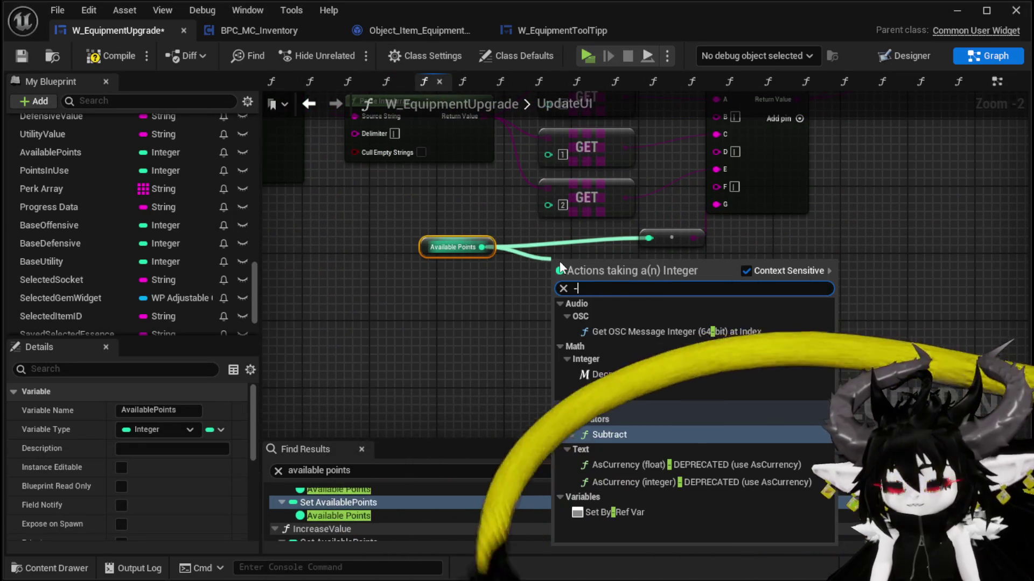
pyautogui.press('Return')
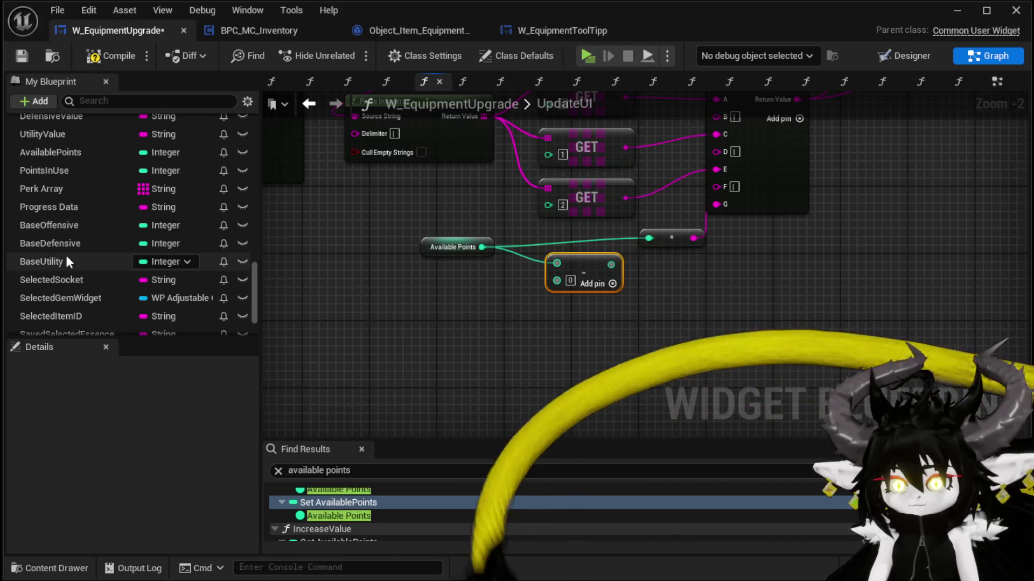
pyautogui.moveTo(58, 171); pyautogui.dragTo(383, 276)
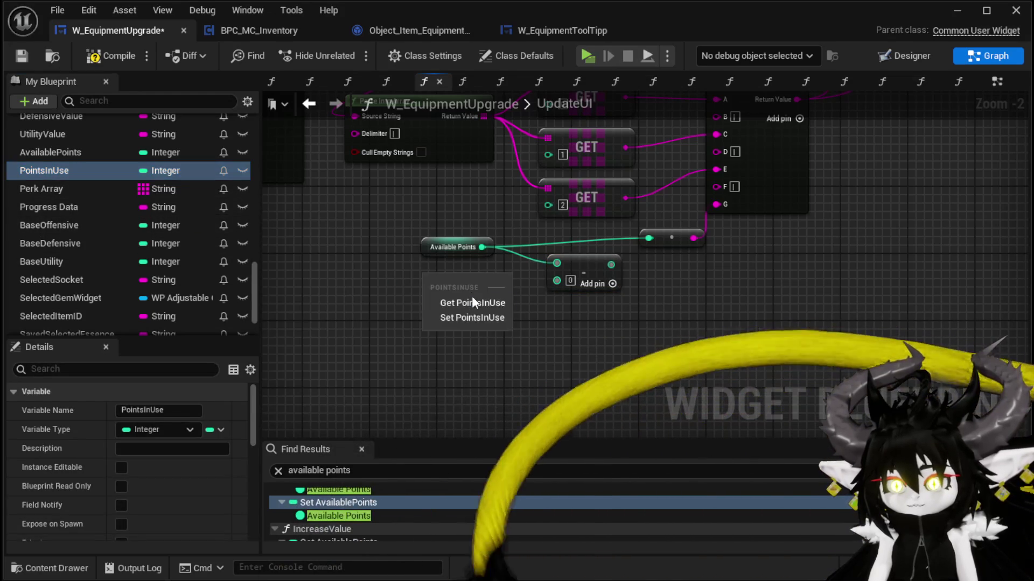
pyautogui.moveTo(559, 284); pyautogui.dragTo(558, 282)
pyautogui.moveTo(611, 263)
pyautogui.mouseDown()
pyautogui.moveTo(622, 252)
pyautogui.moveTo(653, 257)
pyautogui.moveTo(658, 236)
pyautogui.mouseUp()
pyautogui.scroll(-2, 694, 273)
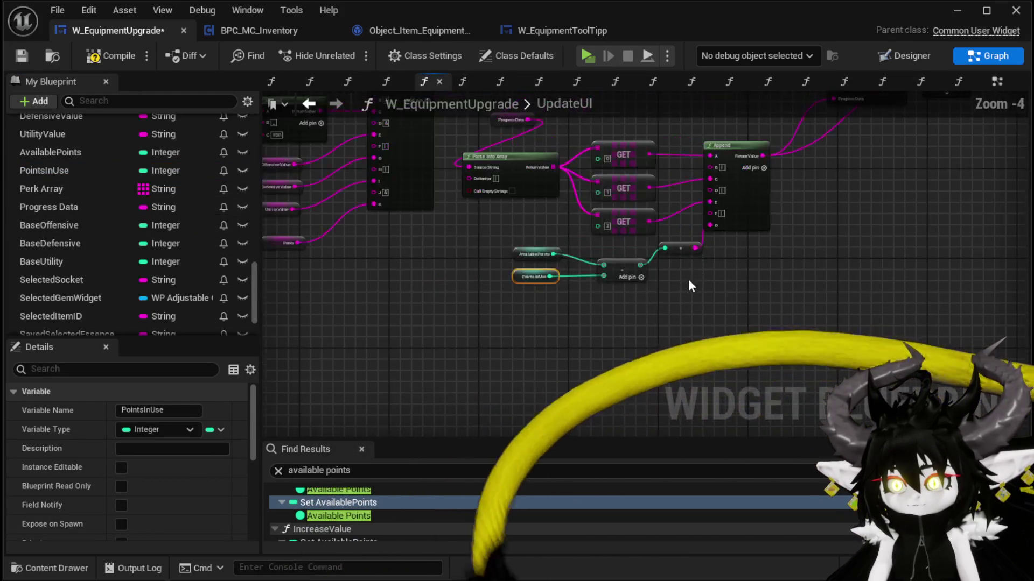
pyautogui.moveTo(695, 273); pyautogui.dragTo(633, 401)
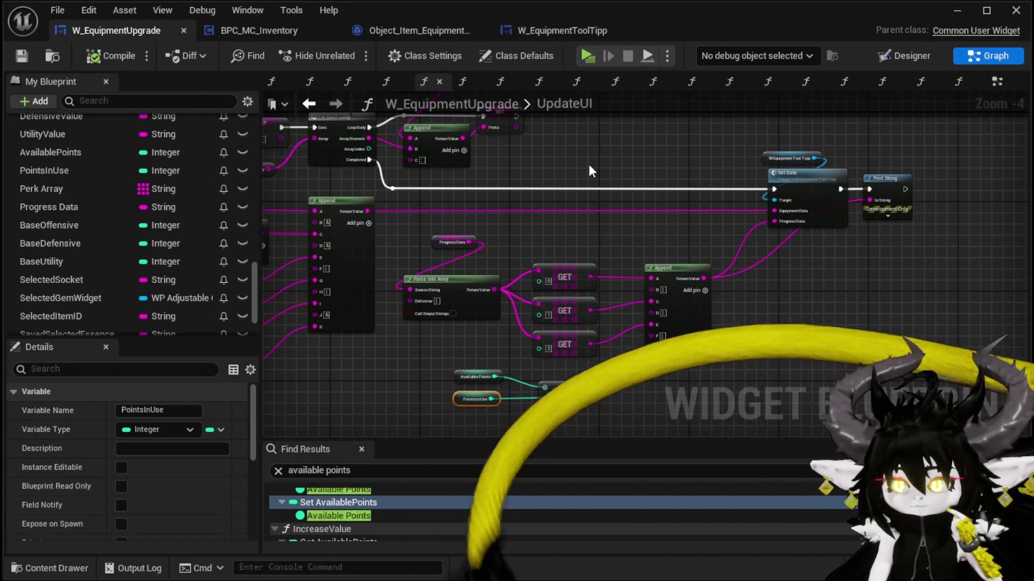
pyautogui.moveTo(590, 167); pyautogui.dragTo(769, 163)
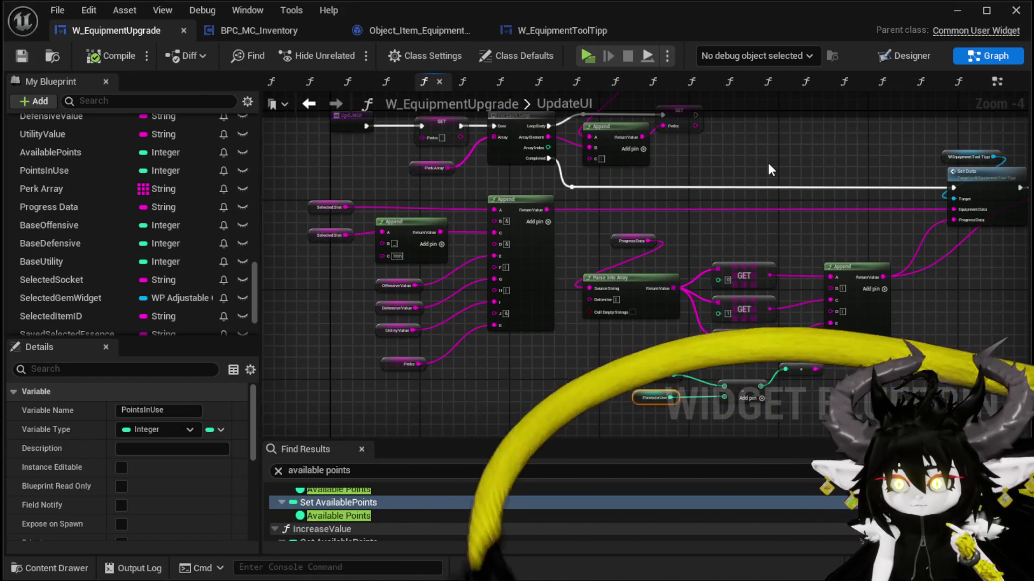
pyautogui.click(305, 108)
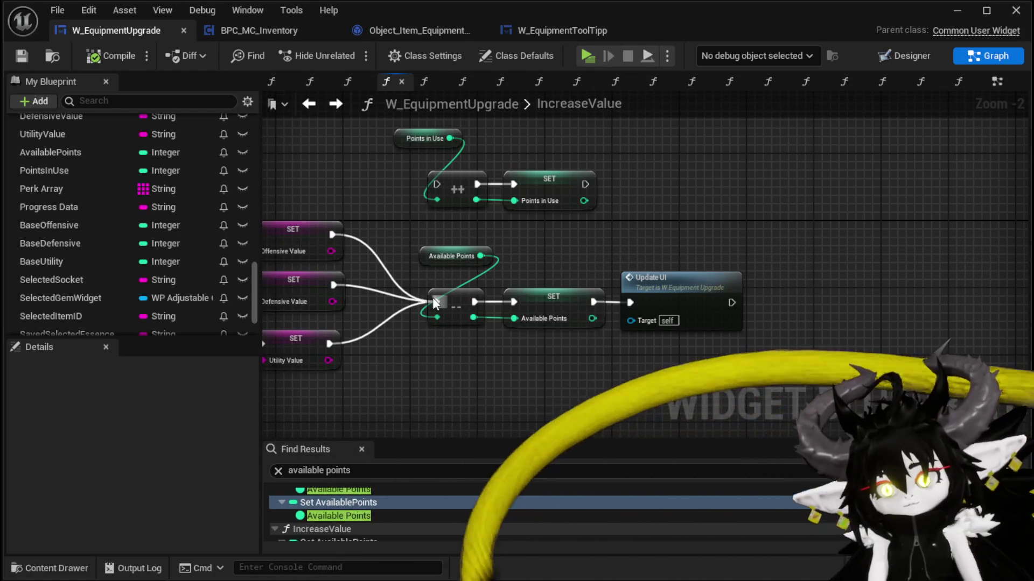
# Wire IncreaseValue's execution through the Points in Use increment and setter into Update UI.
pyautogui.moveTo(431, 193); pyautogui.dragTo(437, 185)
pyautogui.moveTo(586, 184); pyautogui.dragTo(619, 299)
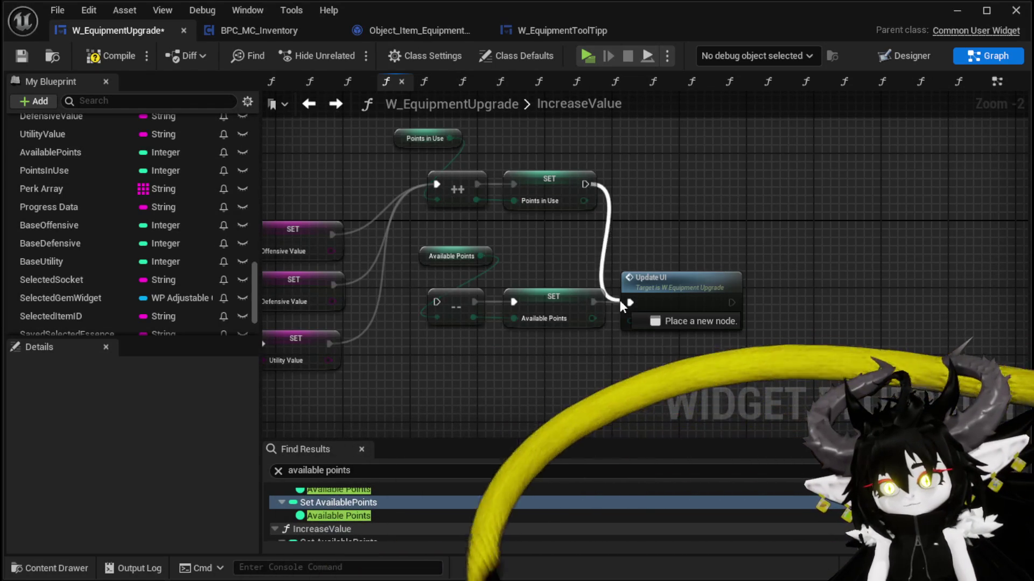
pyautogui.moveTo(441, 230); pyautogui.dragTo(535, 330)
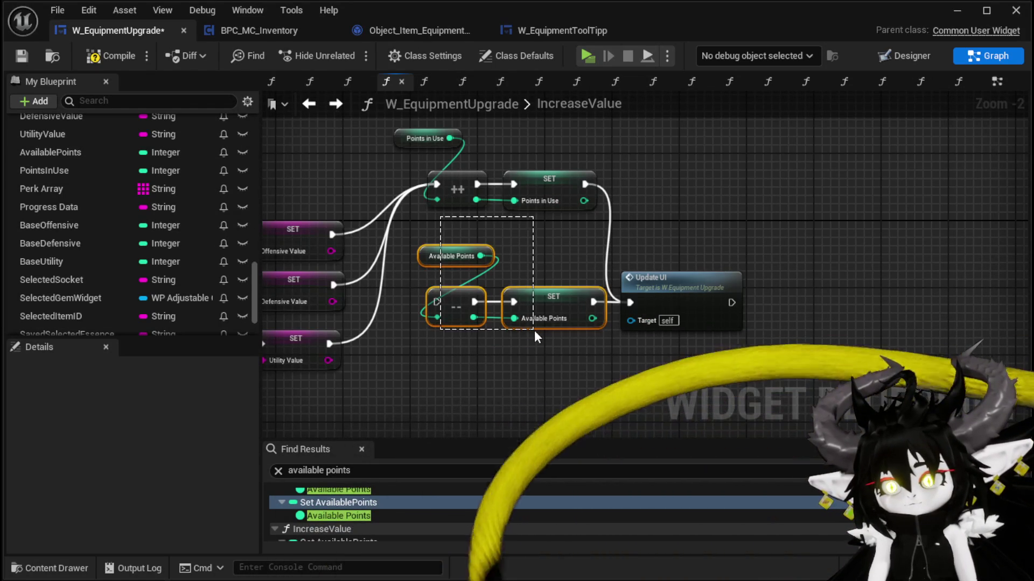
pyautogui.scroll(10, 114, 206)
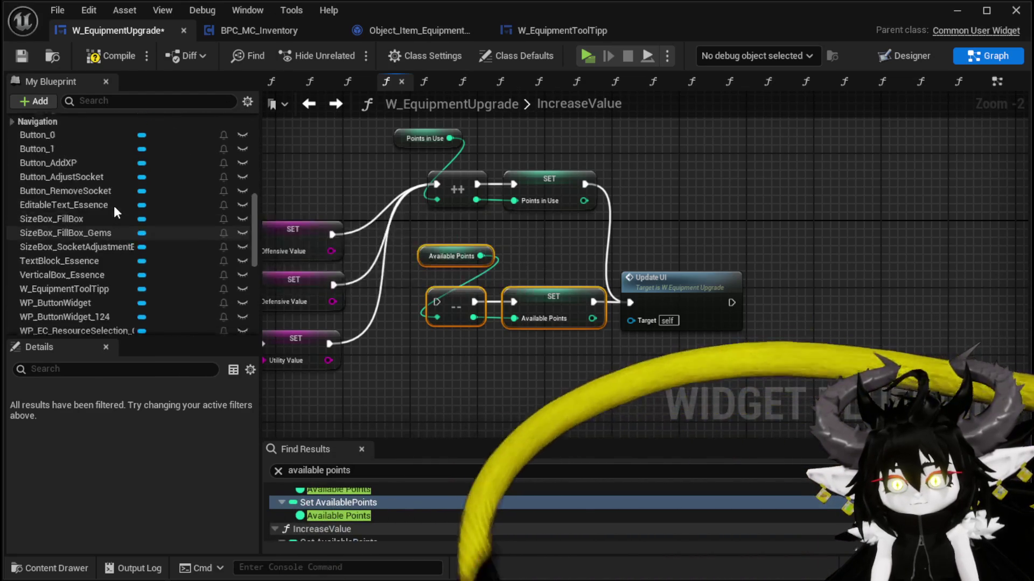
pyautogui.scroll(5, 114, 205)
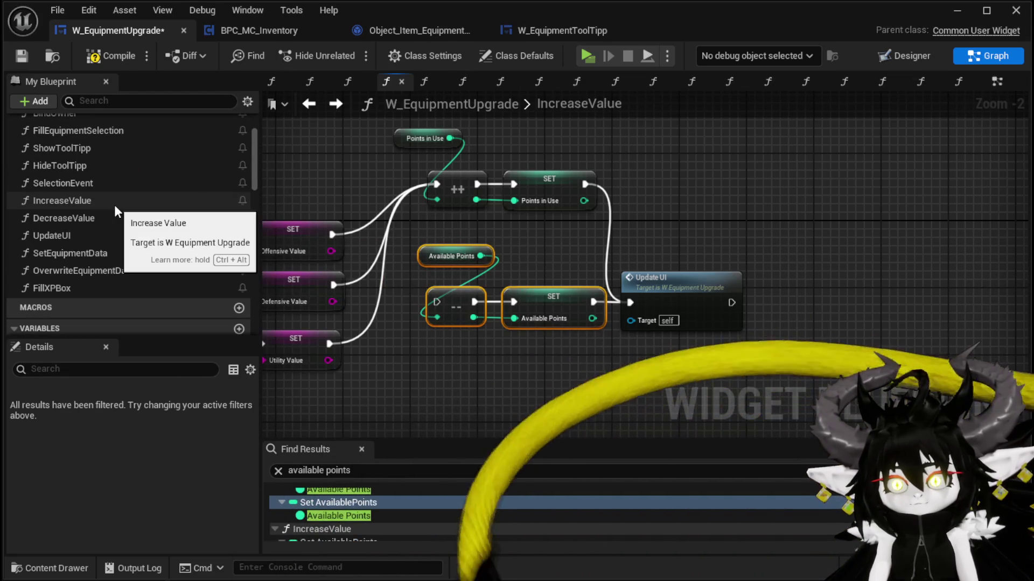
# Paste the Available Points decrement chain into DecreaseValue and connect it to Update UI.
pyautogui.doubleClick(118, 215)
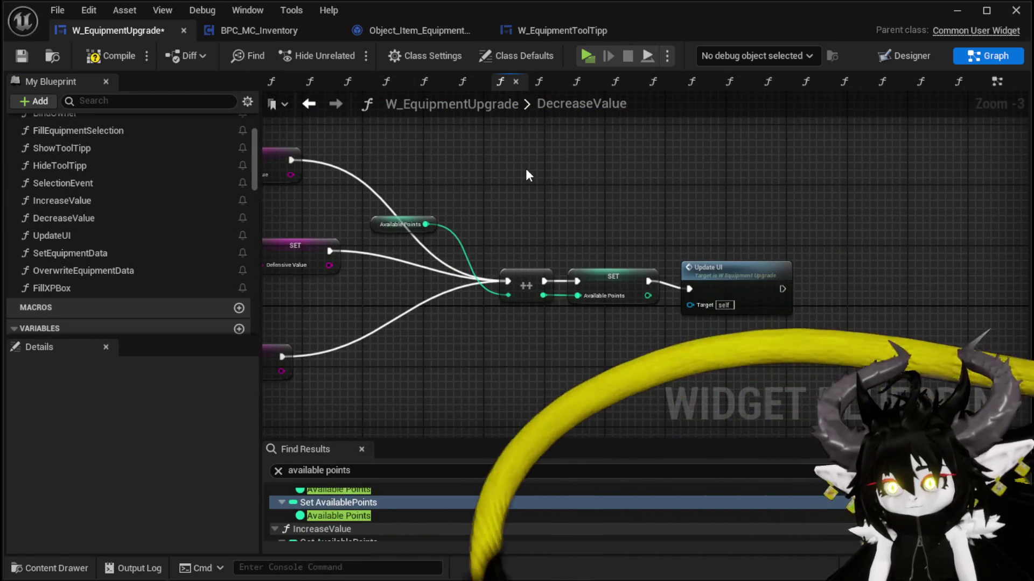
pyautogui.hotkey('ctrl', 'v')
pyautogui.moveTo(509, 280)
pyautogui.mouseDown()
pyautogui.moveTo(512, 180)
pyautogui.moveTo(512, 188)
pyautogui.mouseUp()
pyautogui.moveTo(649, 189)
pyautogui.mouseDown()
pyautogui.moveTo(704, 292)
pyautogui.moveTo(774, 270)
pyautogui.mouseUp()
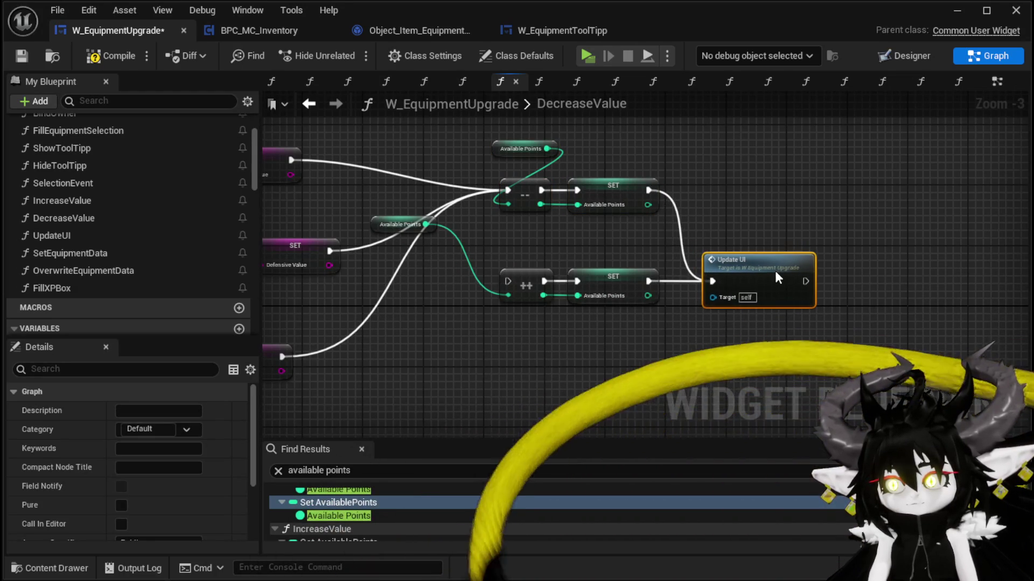
pyautogui.scroll(-10, 156, 276)
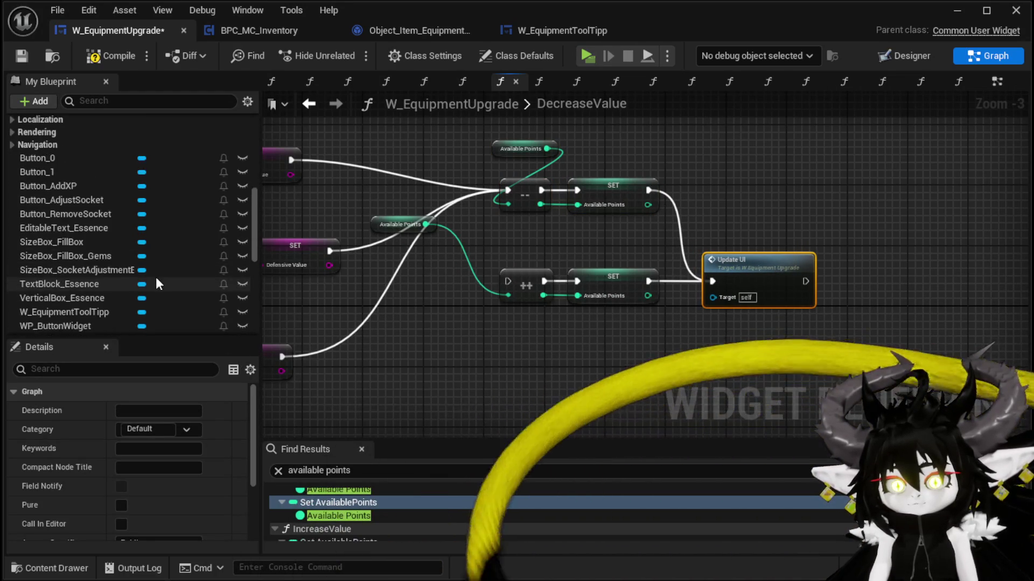
pyautogui.scroll(-4, 156, 277)
# Add a Points in Use getter to the decrement node and compile the blueprint.
pyautogui.moveTo(125, 261)
pyautogui.mouseDown()
pyautogui.moveTo(423, 137)
pyautogui.moveTo(510, 209)
pyautogui.moveTo(661, 274)
pyautogui.mouseUp()
pyautogui.click(450, 162)
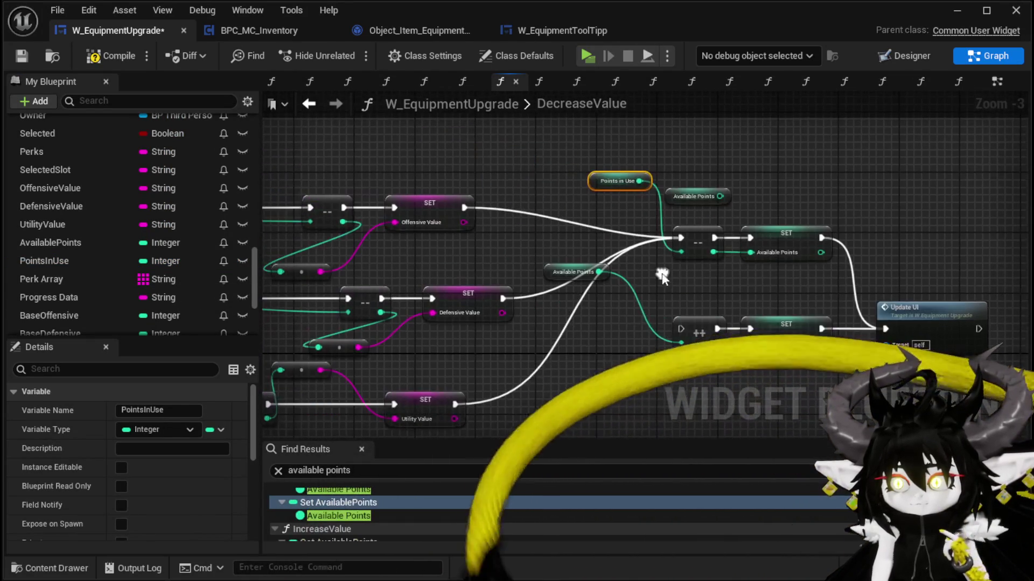
pyautogui.click(127, 58)
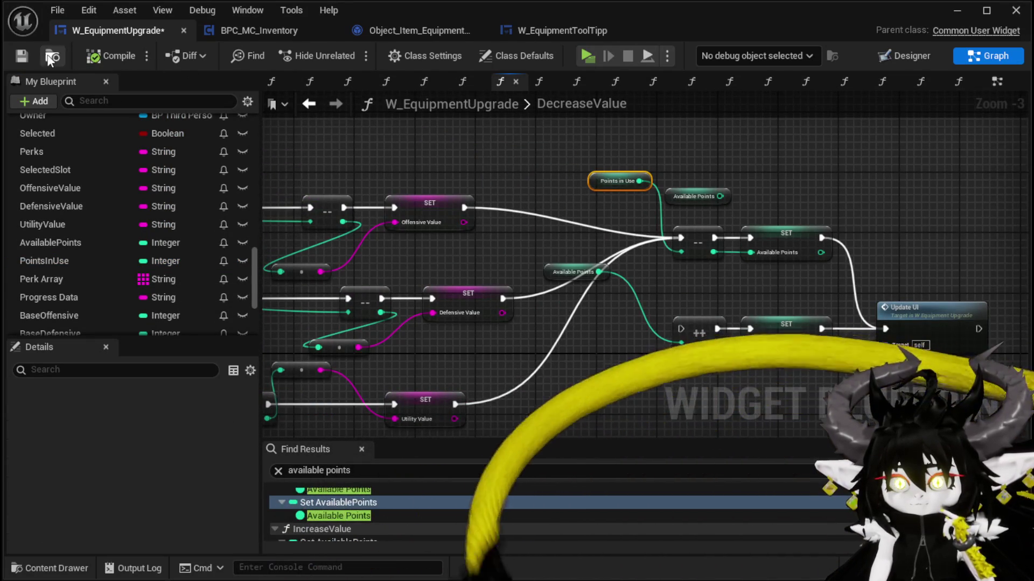
pyautogui.scroll(-1, 702, 153)
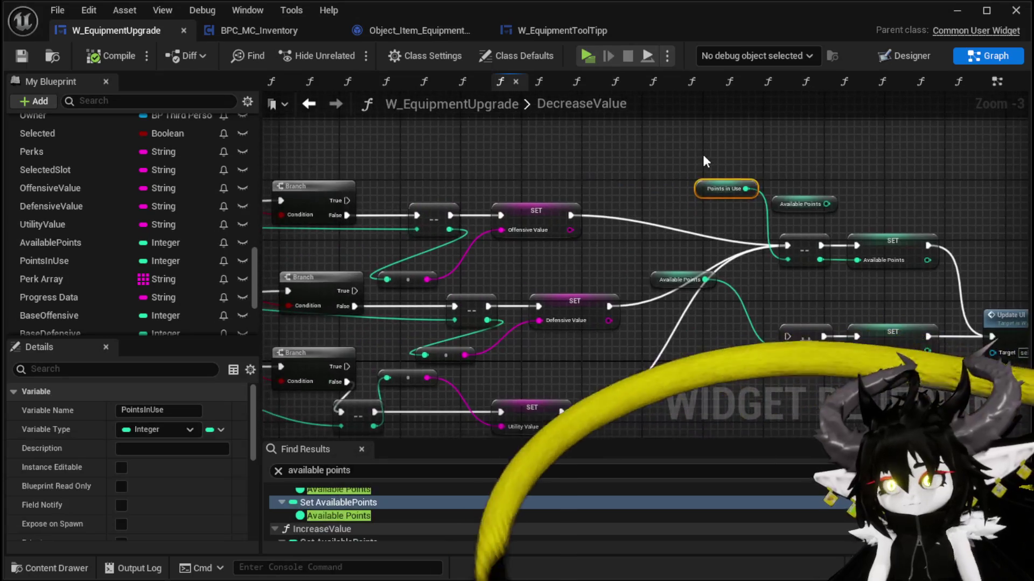
# Paste another Points in Use getter and add a Greater Equal (>=) comparison on it.
pyautogui.scroll(-2, 590, 209)
pyautogui.scroll(4, 451, 281)
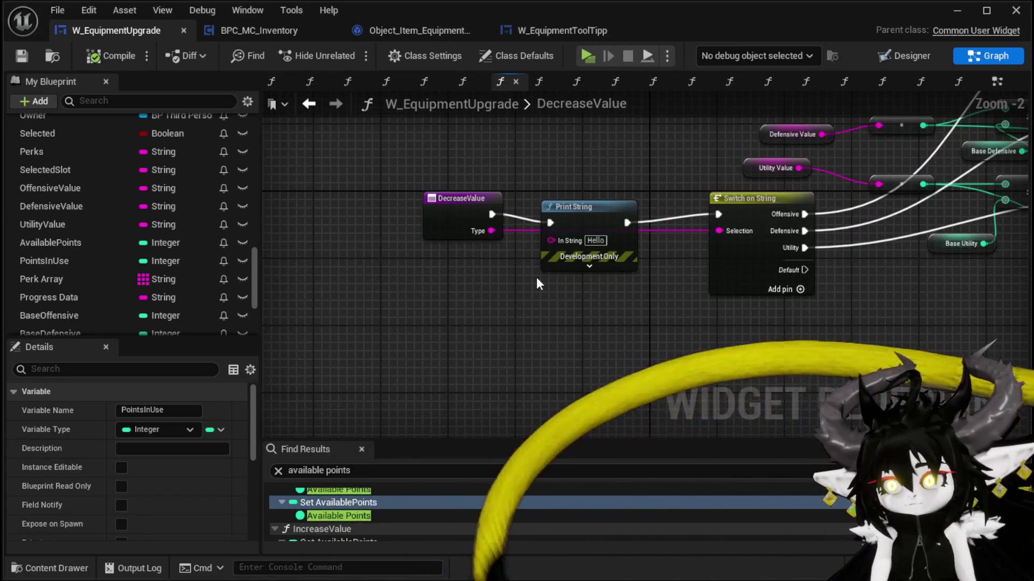
pyautogui.scroll(-1, 536, 277)
pyautogui.scroll(1, 298, 293)
pyautogui.click(300, 292)
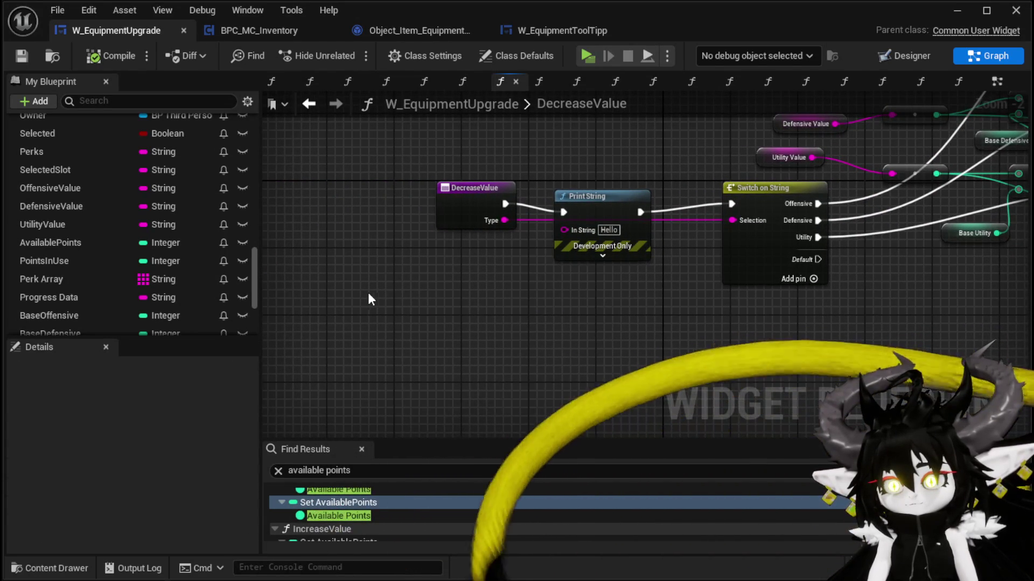
pyautogui.hotkey('ctrl', 'v')
pyautogui.moveTo(425, 300); pyautogui.dragTo(509, 305)
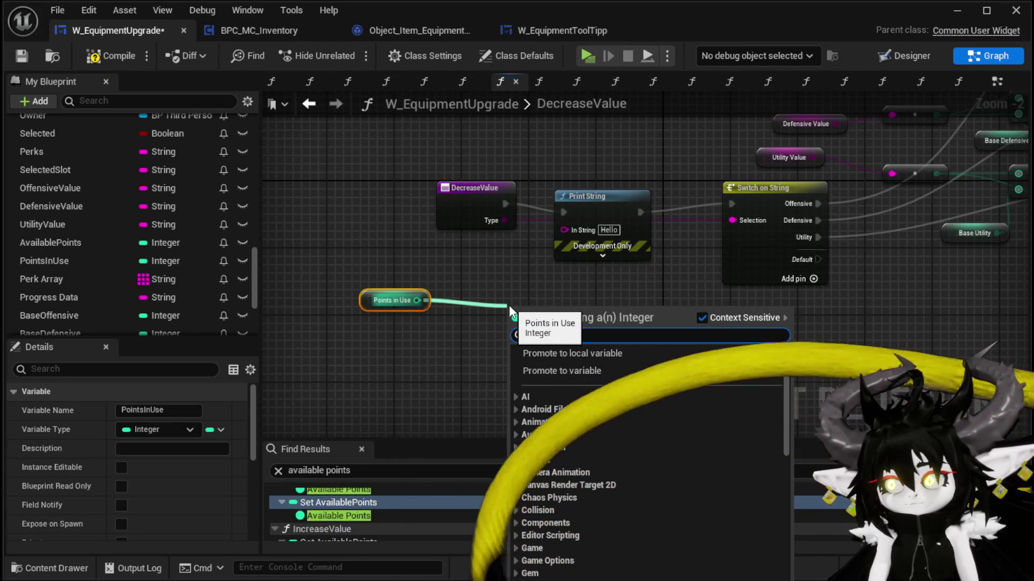
pyautogui.write('Grea')
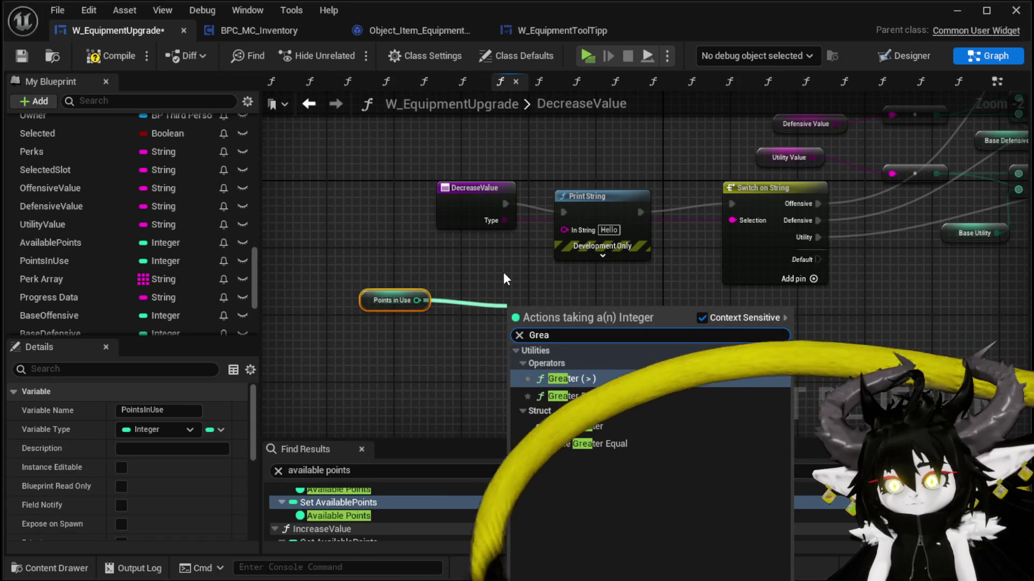
pyautogui.click(581, 396)
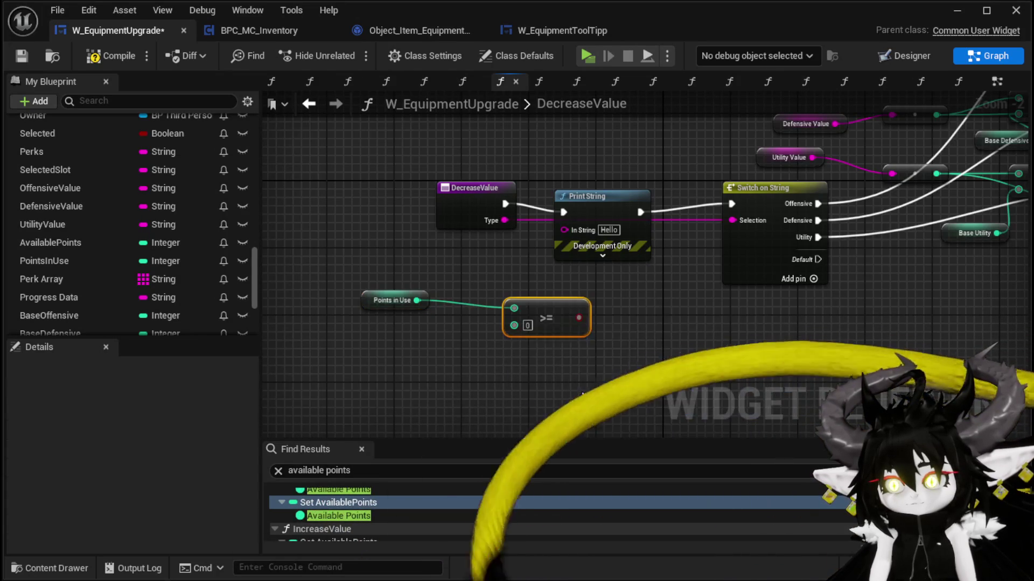
# Insert a Branch between the DecreaseValue entry and Switch on String, True output to the switch.
pyautogui.moveTo(463, 188); pyautogui.dragTo(388, 188)
pyautogui.moveTo(580, 208)
pyautogui.mouseDown()
pyautogui.moveTo(580, 182)
pyautogui.moveTo(545, 158)
pyautogui.mouseUp()
pyautogui.moveTo(430, 204); pyautogui.dragTo(637, 293)
pyautogui.moveTo(429, 204)
pyautogui.mouseDown()
pyautogui.moveTo(560, 254)
pyautogui.moveTo(619, 298)
pyautogui.mouseUp()
pyautogui.moveTo(618, 249)
pyautogui.mouseDown()
pyautogui.moveTo(567, 240)
pyautogui.moveTo(728, 205)
pyautogui.mouseUp()
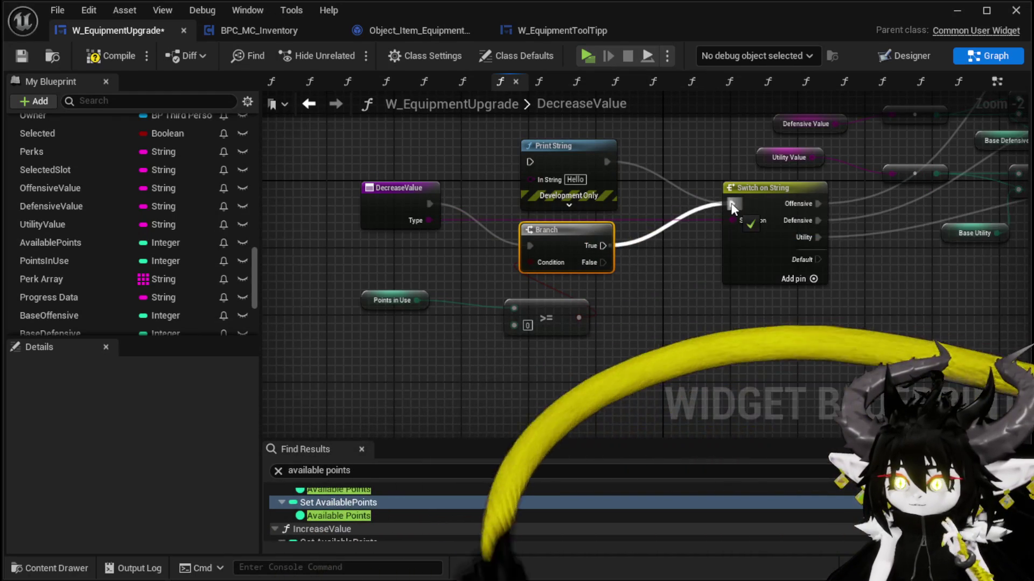
pyautogui.scroll(-4, 769, 315)
pyautogui.moveTo(912, 272)
pyautogui.mouseDown()
pyautogui.moveTo(522, 280)
pyautogui.moveTo(1026, 292)
pyautogui.mouseUp()
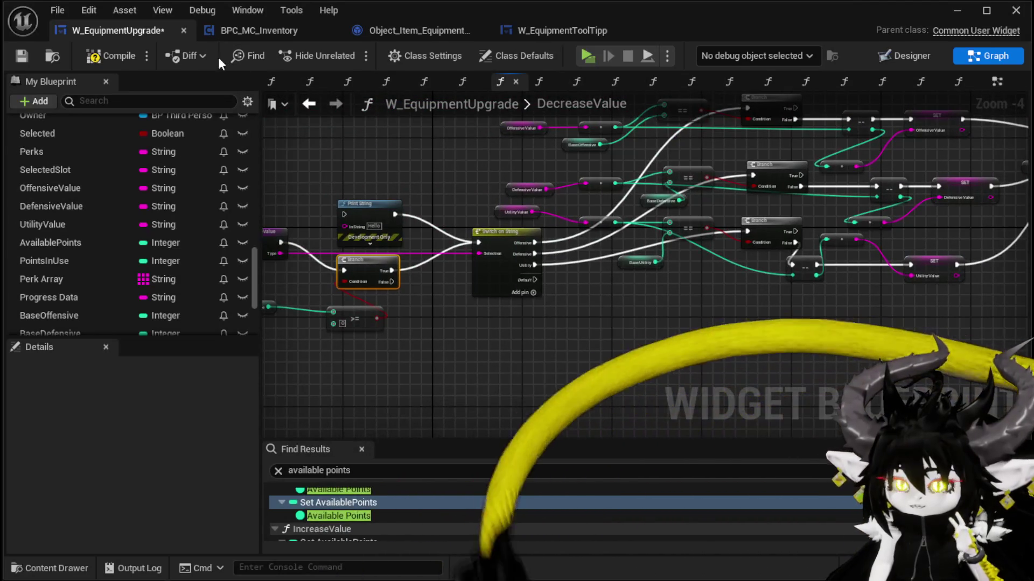
# Save the blueprint and launch the game preview.
pyautogui.click(15, 57)
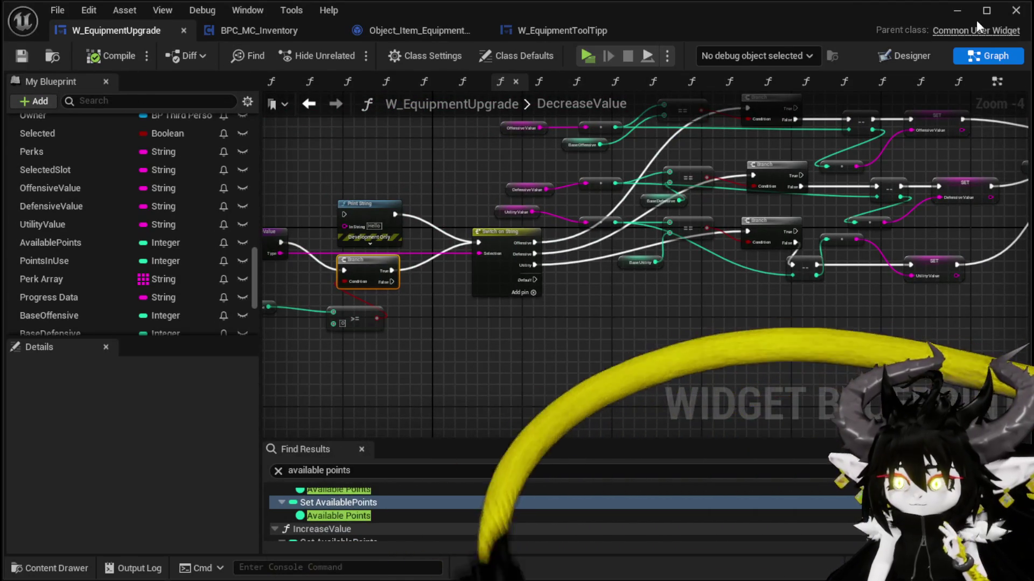
pyautogui.click(956, 10)
pyautogui.click(349, 53)
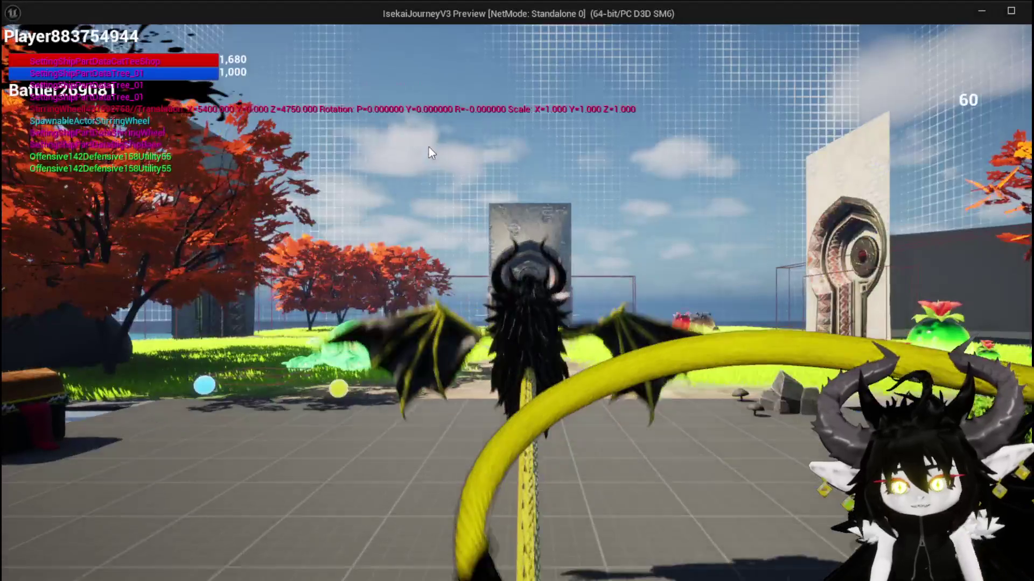
# At the workbench Upgrade page, lower Iron_Head's Utility from 19 to 18, then stop the preview.
pyautogui.press('e')
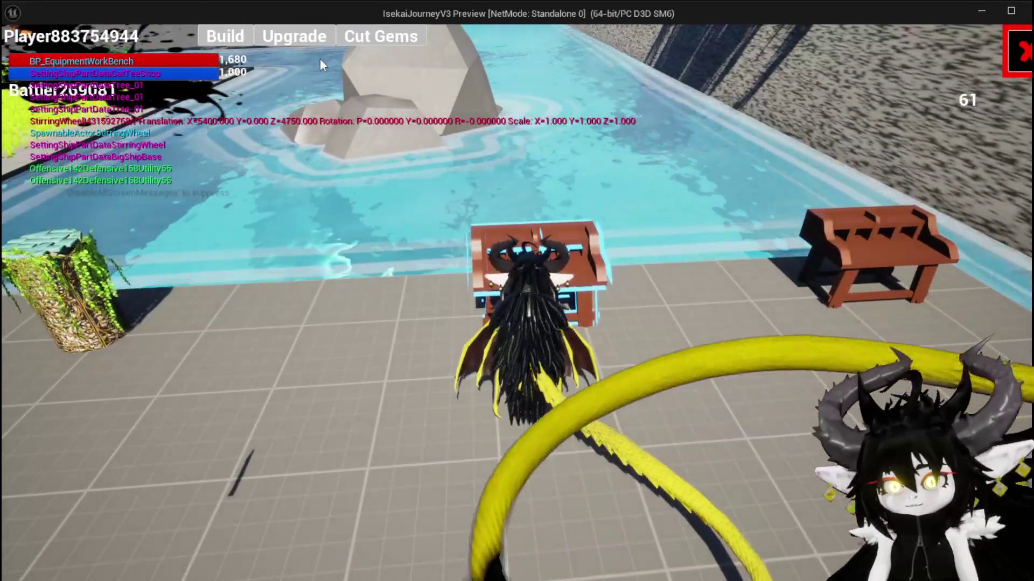
pyautogui.click(307, 42)
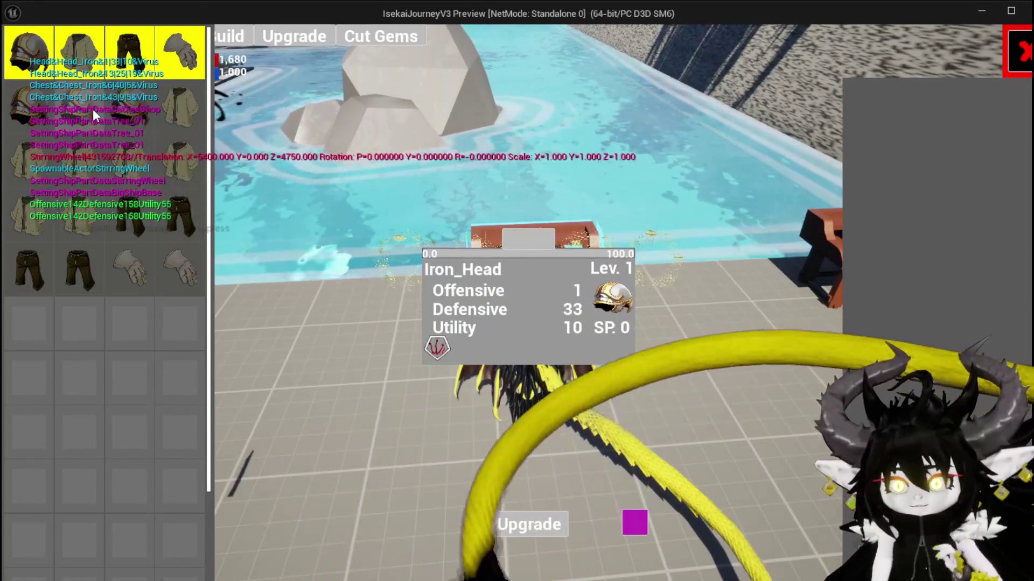
pyautogui.click(118, 108)
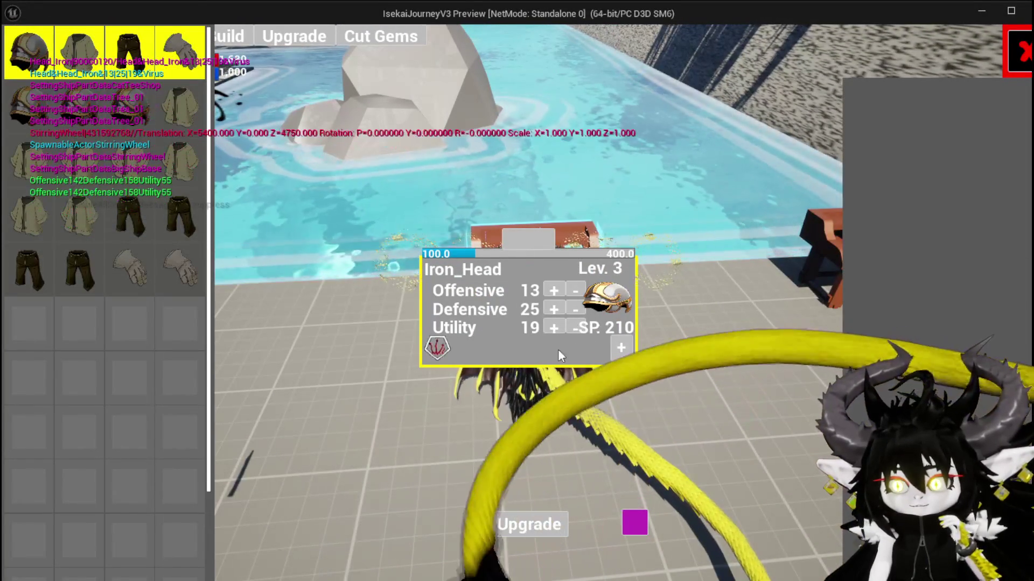
pyautogui.click(575, 328)
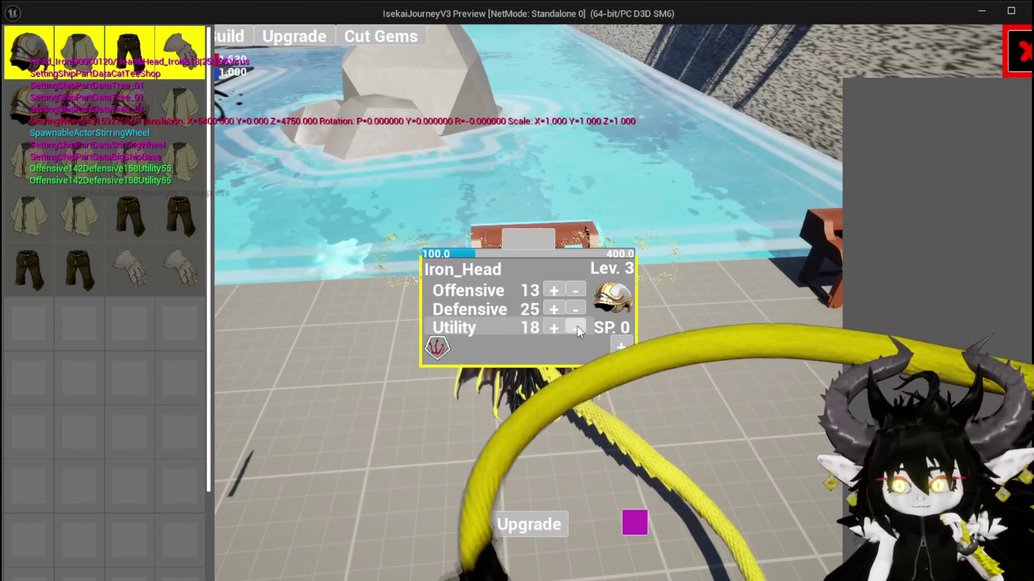
pyautogui.press('Escape')
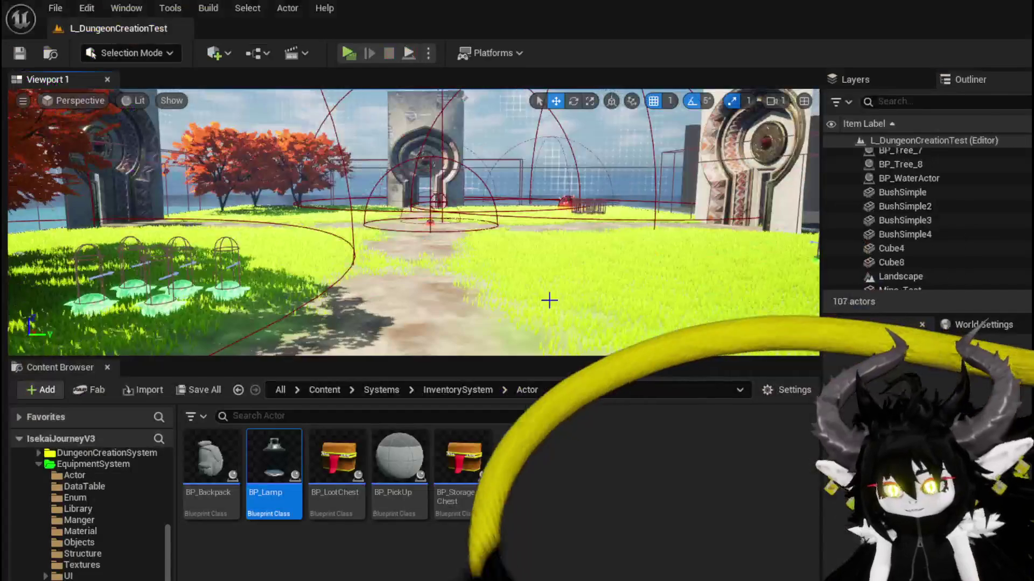
# Save all assets and make the Branch test Points in Use with a Greater (>) node.
pyautogui.click(31, 53)
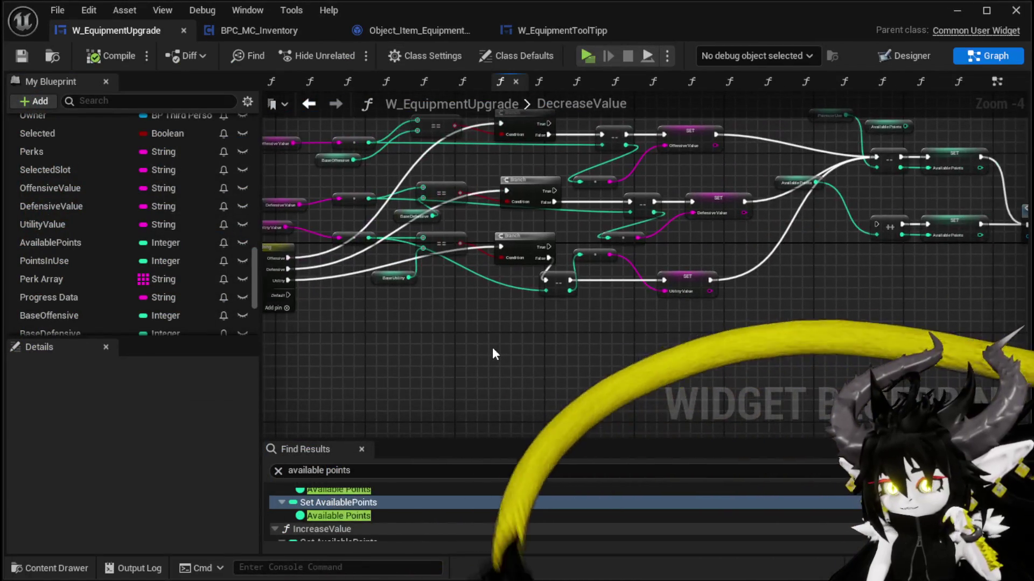
pyautogui.moveTo(527, 345); pyautogui.dragTo(354, 376)
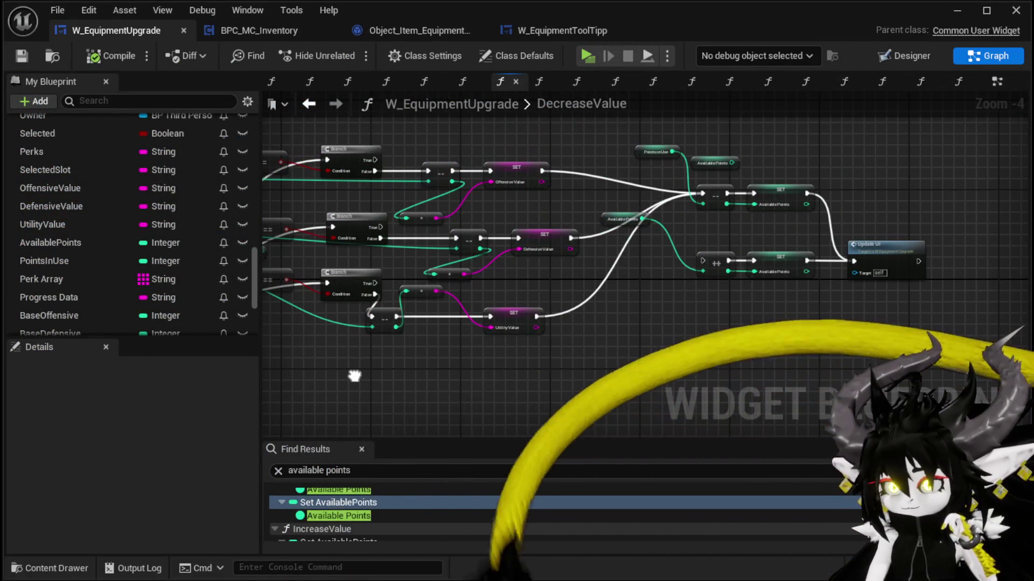
pyautogui.moveTo(354, 376); pyautogui.dragTo(456, 337)
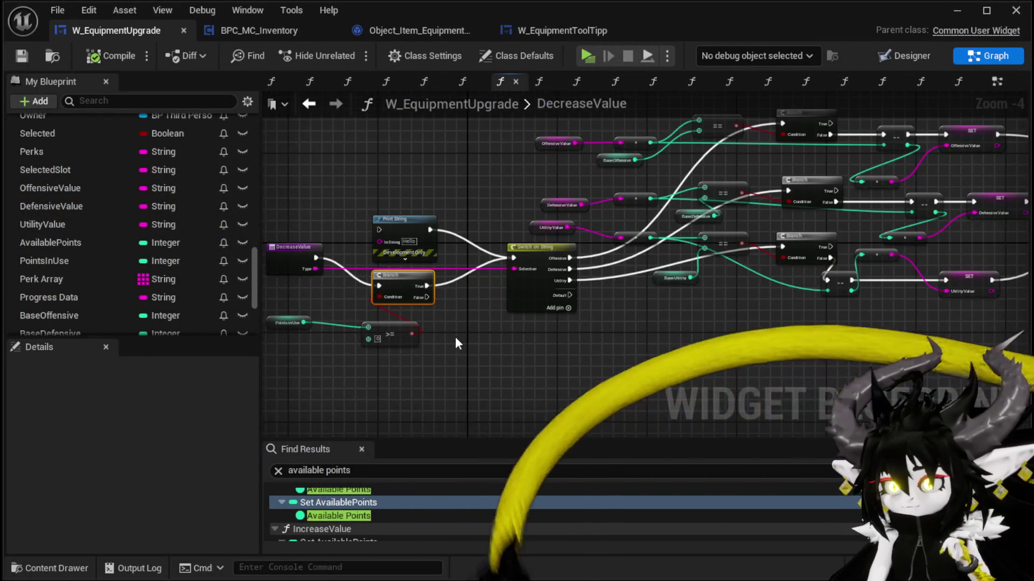
pyautogui.scroll(1, 455, 337)
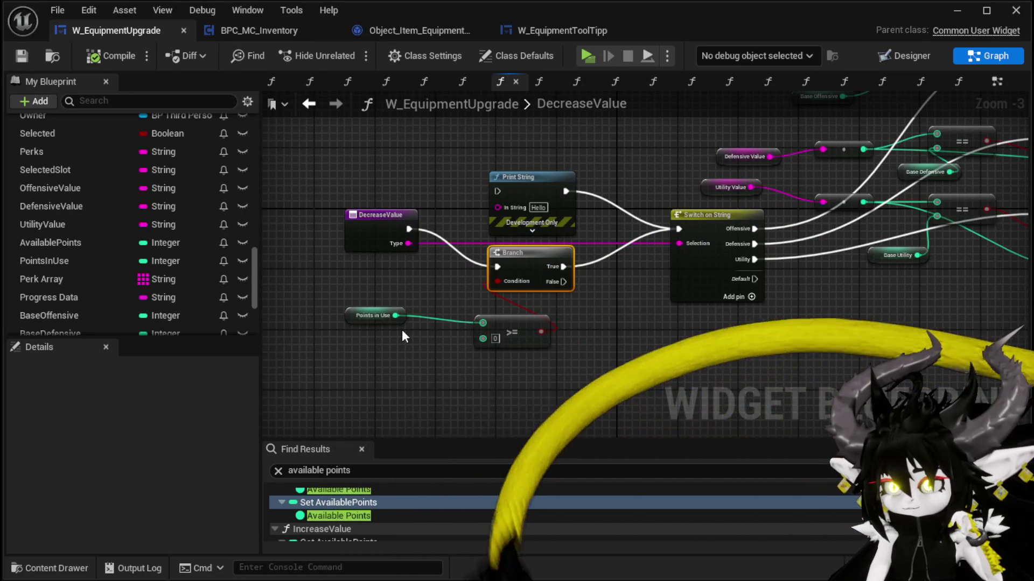
pyautogui.moveTo(367, 315)
pyautogui.mouseDown()
pyautogui.moveTo(329, 324)
pyautogui.moveTo(386, 302)
pyautogui.moveTo(455, 311)
pyautogui.moveTo(497, 281)
pyautogui.mouseUp()
pyautogui.write('grea')
pyautogui.click(469, 374)
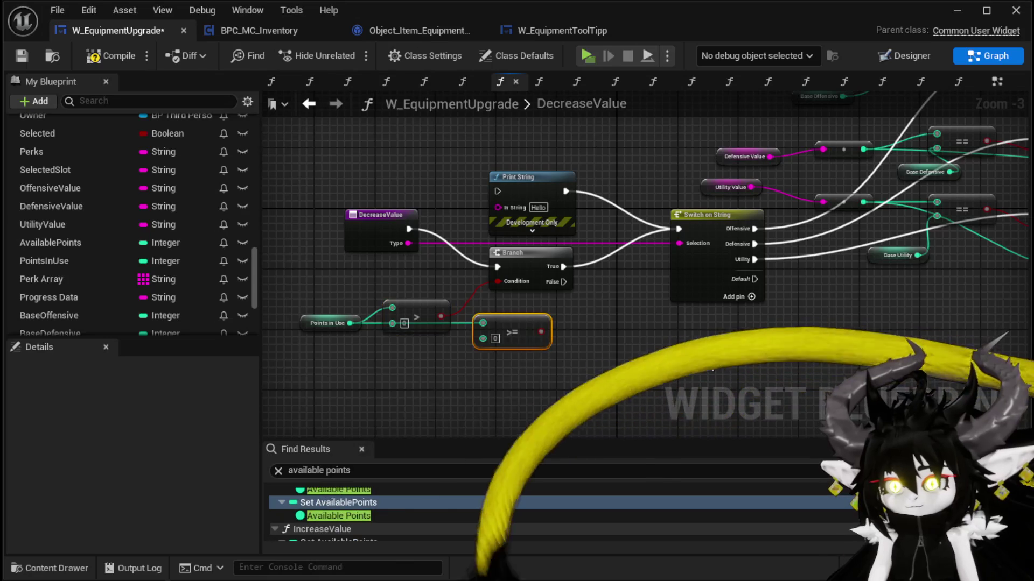
# Compile W_EquipmentUpgrade and launch the standalone game preview.
pyautogui.click(105, 56)
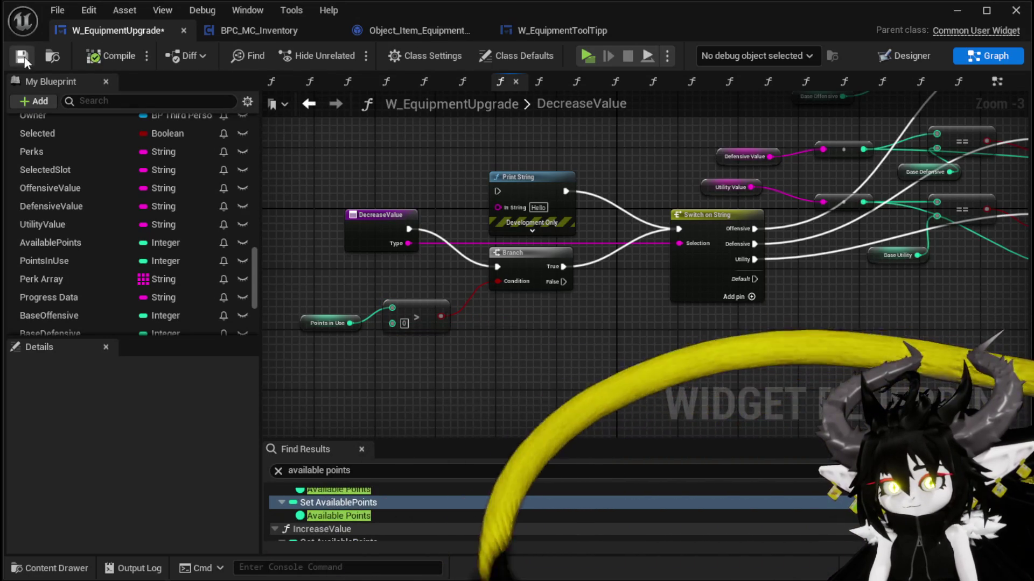
pyautogui.click(955, 13)
pyautogui.click(348, 53)
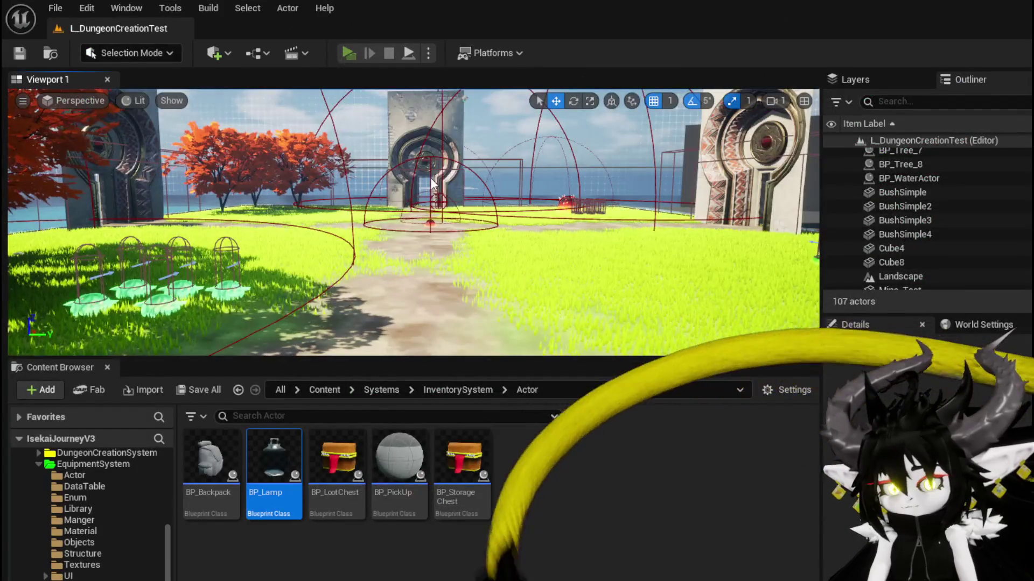
# Walk to the workbench, open Upgrade, and load the Lev. 3 Iron_Head item for stat editing.
pyautogui.press('w')
pyautogui.press('e')
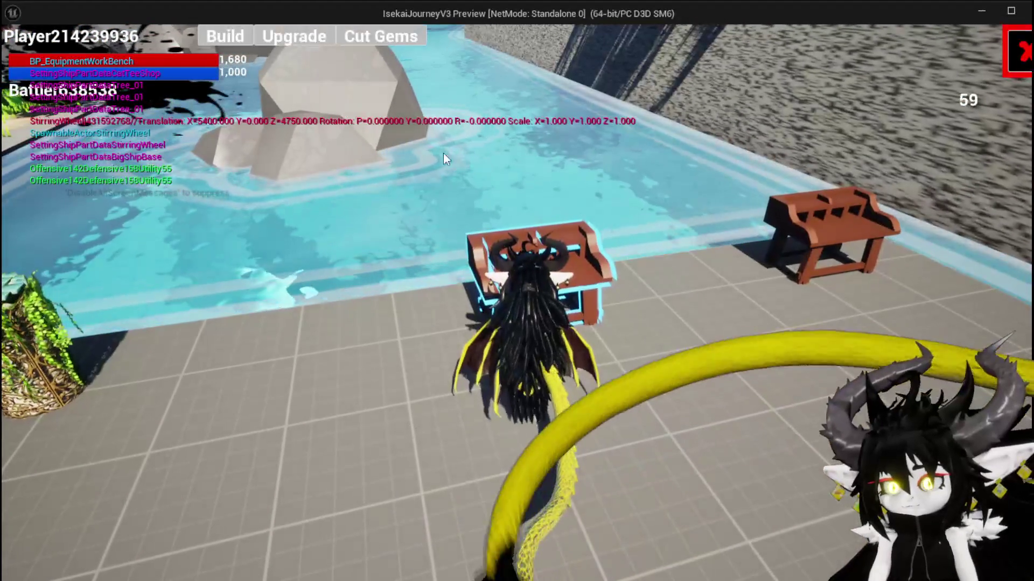
pyautogui.click(304, 34)
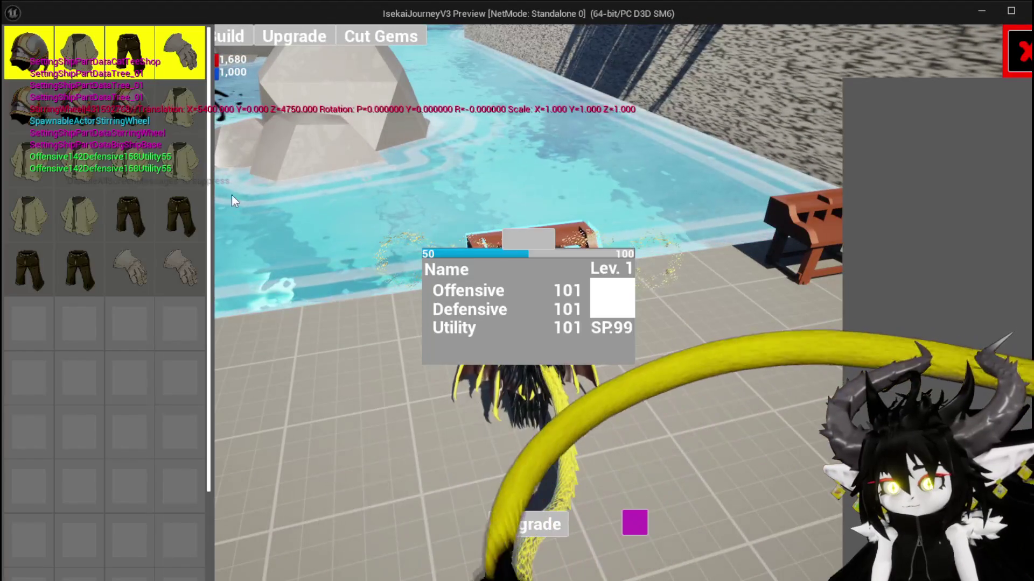
pyautogui.click(93, 103)
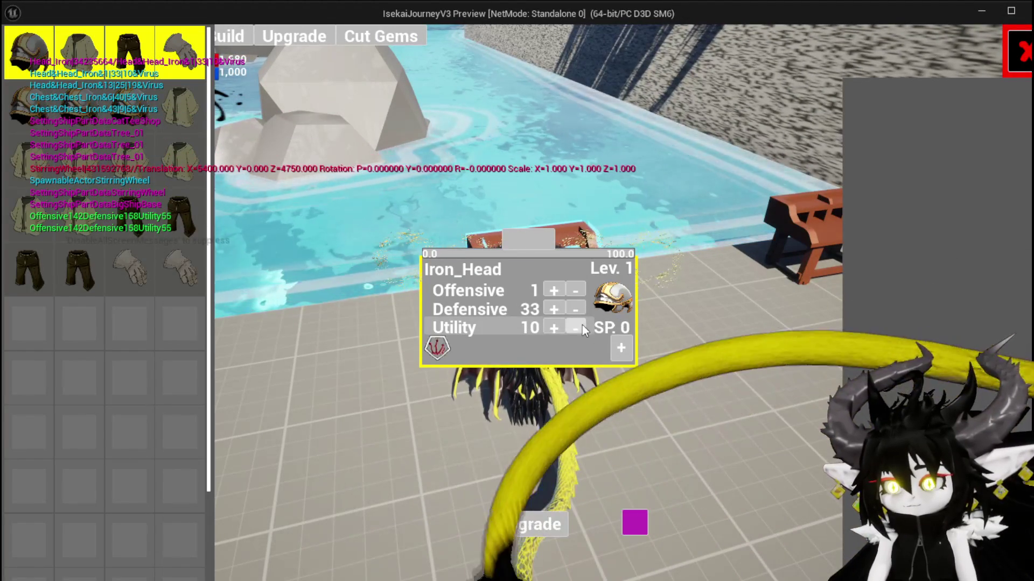
pyautogui.click(118, 105)
pyautogui.click(86, 108)
pyautogui.click(41, 106)
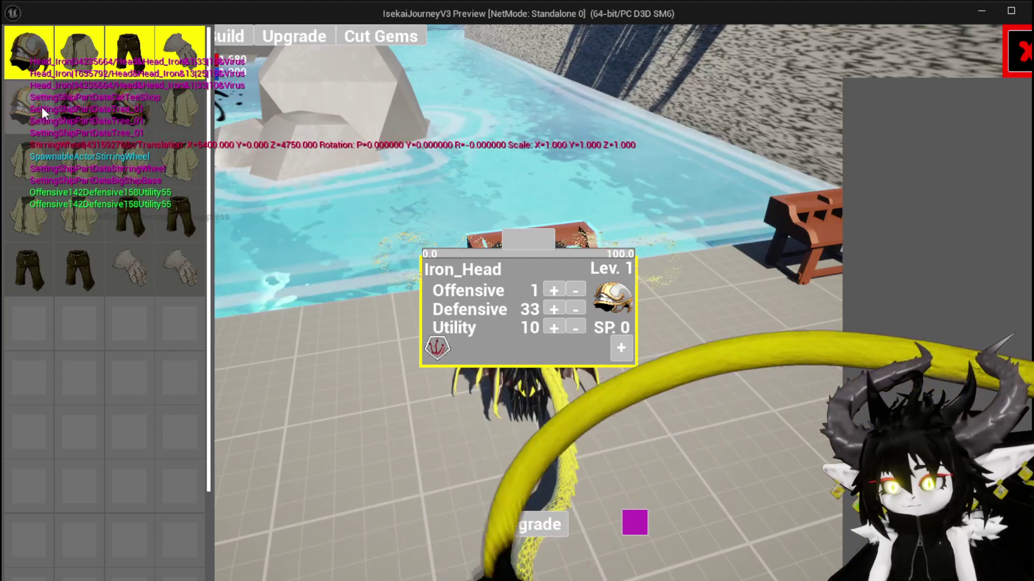
pyautogui.click(101, 112)
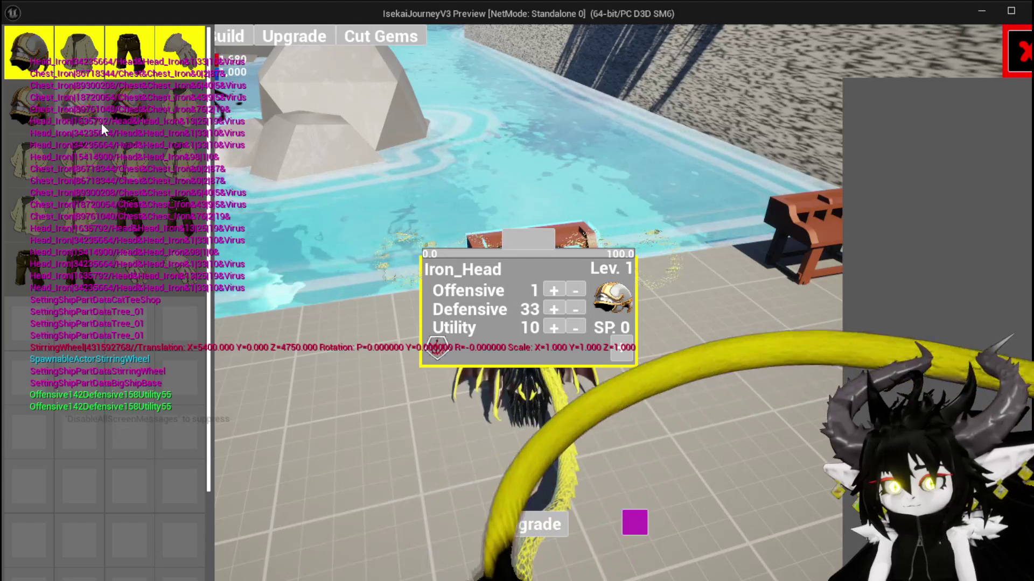
pyautogui.click(1019, 52)
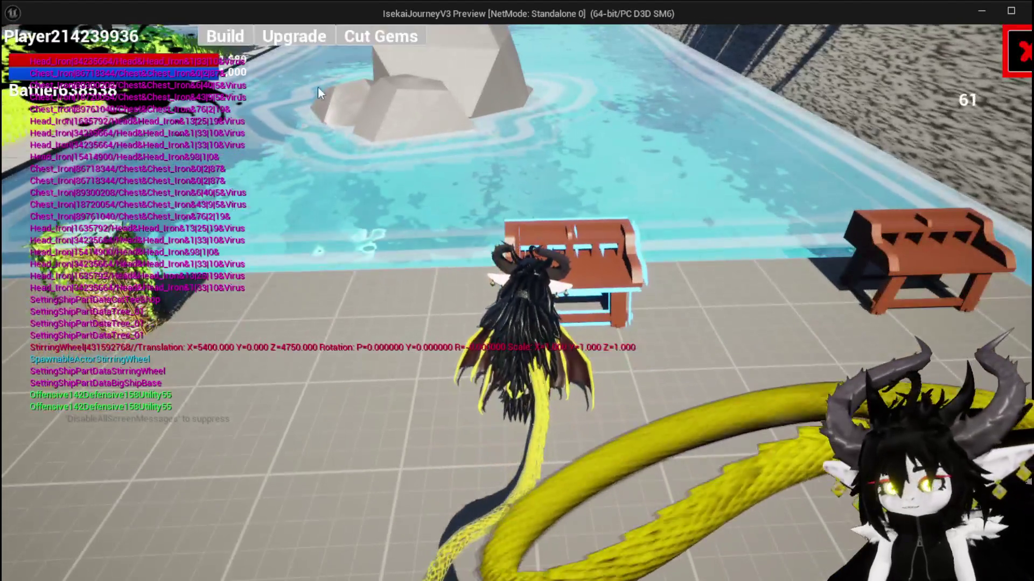
pyautogui.click(294, 32)
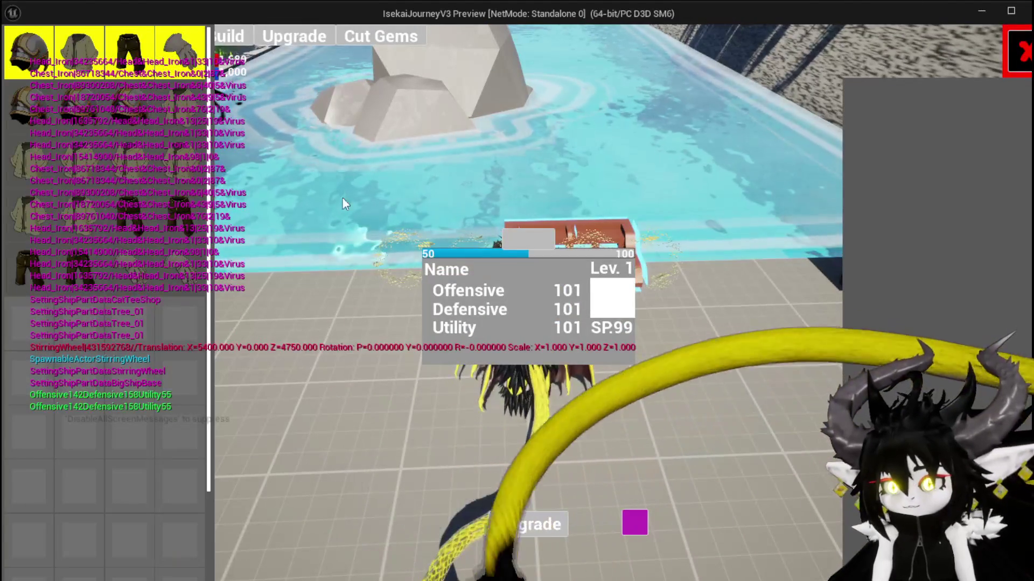
pyautogui.click(142, 127)
pyautogui.click(132, 115)
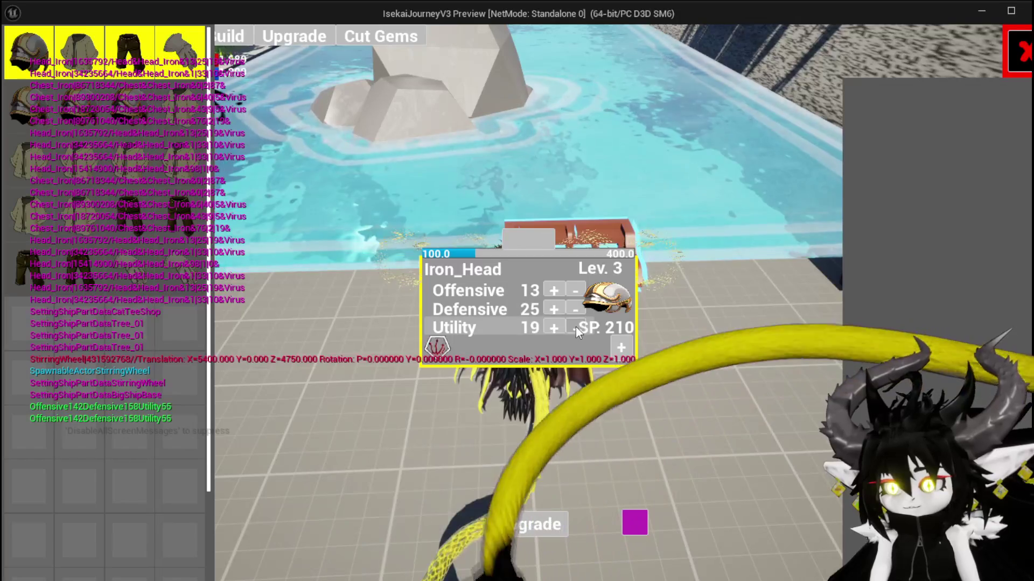
# Raise then lower Iron_Head's Utility, seeing SP drop from 210 to 0, and end the preview.
pyautogui.click(553, 328)
pyautogui.click(575, 327)
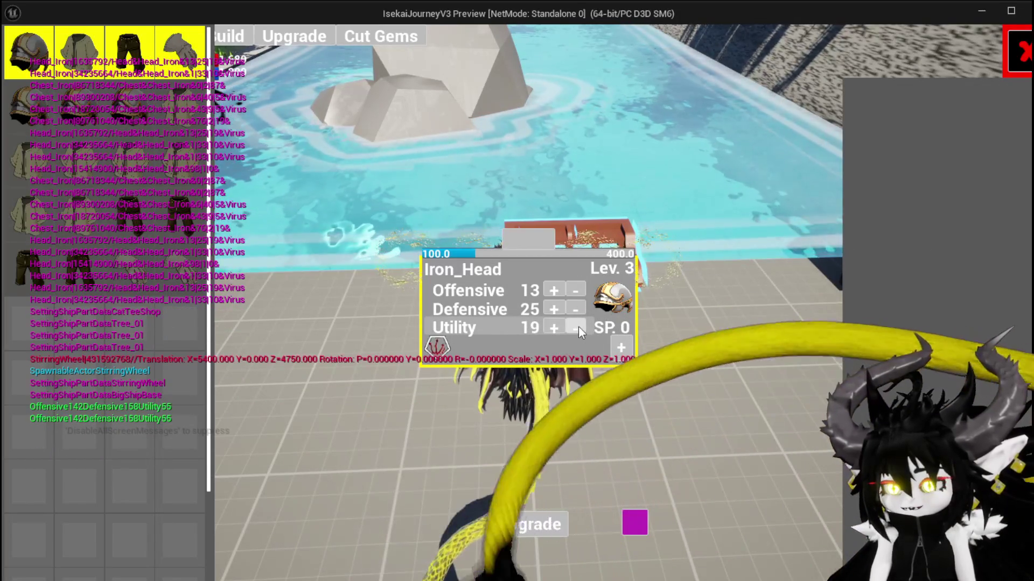
pyautogui.press('Escape')
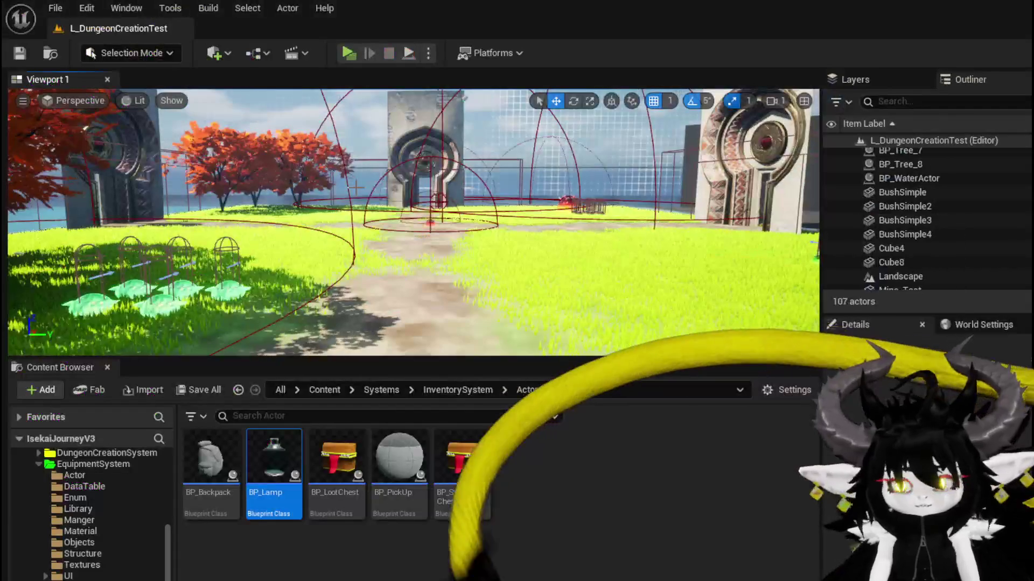
# Save the map and return to W_EquipmentUpgrade's DecreaseValue graph at its SET nodes.
pyautogui.hotkey('ctrl', 's')
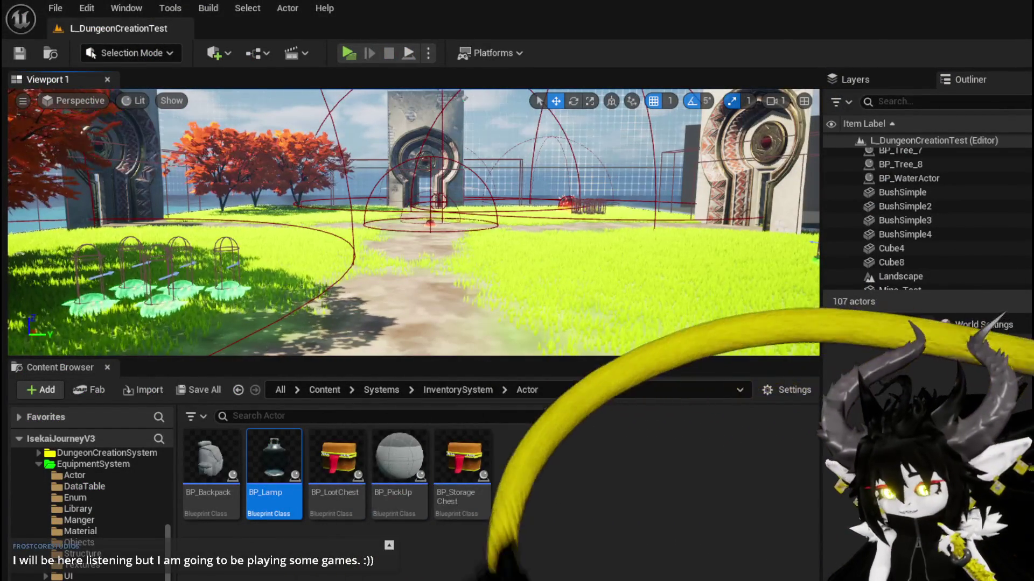
pyautogui.hotkey('alt', 'Tab')
pyautogui.moveTo(1012, 301)
pyautogui.mouseDown()
pyautogui.moveTo(828, 322)
pyautogui.moveTo(613, 372)
pyautogui.moveTo(533, 363)
pyautogui.mouseUp()
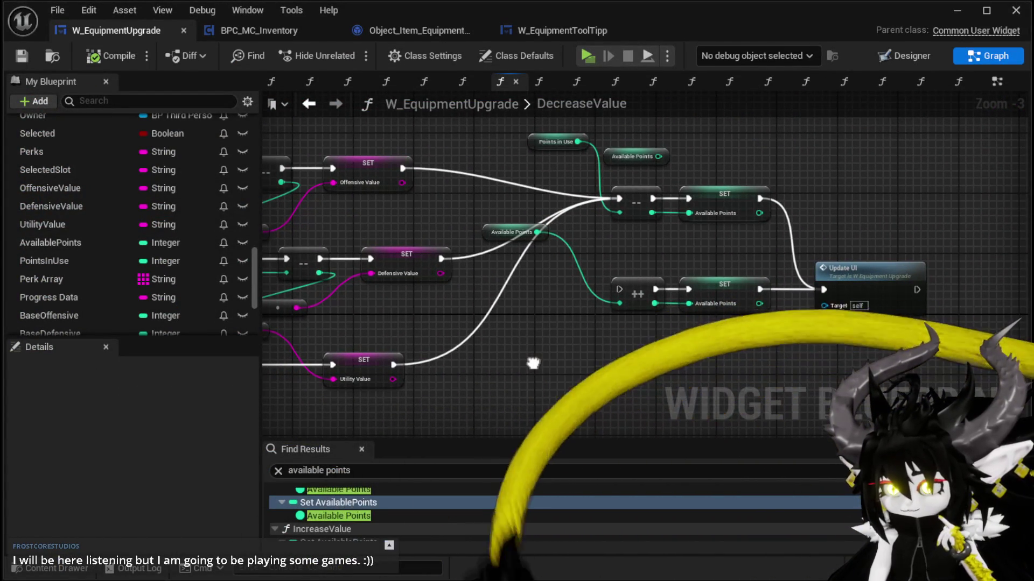
# Add a SET Points in Use node after Set AvailablePoints, fed by the '--' result.
pyautogui.moveTo(533, 363); pyautogui.dragTo(462, 409)
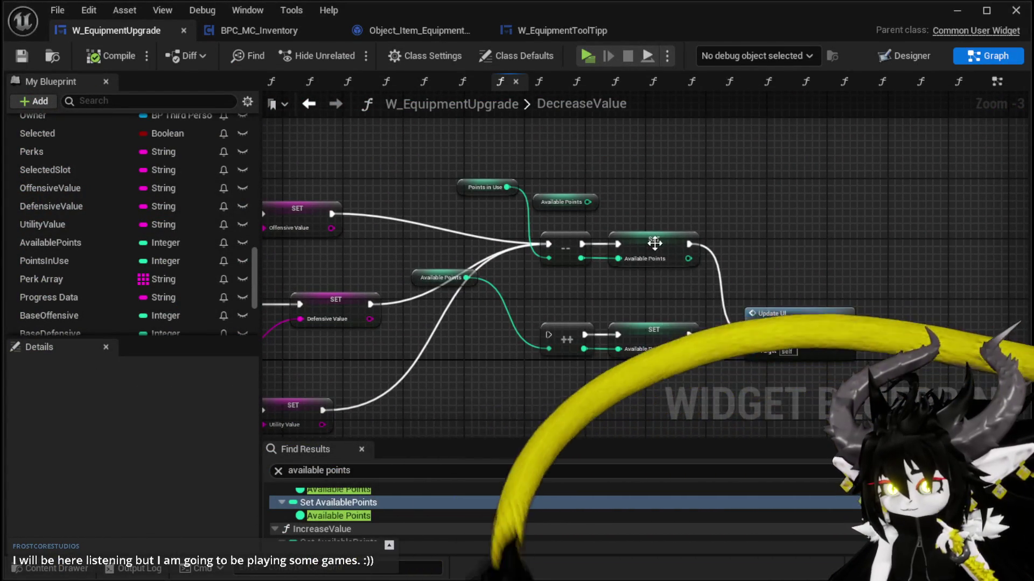
pyautogui.click(673, 247)
pyautogui.moveTo(706, 202); pyautogui.dragTo(700, 187)
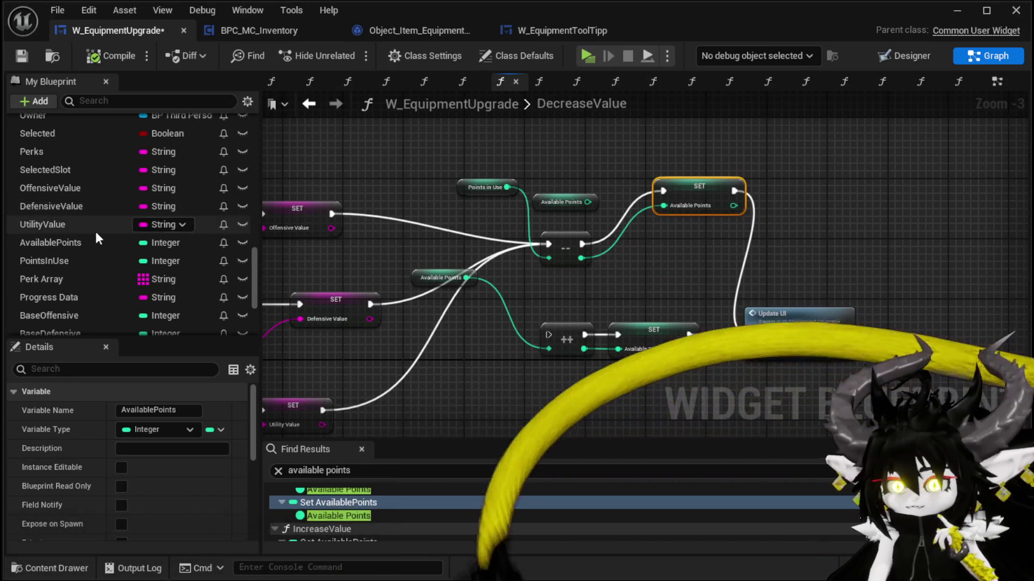
pyautogui.moveTo(58, 265)
pyautogui.mouseDown()
pyautogui.moveTo(687, 252)
pyautogui.moveTo(636, 233)
pyautogui.moveTo(644, 243)
pyautogui.mouseUp()
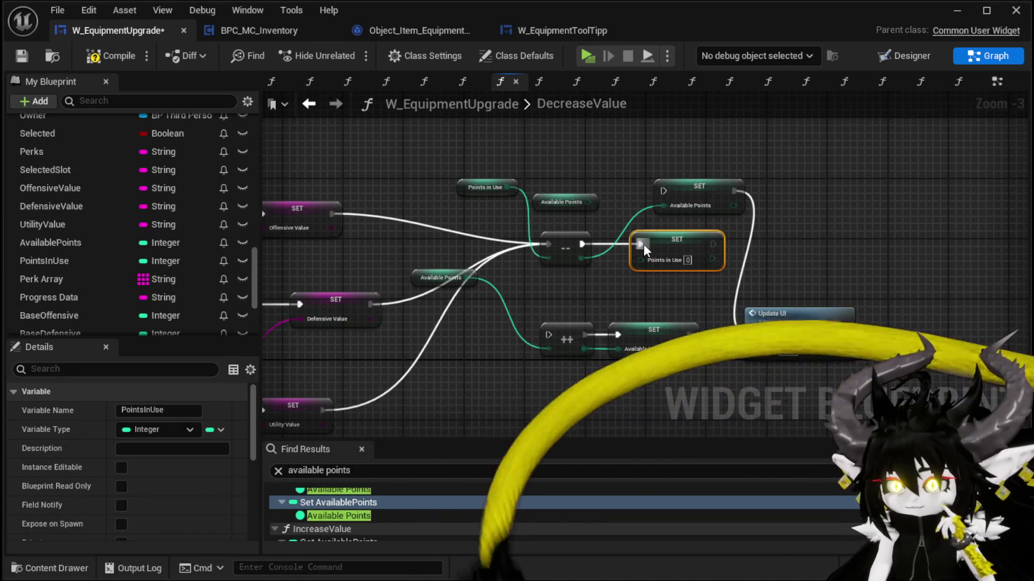
pyautogui.moveTo(581, 258); pyautogui.dragTo(645, 259)
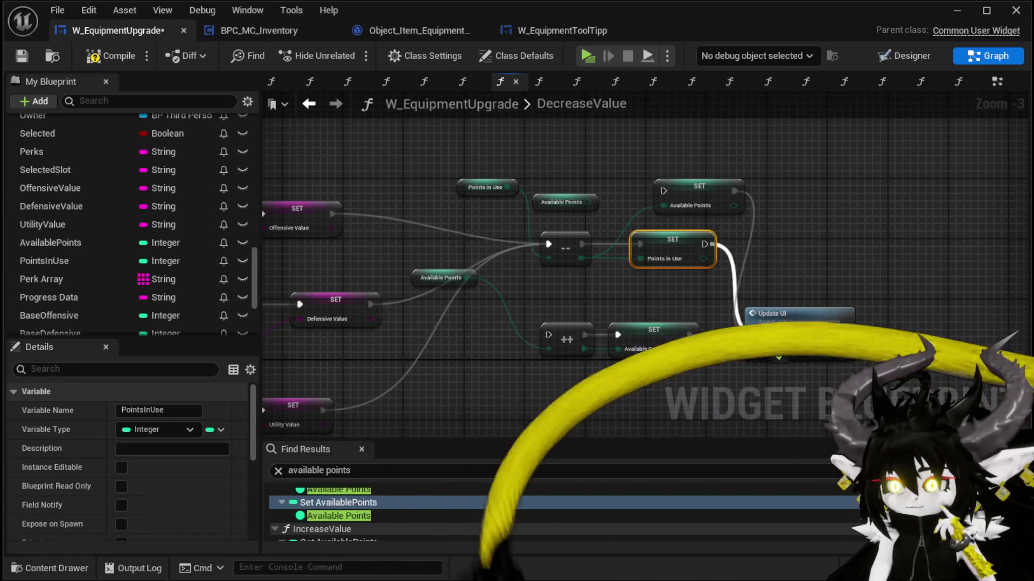
pyautogui.moveTo(650, 309); pyautogui.dragTo(701, 306)
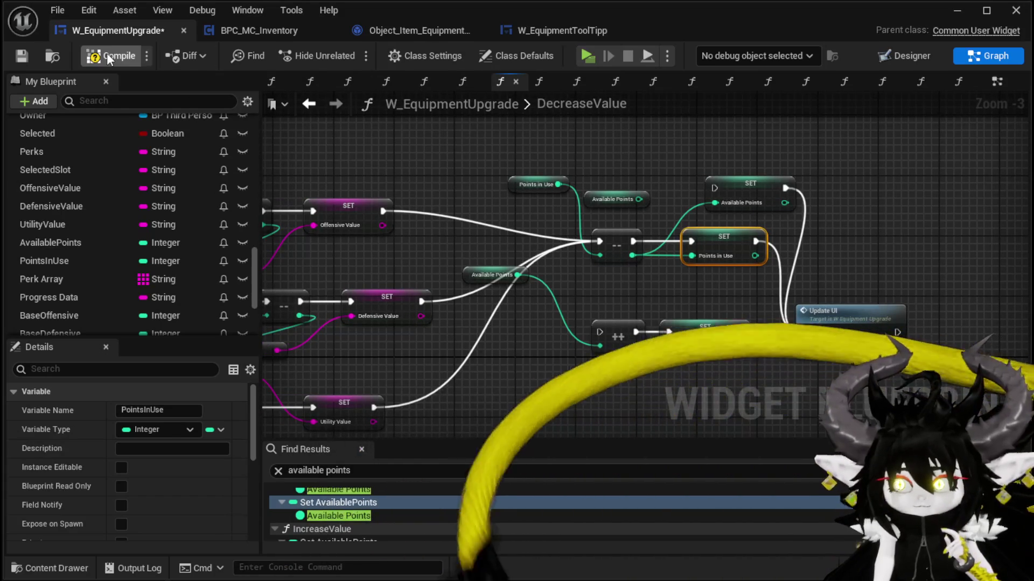
# Check IncreaseValue's SET Points in Use node and launch the game preview again.
pyautogui.scroll(10, 153, 158)
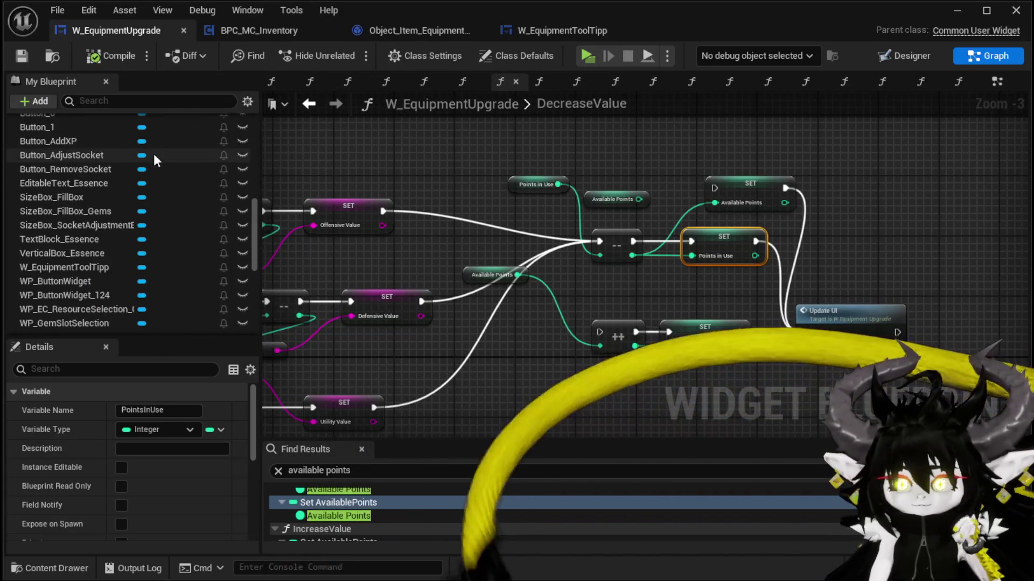
pyautogui.scroll(5, 154, 152)
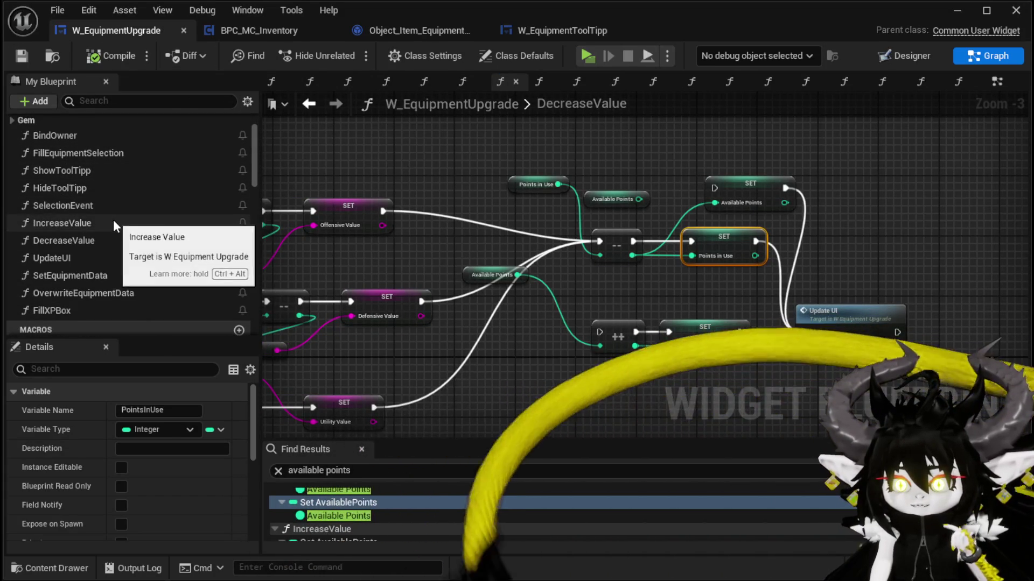
pyautogui.doubleClick(113, 220)
pyautogui.click(550, 209)
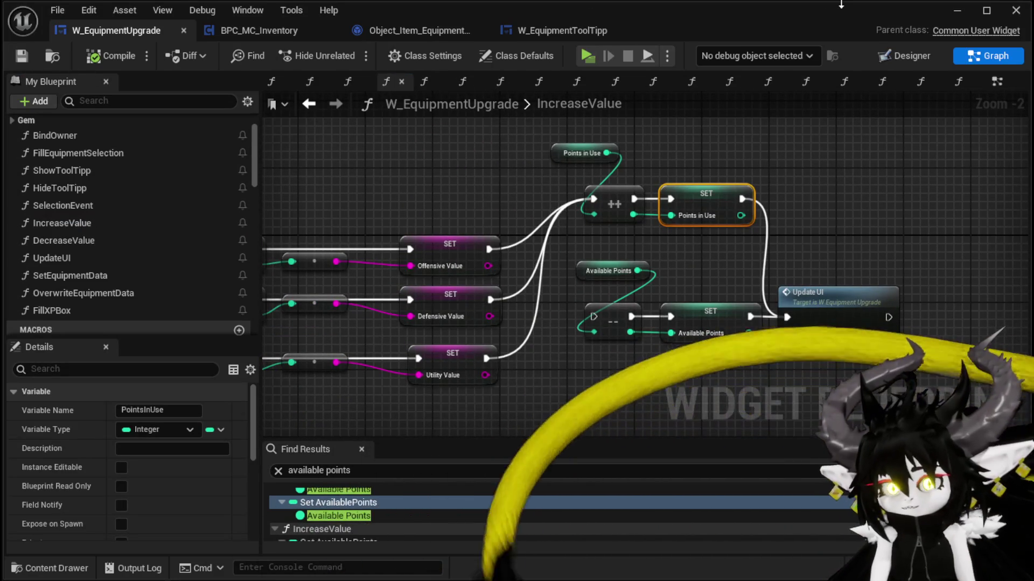
pyautogui.click(957, 10)
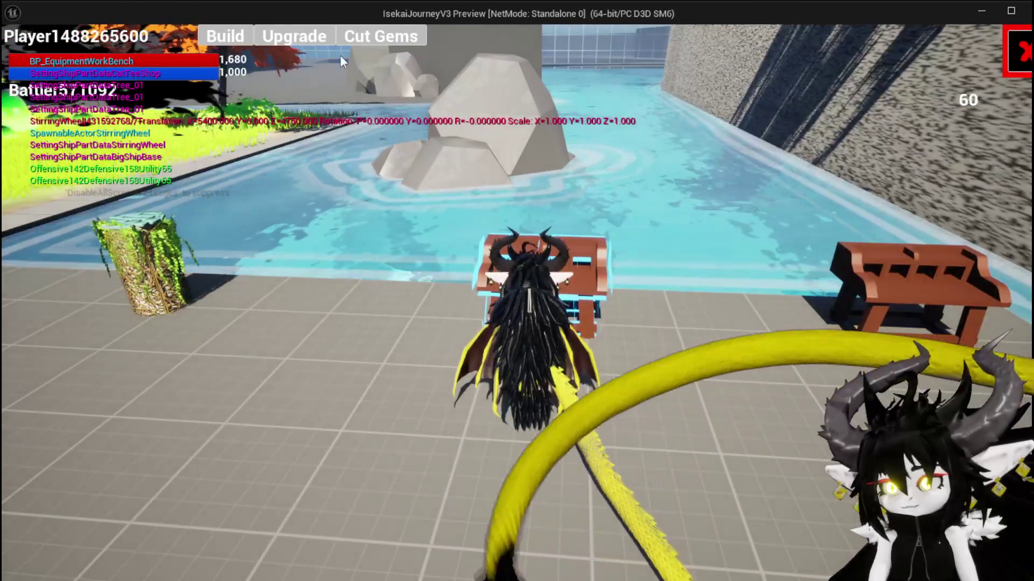
# On Lev. 3 Iron_Head, toggle Utility up and down back to 19 with SP 210, then open Essence.
pyautogui.click(294, 38)
pyautogui.click(140, 111)
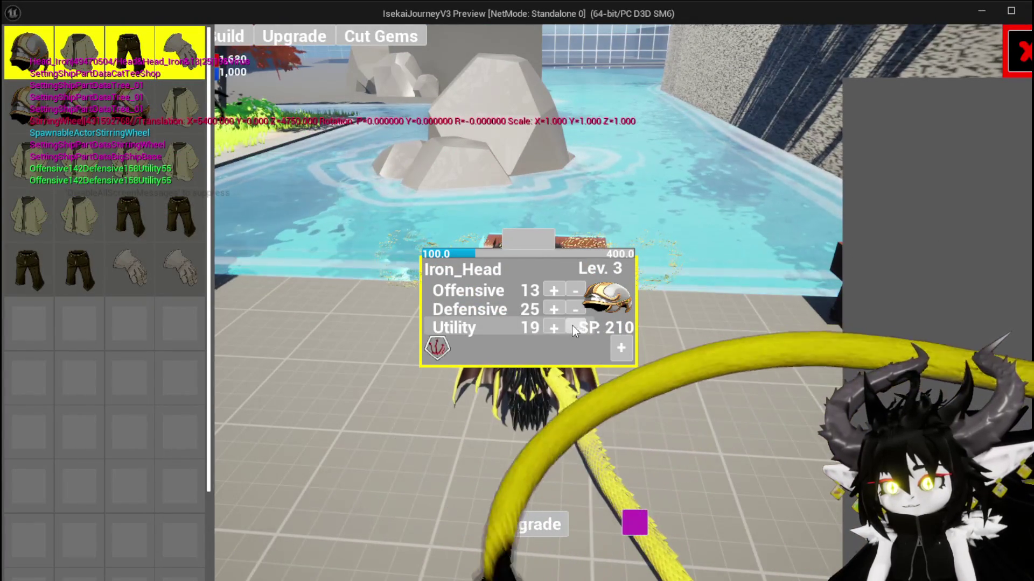
pyautogui.click(552, 327)
pyautogui.click(575, 328)
pyautogui.click(553, 327)
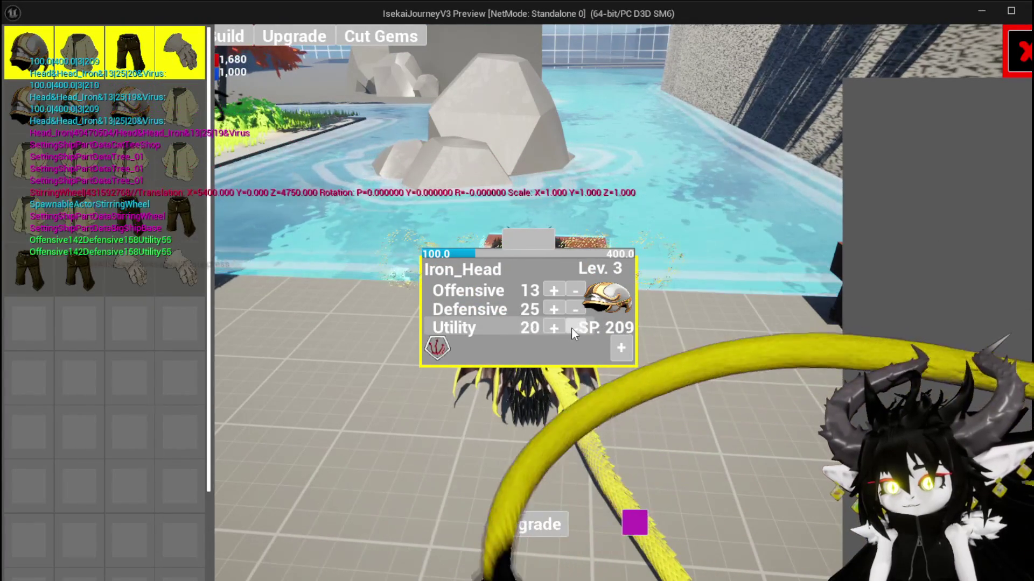
pyautogui.click(572, 329)
pyautogui.click(551, 326)
pyautogui.click(552, 326)
pyautogui.click(552, 326)
pyautogui.click(552, 326)
pyautogui.click(552, 326)
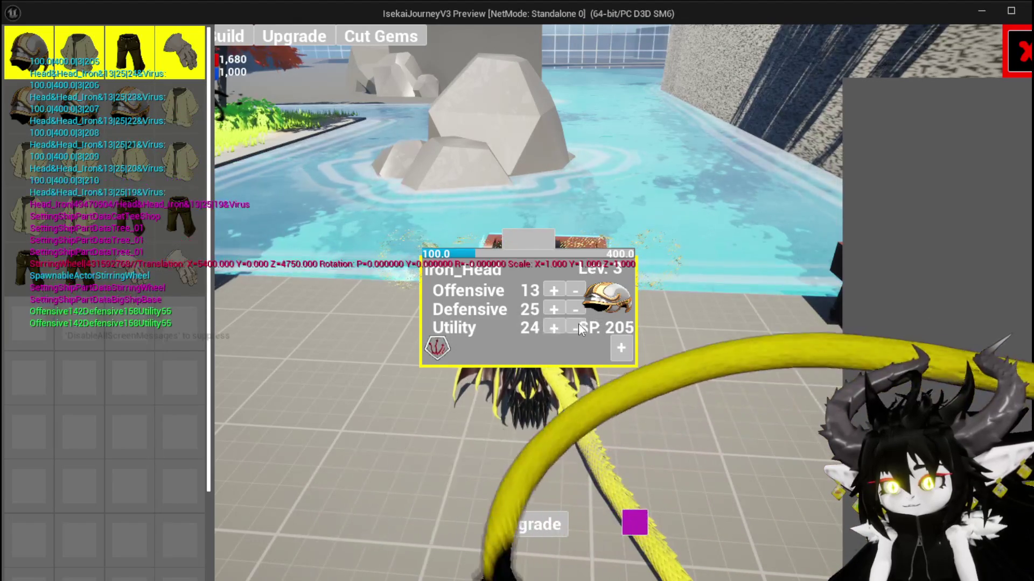
pyautogui.click(577, 325)
pyautogui.click(574, 327)
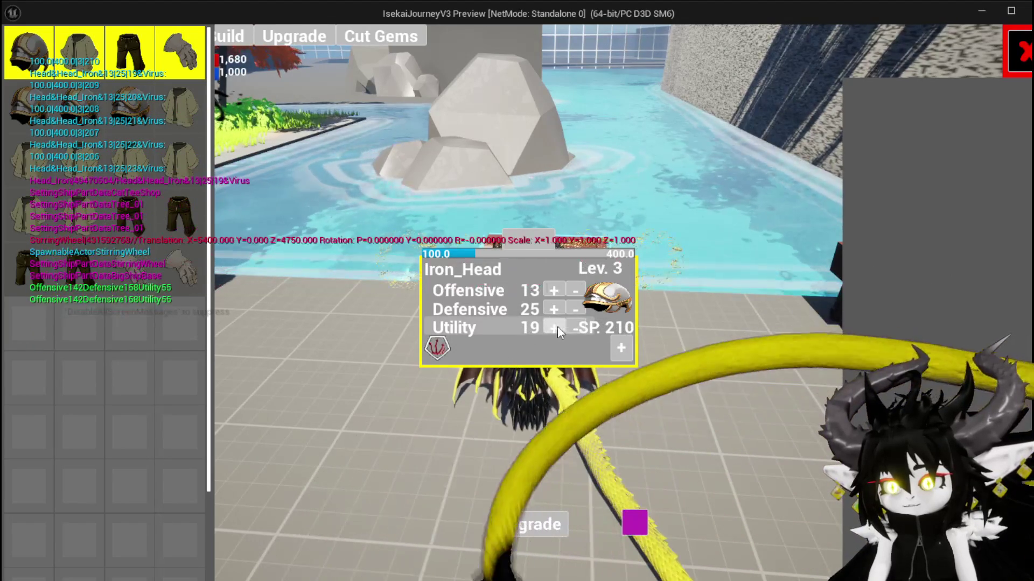
pyautogui.click(520, 243)
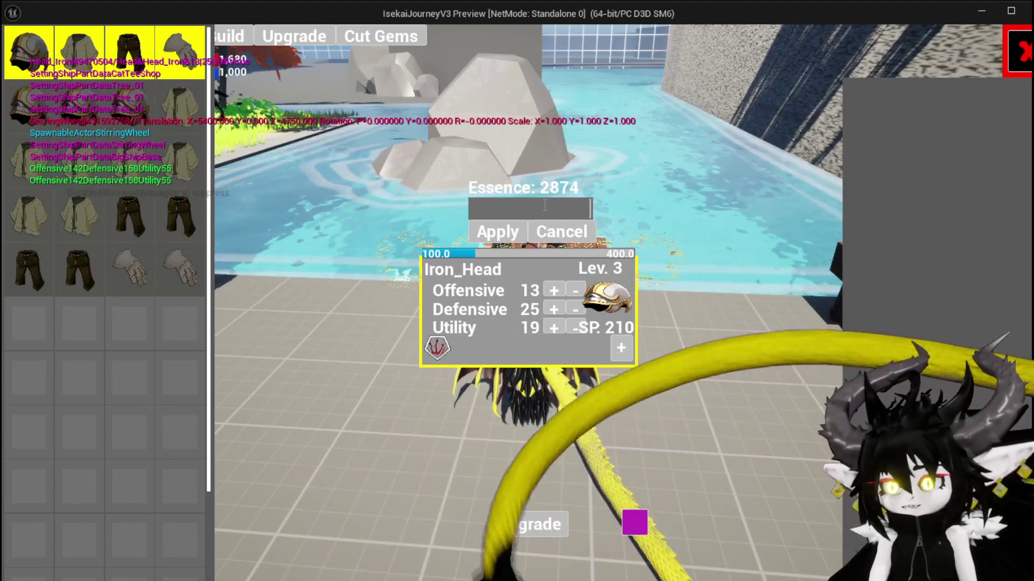
# Feed 300 Essence to level up Iron_Head, then try raising Utility and settle it back at 19.
pyautogui.write('300')
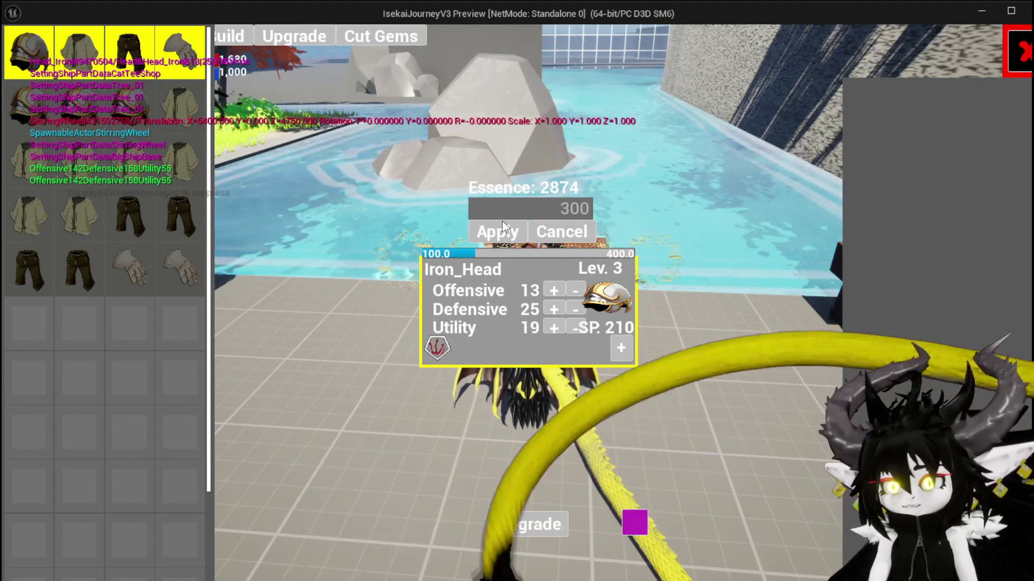
pyautogui.click(485, 233)
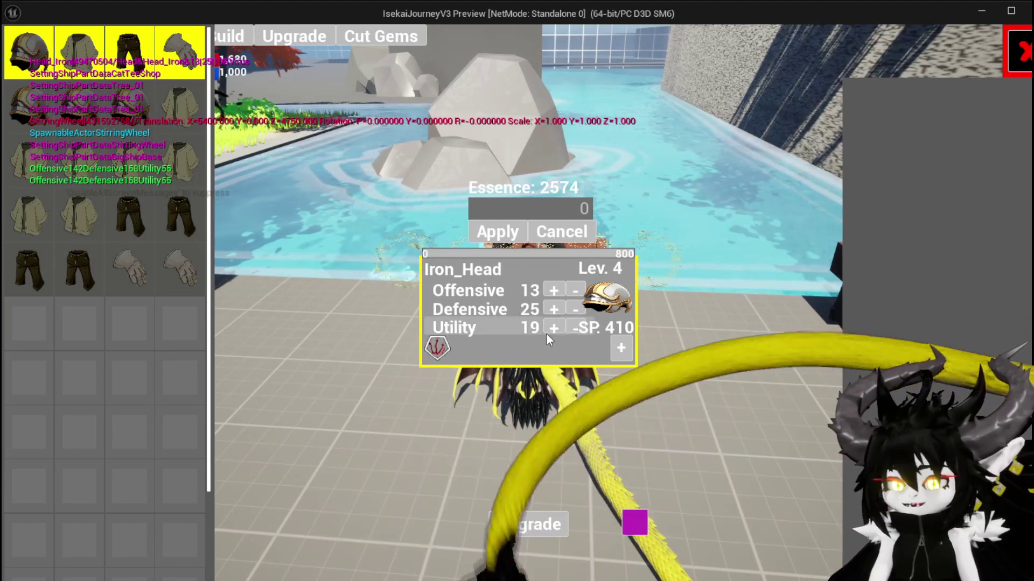
pyautogui.click(547, 331)
pyautogui.click(546, 328)
pyautogui.click(549, 327)
pyautogui.click(571, 327)
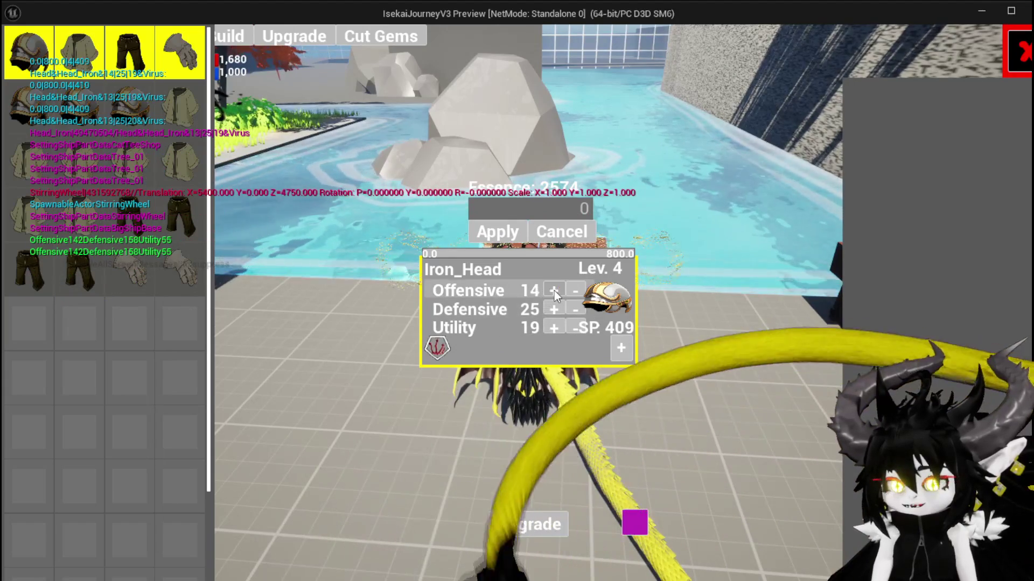
# Spend all remaining skill points on Offensive, reaching 423 with SP 0.
pyautogui.click(554, 290)
pyautogui.click(554, 291)
pyautogui.click(554, 291)
pyautogui.click(554, 290)
pyautogui.click(554, 291)
pyautogui.click(554, 291)
pyautogui.click(555, 290)
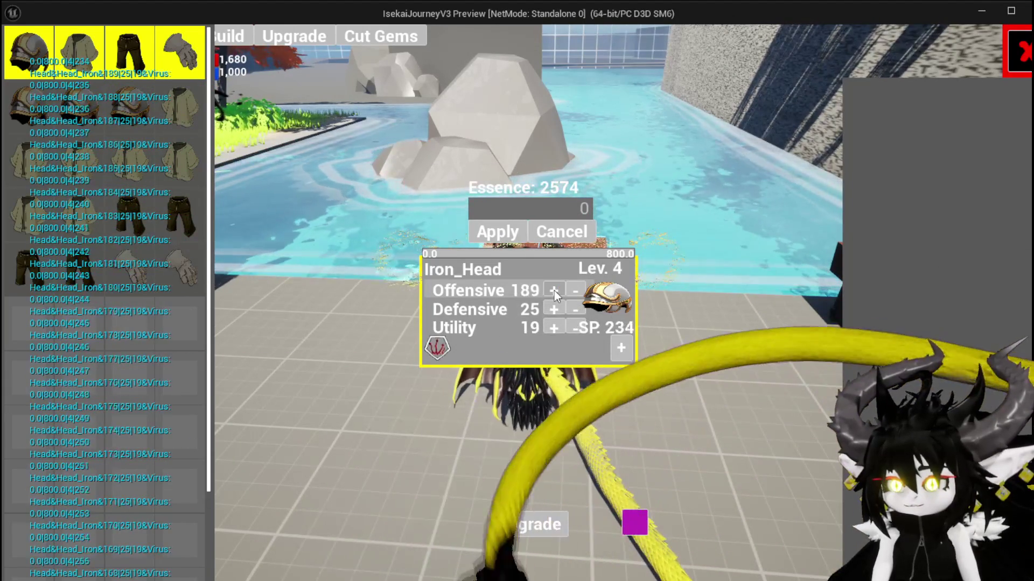
pyautogui.click(554, 291)
pyautogui.click(554, 291)
pyautogui.click(554, 291)
pyautogui.click(554, 291)
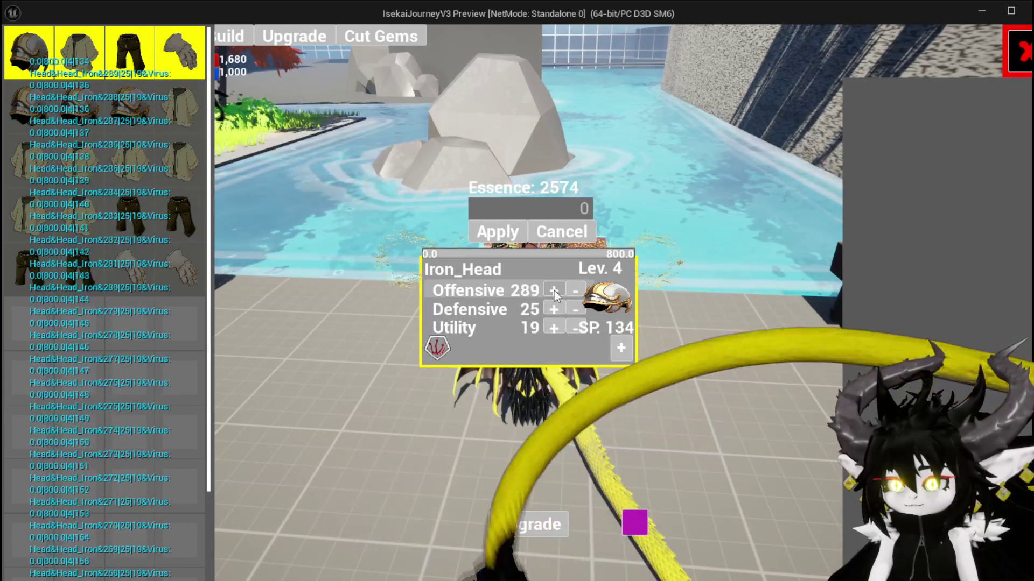
pyautogui.click(554, 290)
pyautogui.click(554, 291)
pyautogui.click(554, 291)
pyautogui.click(554, 291)
pyautogui.click(554, 290)
pyautogui.click(554, 291)
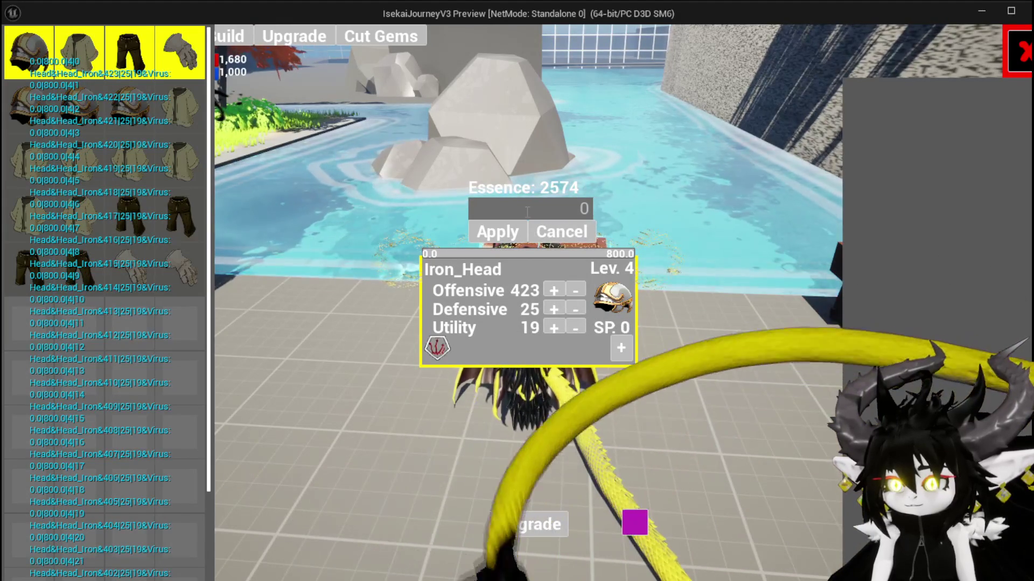
# Replace the essence amount with 800 and feed it to Iron_Head, leaving 1774 Essence.
pyautogui.click(528, 212)
pyautogui.press('BackSpace')
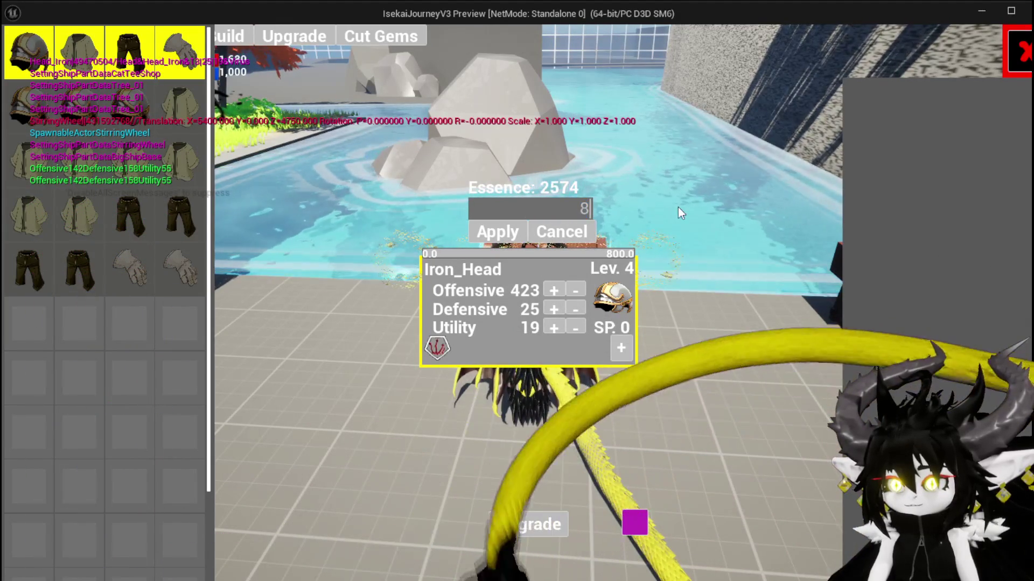
pyautogui.write('800')
pyautogui.click(485, 232)
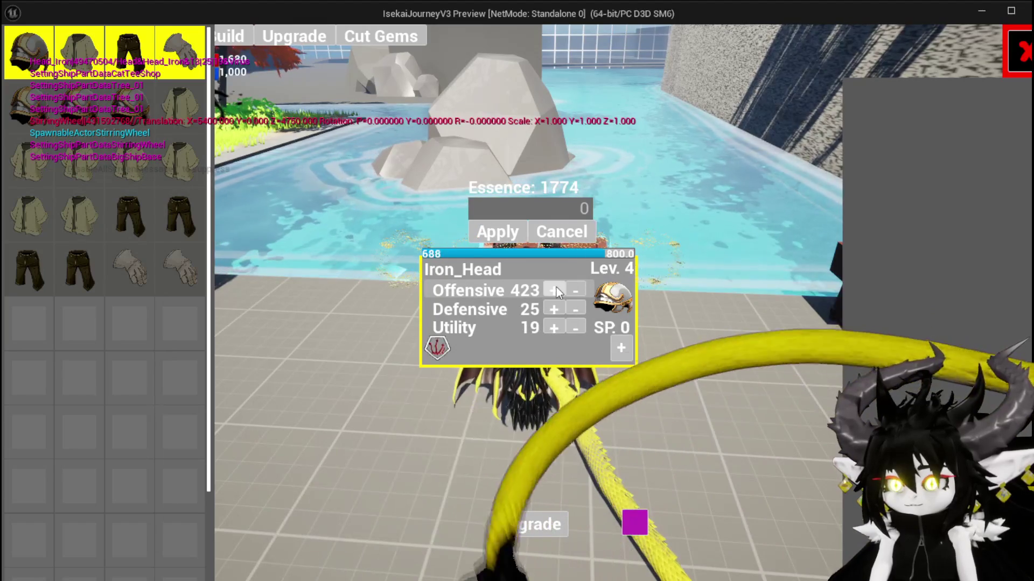
# Spend the new level-5 skill points on Offensive until it reaches 623.
pyautogui.click(555, 291)
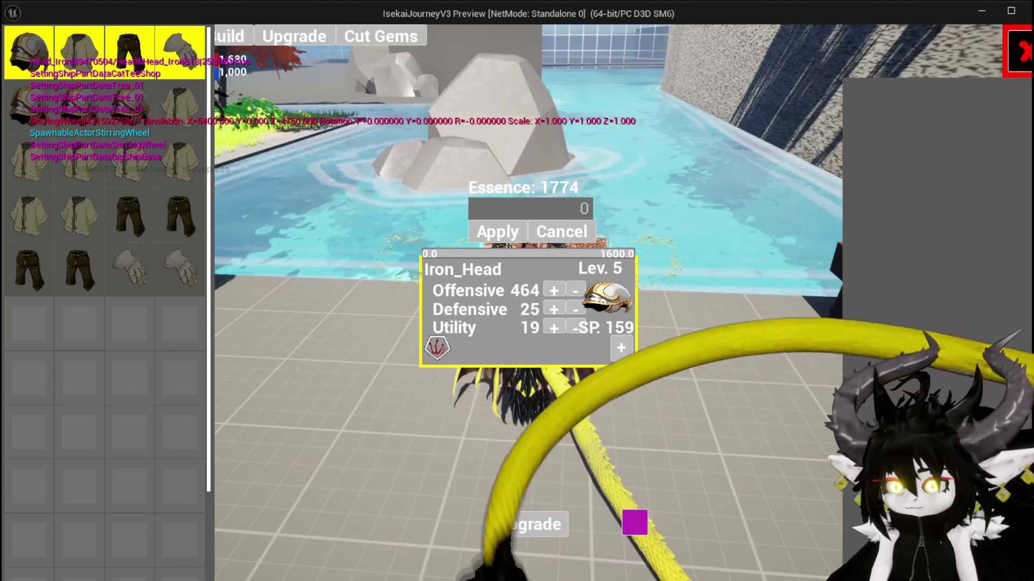
pyautogui.click(557, 294)
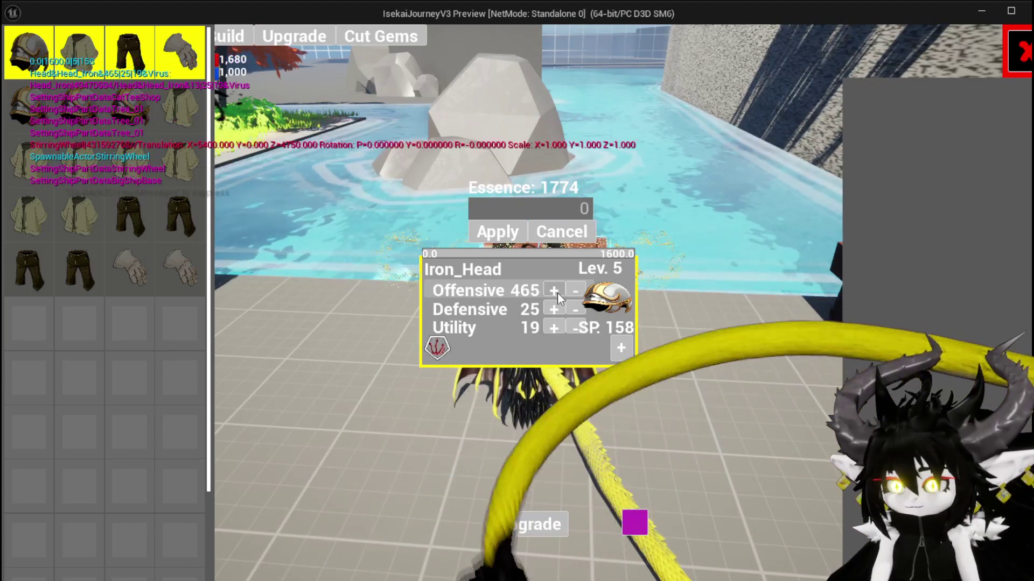
pyautogui.moveTo(557, 293); pyautogui.dragTo(558, 293)
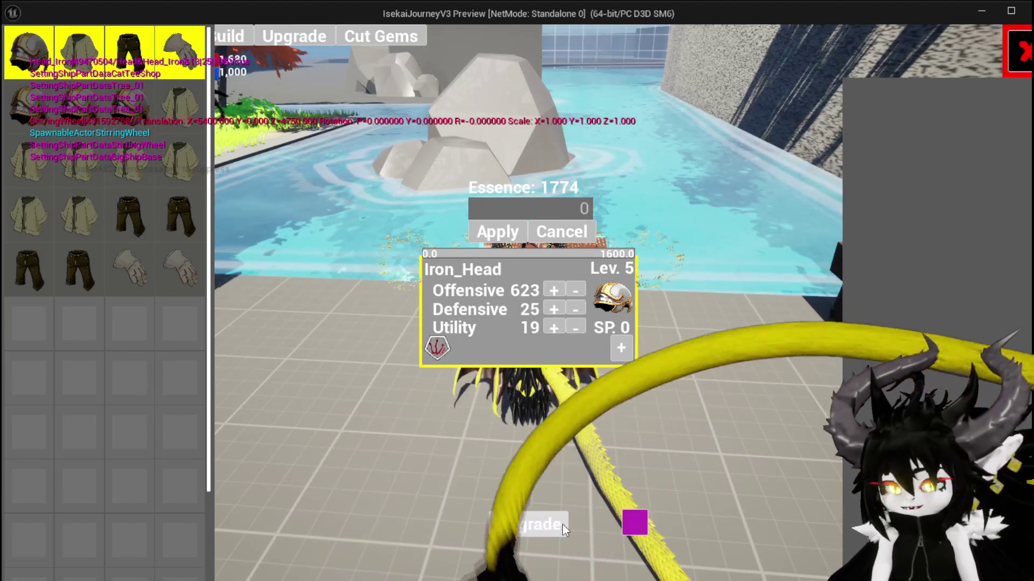
# Commit the Iron_Head upgrade, close the workbench and bring up the equipment menu.
pyautogui.click(557, 524)
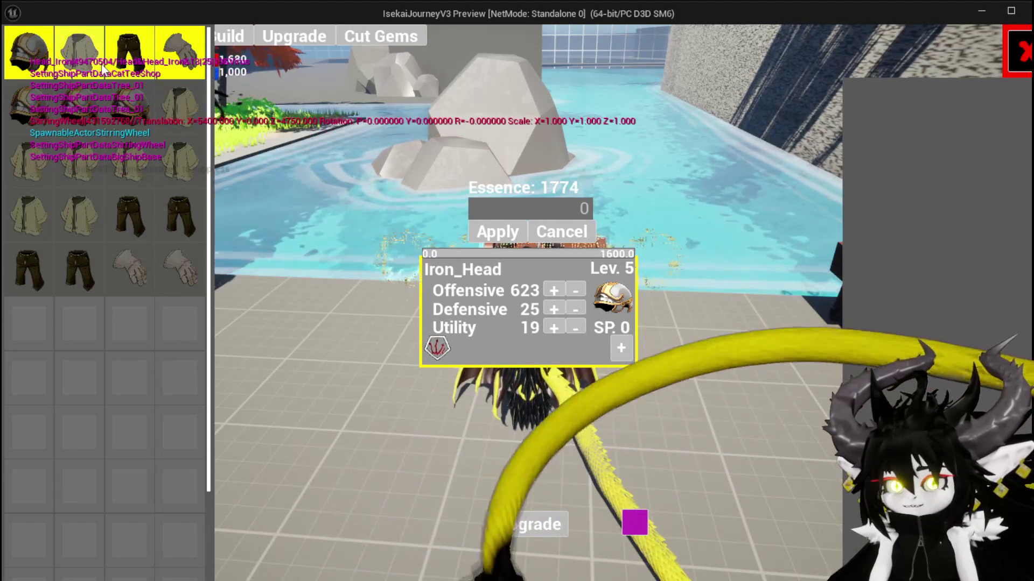
pyautogui.click(1019, 52)
pyautogui.press('i')
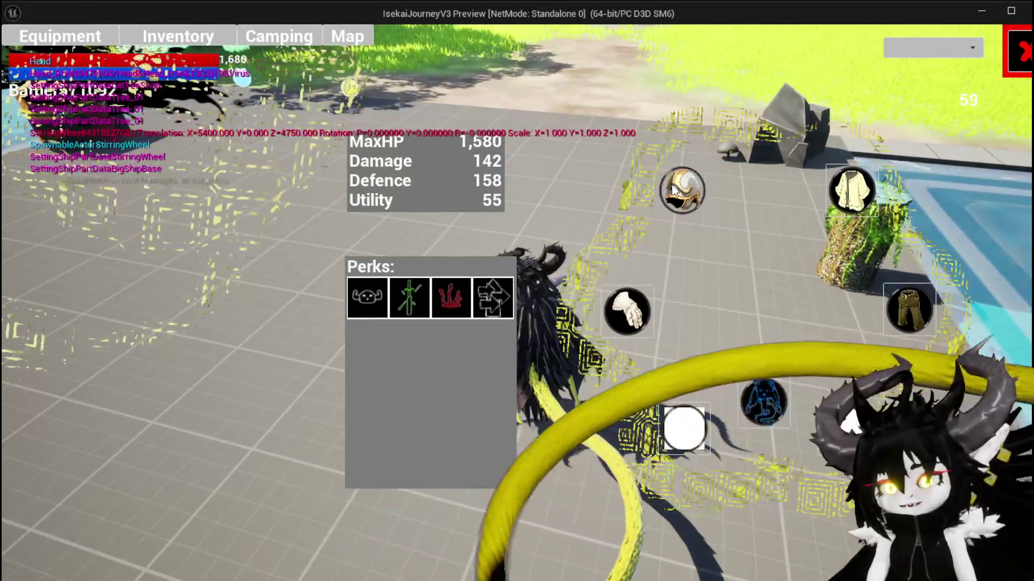
# Equip the upgraded Iron_Head (Damage 665, MaxHP 1,640), inspect its card, then view the inventory.
pyautogui.click(682, 191)
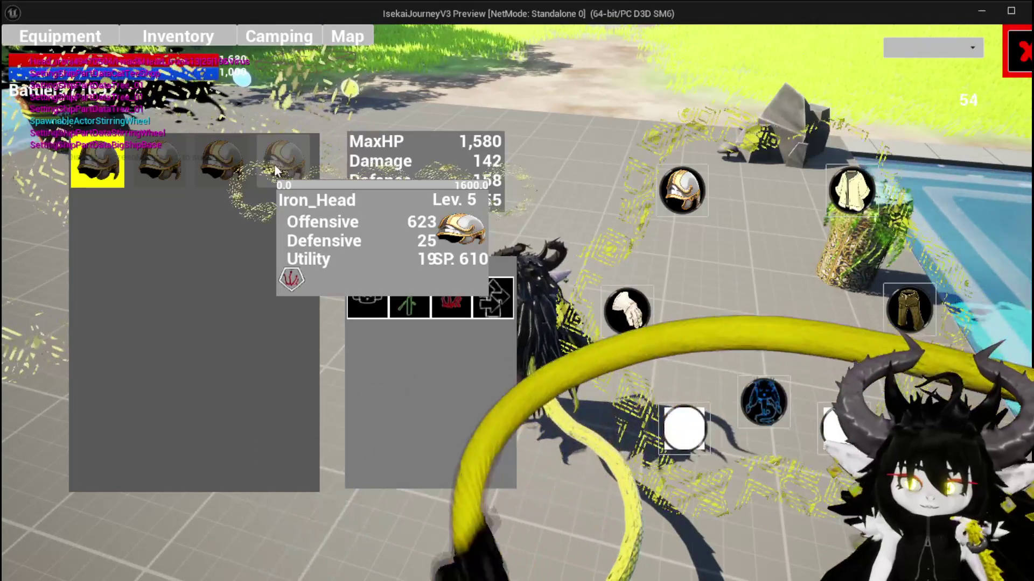
pyautogui.click(271, 166)
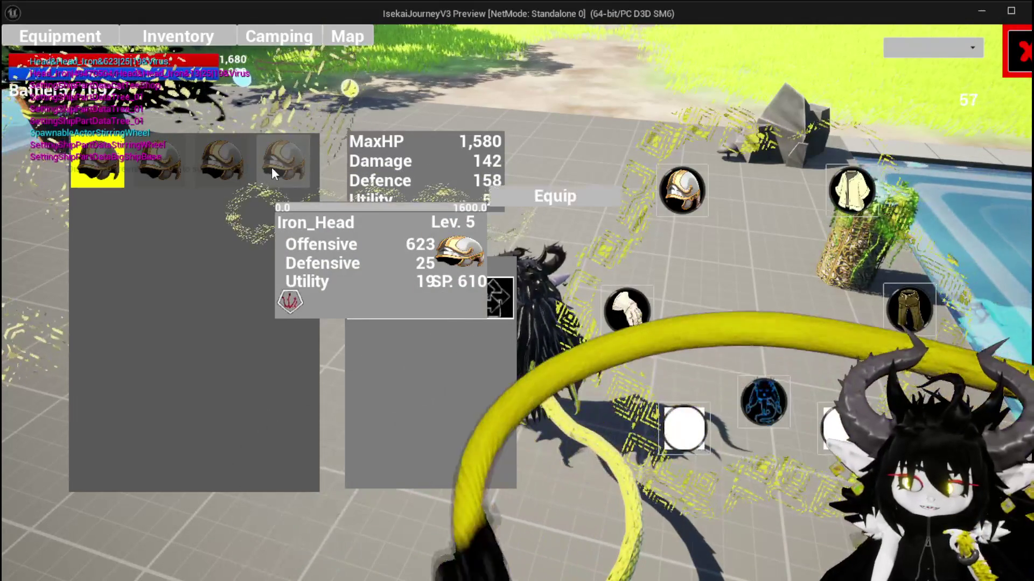
pyautogui.click(513, 199)
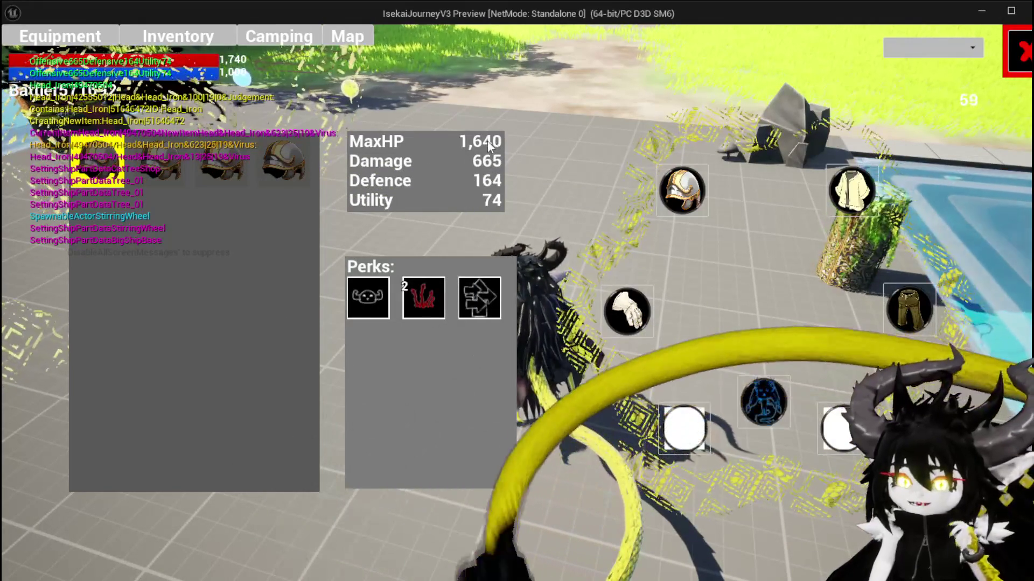
pyautogui.click(90, 168)
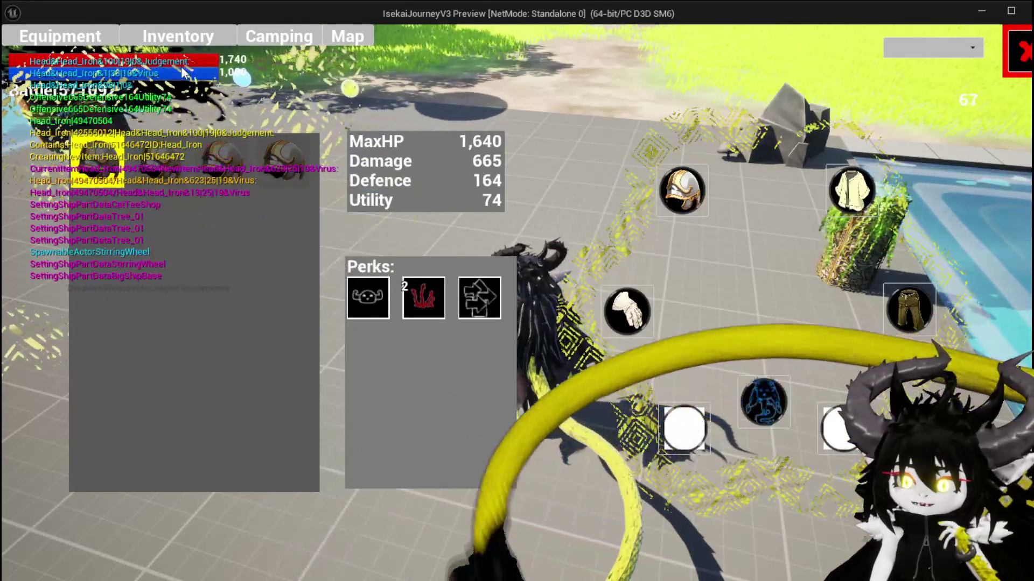
pyautogui.click(181, 43)
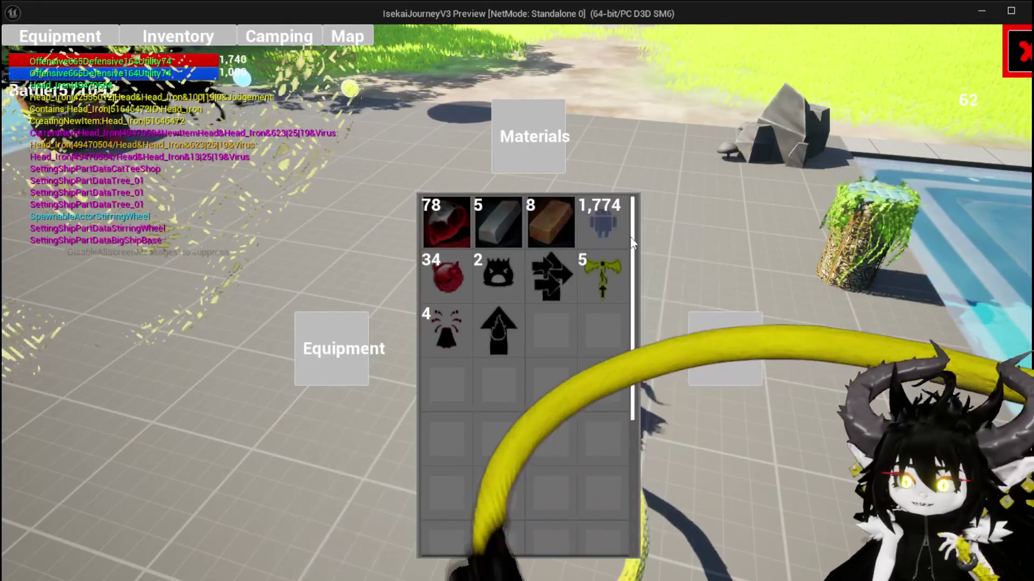
# Close the inventory and walk the character to the workbench.
pyautogui.moveTo(609, 219)
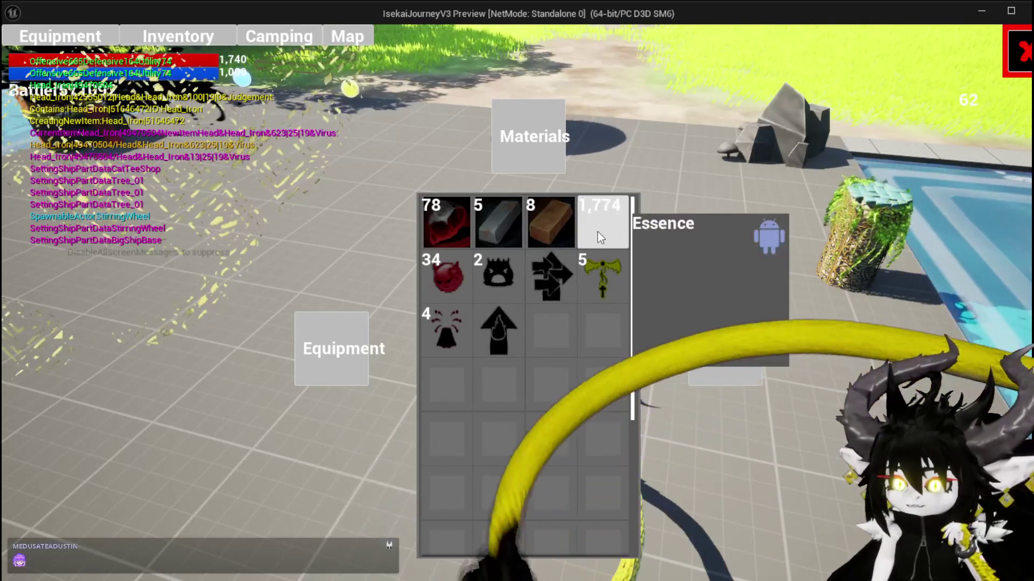
pyautogui.click(1011, 58)
pyautogui.press('w')
pyautogui.press('space')
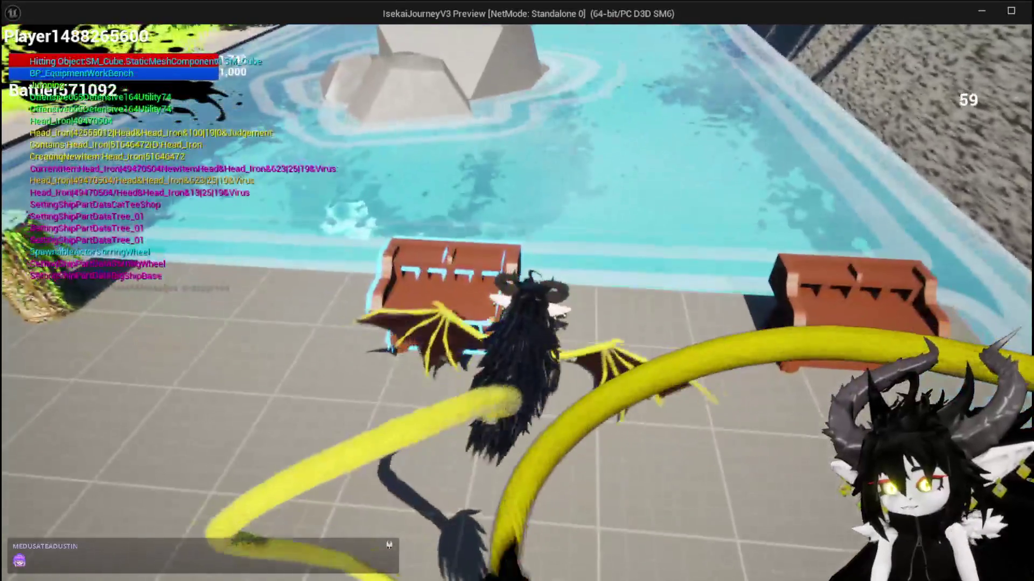
pyautogui.press('e')
# Load Iron_Head for upgrading, confirm 610 SP remain, raise Offensive to 776, and stop the preview.
pyautogui.click(294, 36)
pyautogui.click(34, 38)
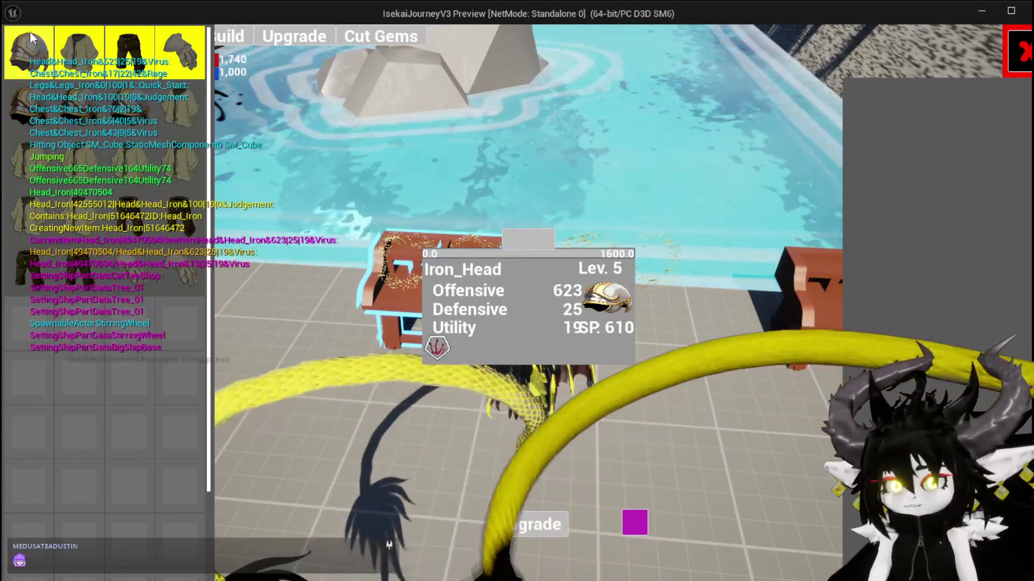
pyautogui.click(554, 291)
pyautogui.moveTo(552, 289); pyautogui.dragTo(551, 288)
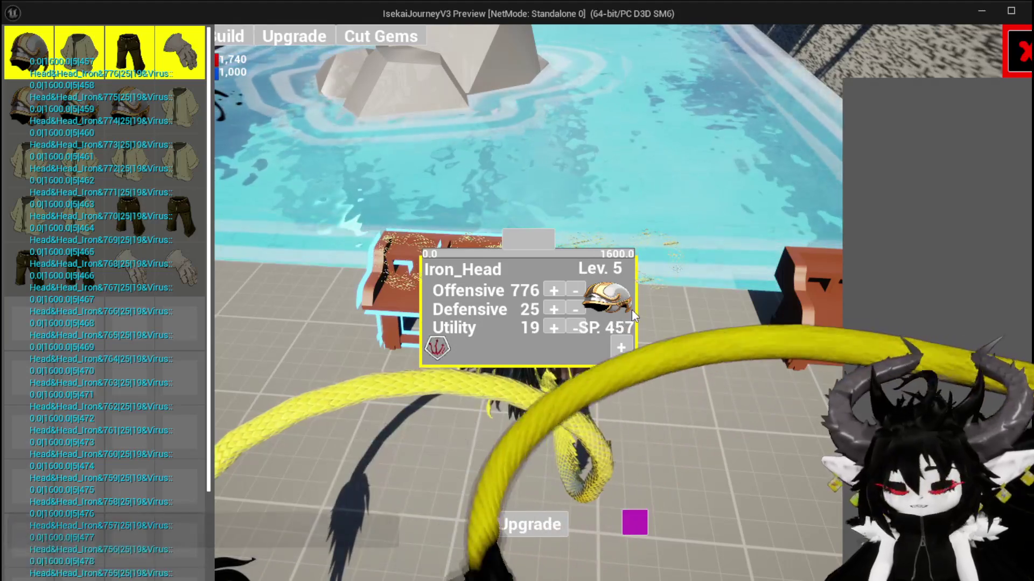
pyautogui.press('Escape')
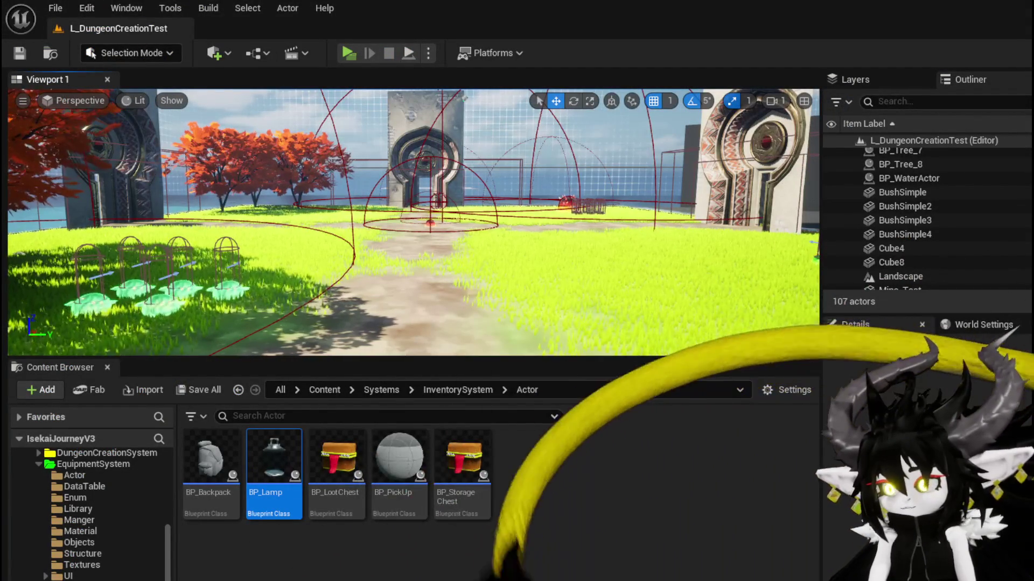
pyautogui.hotkey('alt', 'Tab')
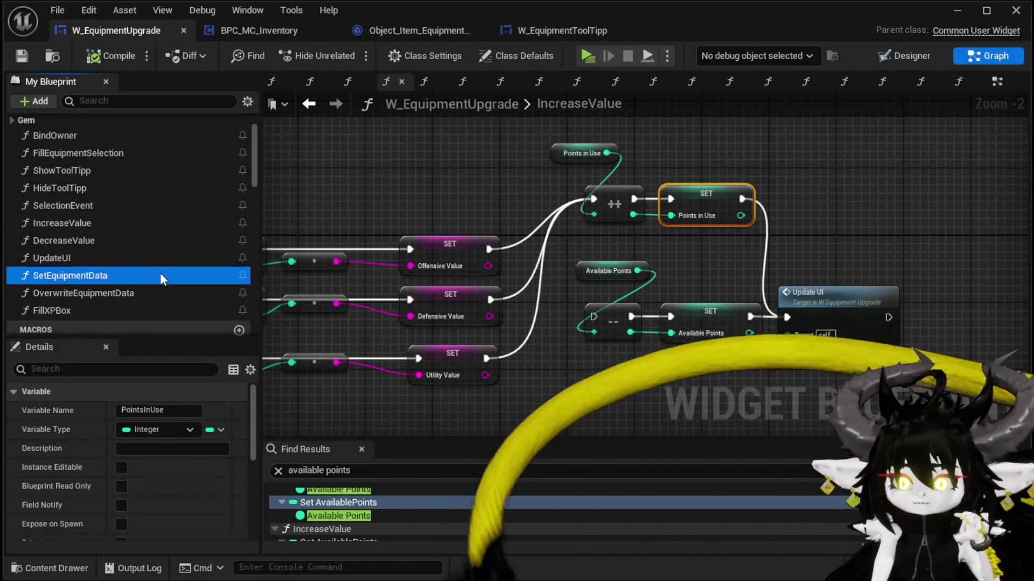
pyautogui.doubleClick(160, 274)
pyautogui.moveTo(806, 280)
pyautogui.mouseDown()
pyautogui.moveTo(464, 270)
pyautogui.moveTo(923, 268)
pyautogui.mouseUp()
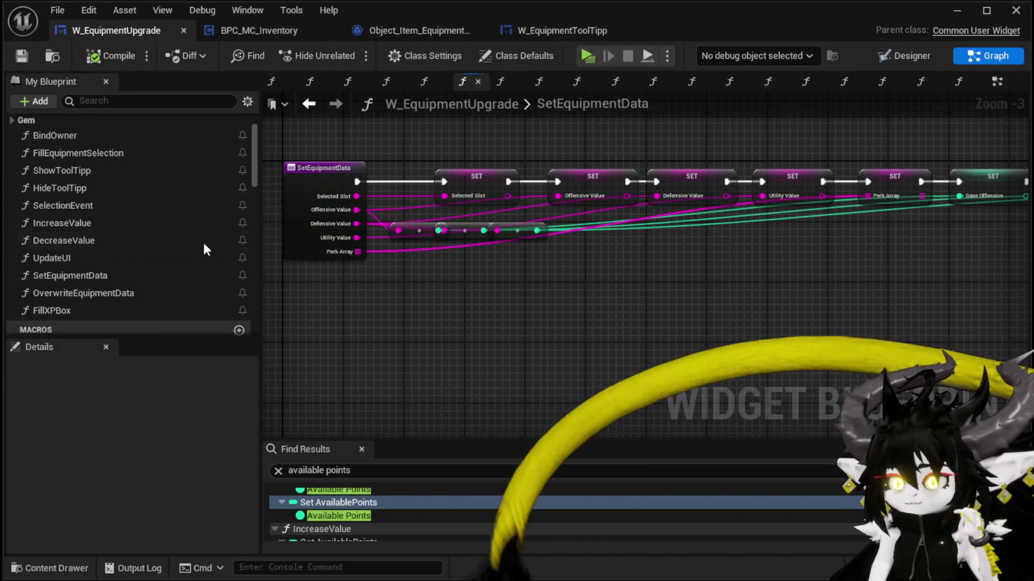
pyautogui.doubleClick(151, 293)
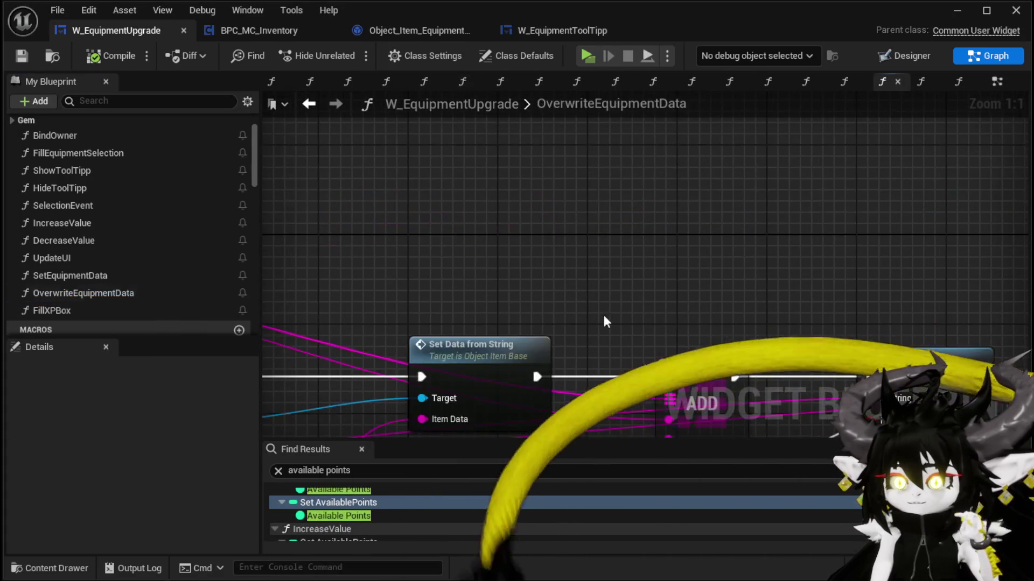
pyautogui.scroll(-1, 441, 262)
pyautogui.moveTo(441, 262)
pyautogui.mouseDown()
pyautogui.moveTo(655, 244)
pyautogui.moveTo(661, 176)
pyautogui.moveTo(757, 178)
pyautogui.mouseUp()
pyautogui.scroll(-3, 596, 269)
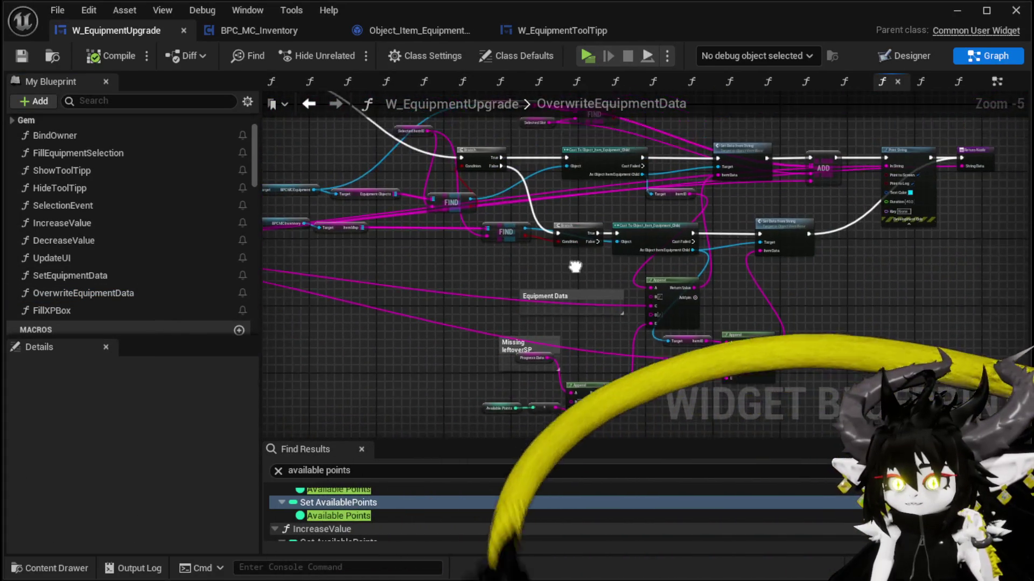
pyautogui.scroll(2, 641, 244)
pyautogui.scroll(-1, 642, 243)
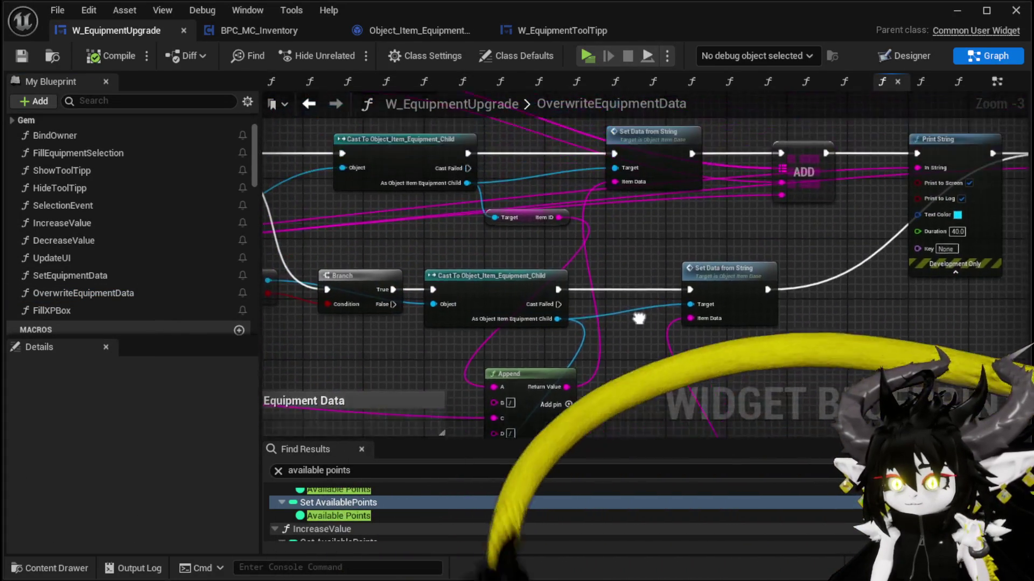
pyautogui.moveTo(586, 282)
pyautogui.mouseDown()
pyautogui.moveTo(480, 291)
pyautogui.moveTo(652, 245)
pyautogui.moveTo(933, 196)
pyautogui.mouseUp()
pyautogui.scroll(2, 642, 216)
pyautogui.scroll(-2, 930, 190)
pyautogui.moveTo(644, 198)
pyautogui.mouseDown()
pyautogui.moveTo(918, 234)
pyautogui.moveTo(526, 131)
pyautogui.mouseUp()
pyautogui.moveTo(638, 265)
pyautogui.mouseDown()
pyautogui.moveTo(789, 265)
pyautogui.moveTo(826, 169)
pyautogui.mouseUp()
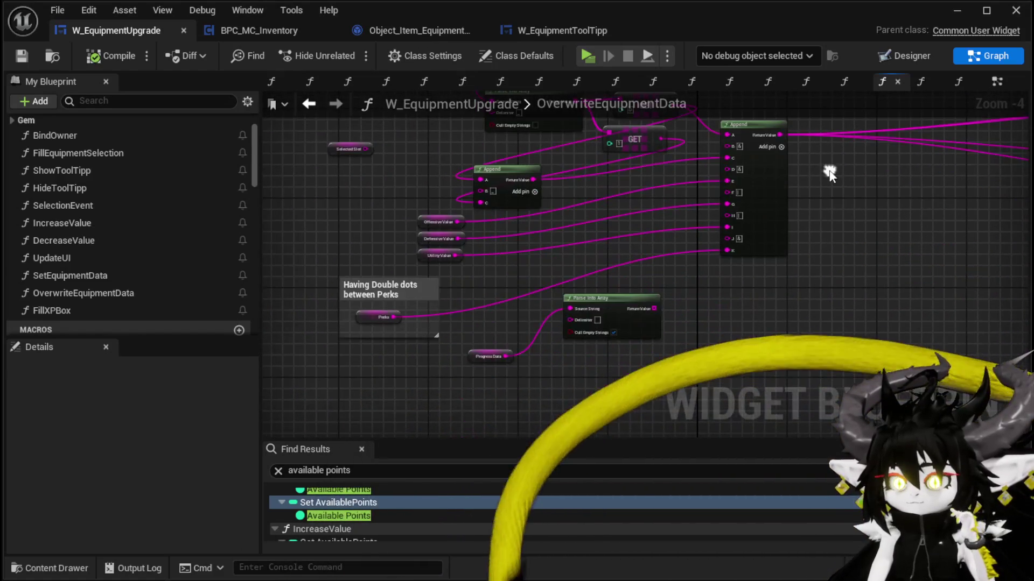
pyautogui.scroll(2, 411, 334)
pyautogui.scroll(-3, 547, 338)
pyautogui.moveTo(393, 358)
pyautogui.mouseDown()
pyautogui.moveTo(260, 284)
pyautogui.moveTo(397, 321)
pyautogui.mouseUp()
pyautogui.scroll(2, 591, 270)
pyautogui.moveTo(591, 270); pyautogui.dragTo(385, 425)
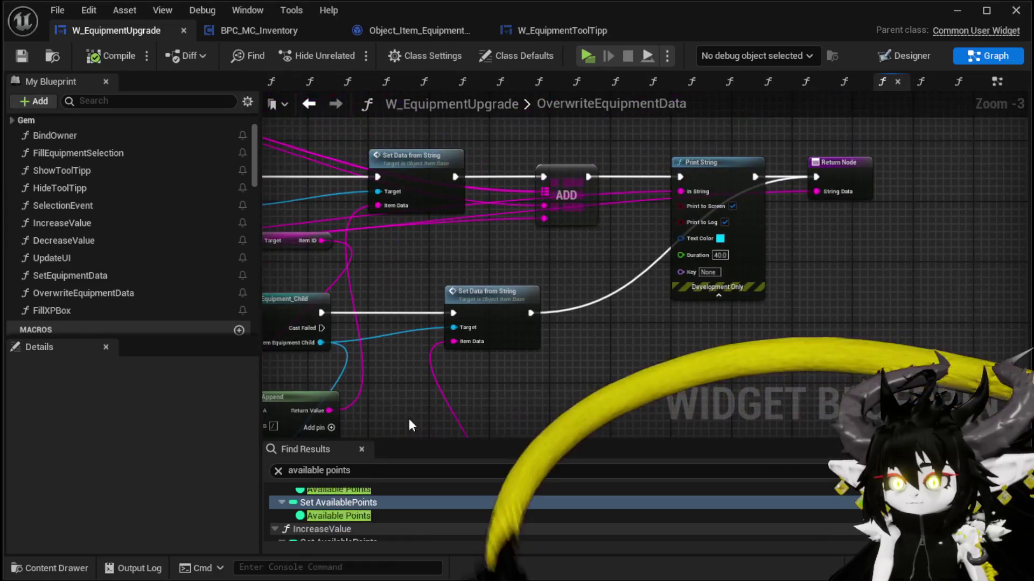
pyautogui.moveTo(620, 257); pyautogui.dragTo(843, 262)
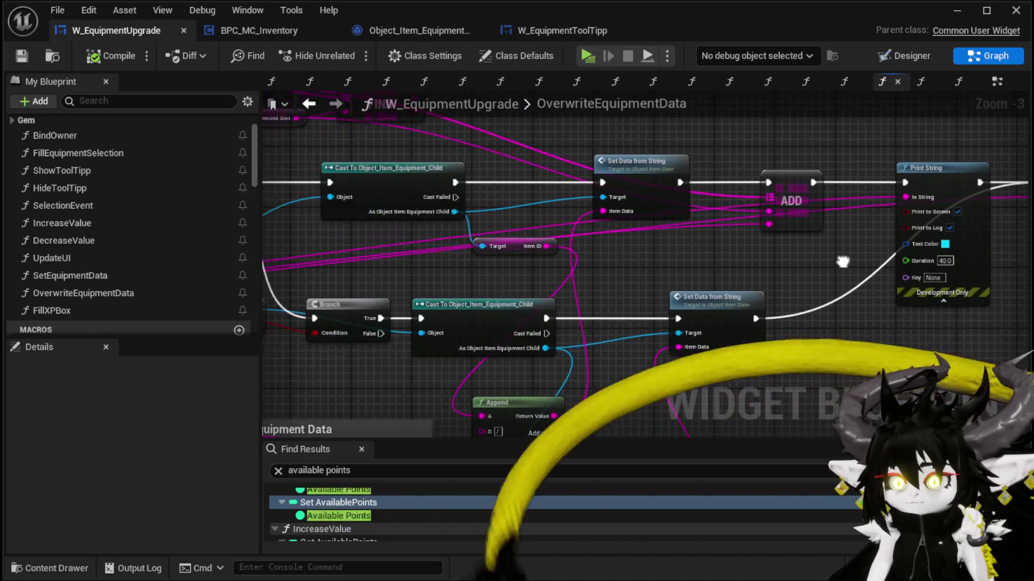
pyautogui.moveTo(769, 264)
pyautogui.mouseDown()
pyautogui.moveTo(829, 331)
pyautogui.moveTo(906, 334)
pyautogui.moveTo(796, 328)
pyautogui.moveTo(532, 241)
pyautogui.mouseUp()
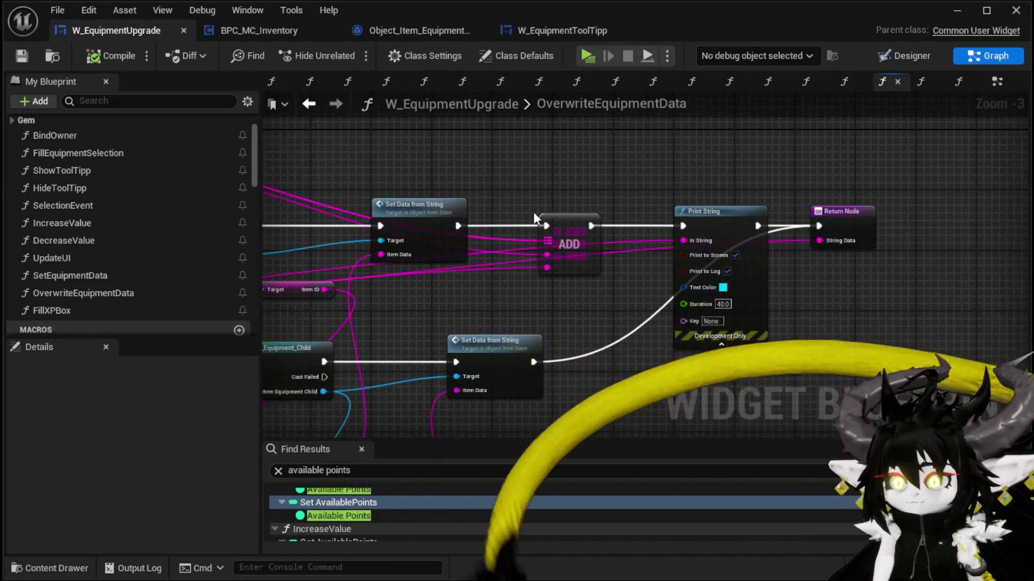
pyautogui.moveTo(567, 146); pyautogui.dragTo(883, 270)
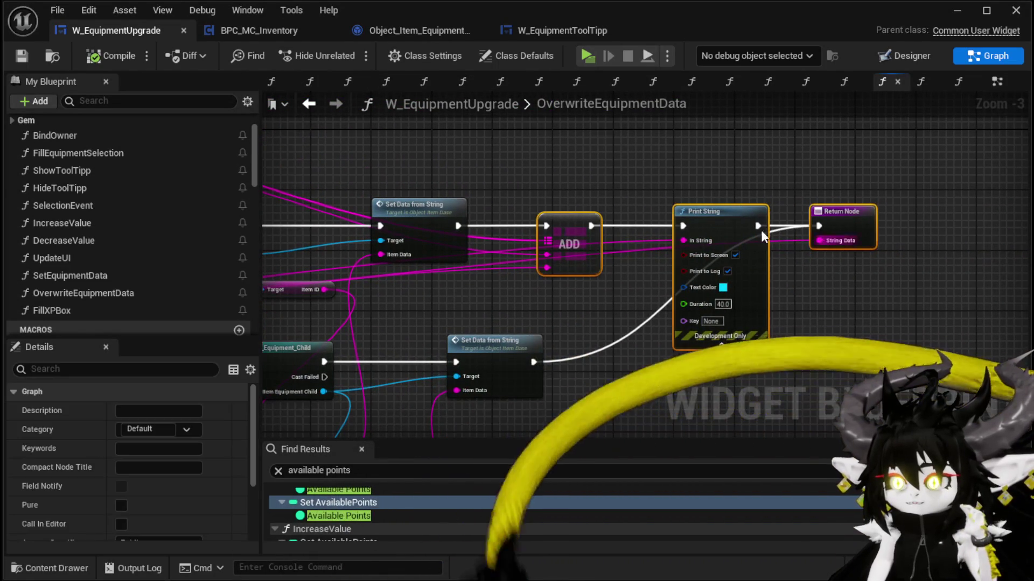
pyautogui.moveTo(576, 222); pyautogui.dragTo(919, 232)
pyautogui.moveTo(631, 198)
pyautogui.mouseDown()
pyautogui.moveTo(783, 204)
pyautogui.moveTo(812, 92)
pyautogui.mouseUp()
pyautogui.moveTo(619, 436)
pyautogui.mouseDown()
pyautogui.moveTo(597, 323)
pyautogui.moveTo(645, 283)
pyautogui.mouseUp()
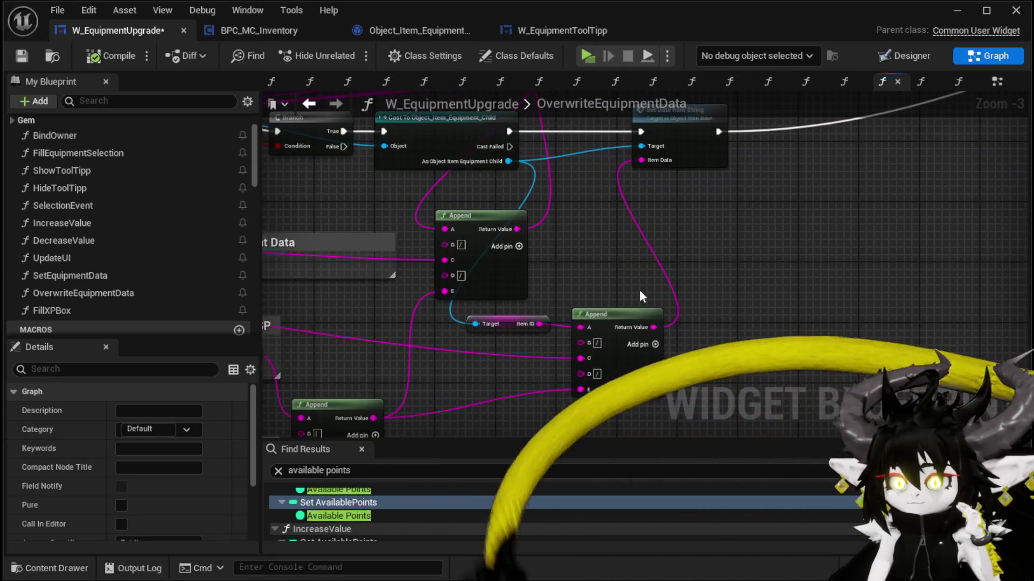
pyautogui.moveTo(512, 397)
pyautogui.mouseDown()
pyautogui.moveTo(618, 279)
pyautogui.moveTo(750, 271)
pyautogui.mouseUp()
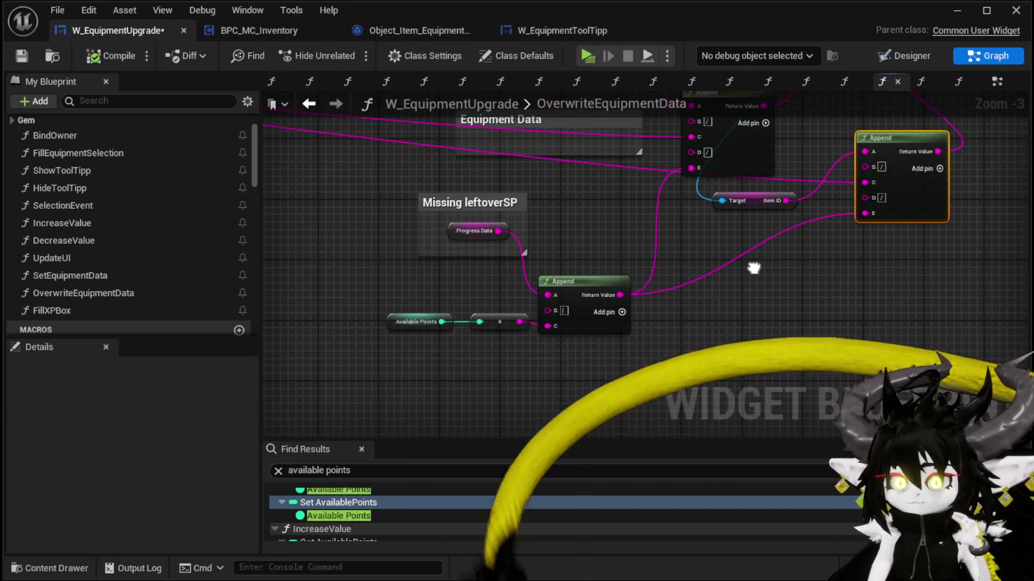
pyautogui.moveTo(400, 325)
pyautogui.mouseDown()
pyautogui.moveTo(489, 260)
pyautogui.moveTo(385, 259)
pyautogui.moveTo(479, 279)
pyautogui.mouseUp()
# Subtract PointsInUse from Available Points with an Integer '-' node in OverwriteEquipmentData.
pyautogui.write('-')
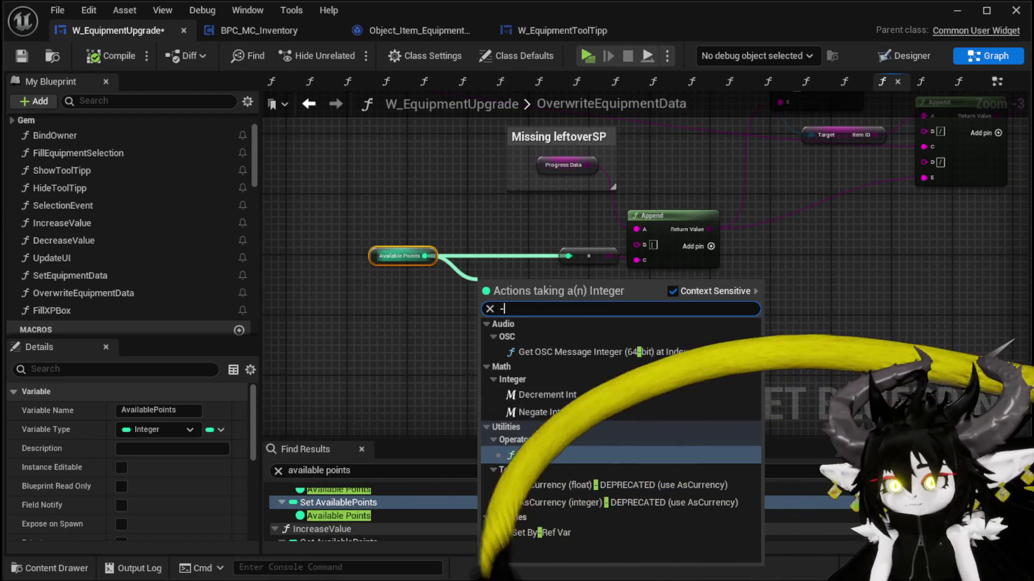
pyautogui.click(528, 448)
pyautogui.scroll(-10, 137, 224)
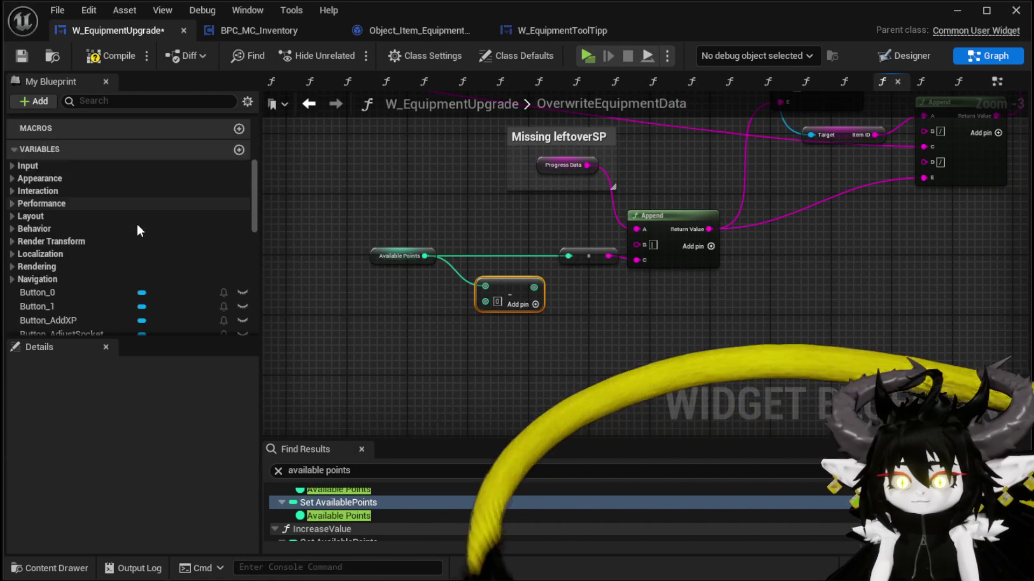
pyautogui.scroll(-5, 137, 220)
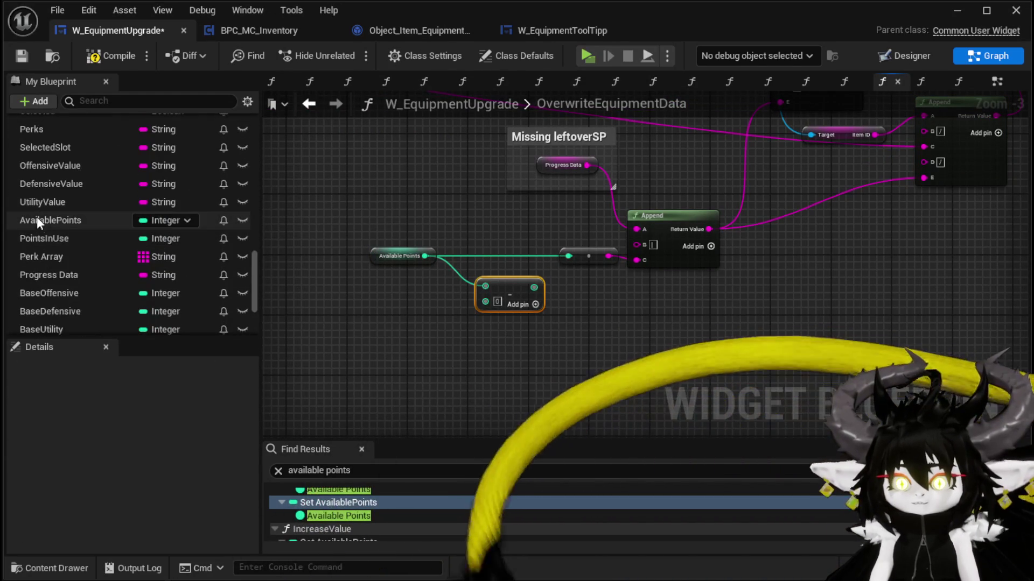
pyautogui.moveTo(51, 239)
pyautogui.mouseDown()
pyautogui.moveTo(411, 312)
pyautogui.moveTo(414, 324)
pyautogui.moveTo(568, 256)
pyautogui.mouseUp()
pyautogui.click(423, 337)
# Compile and save the W_EquipmentUpgrade widget blueprint, then go to the EventGraph.
pyautogui.click(113, 58)
pyautogui.click(26, 55)
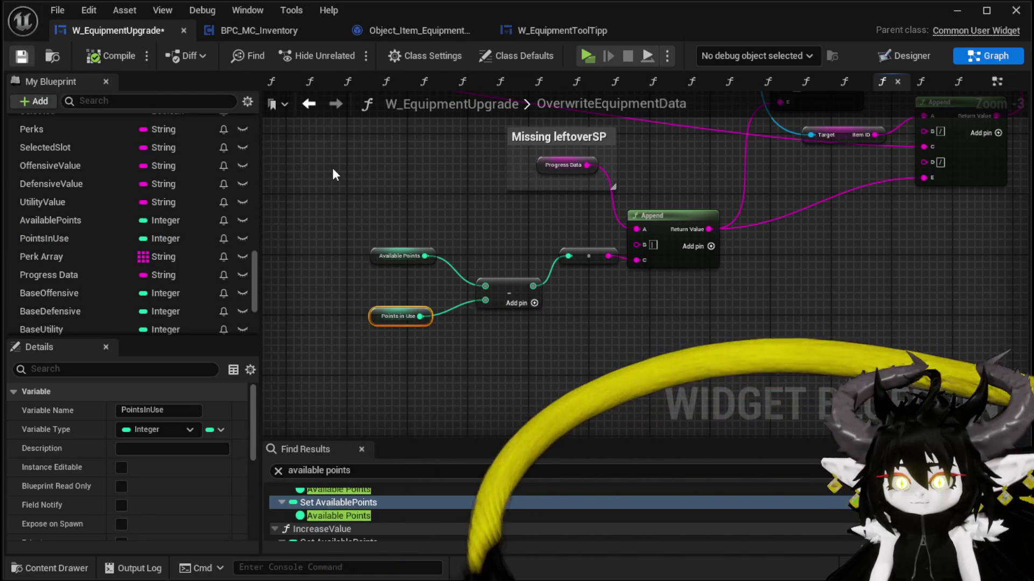
pyautogui.click(369, 368)
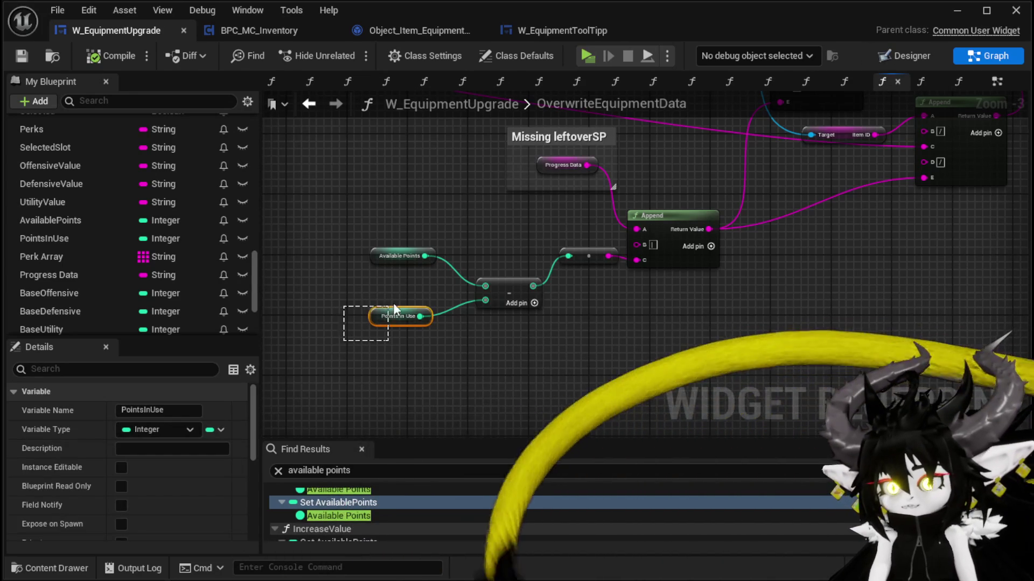
pyautogui.moveTo(392, 311); pyautogui.dragTo(390, 309)
pyautogui.click(992, 82)
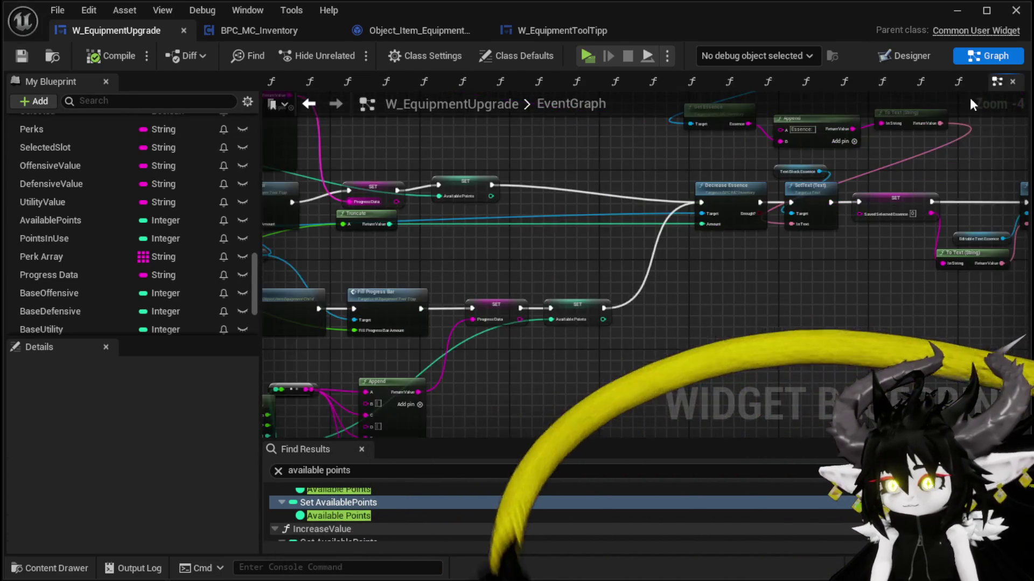
# Rearrange the Button_0 and Button_1 On Pressed chains in the EventGraph to make room.
pyautogui.scroll(-4, 508, 267)
pyautogui.scroll(6, 509, 322)
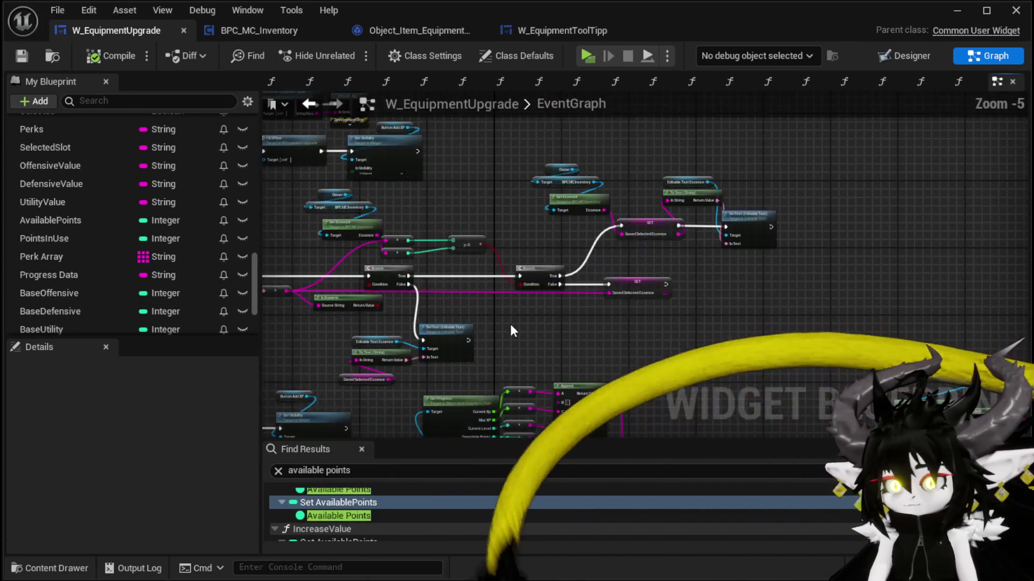
pyautogui.scroll(-2, 652, 216)
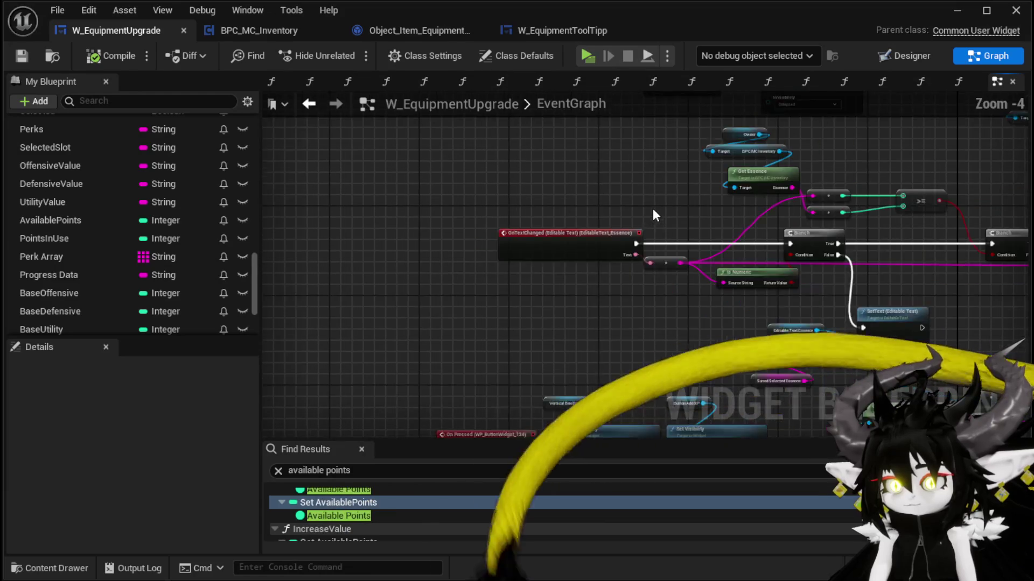
pyautogui.scroll(2, 641, 288)
pyautogui.scroll(-2, 642, 205)
pyautogui.scroll(2, 662, 216)
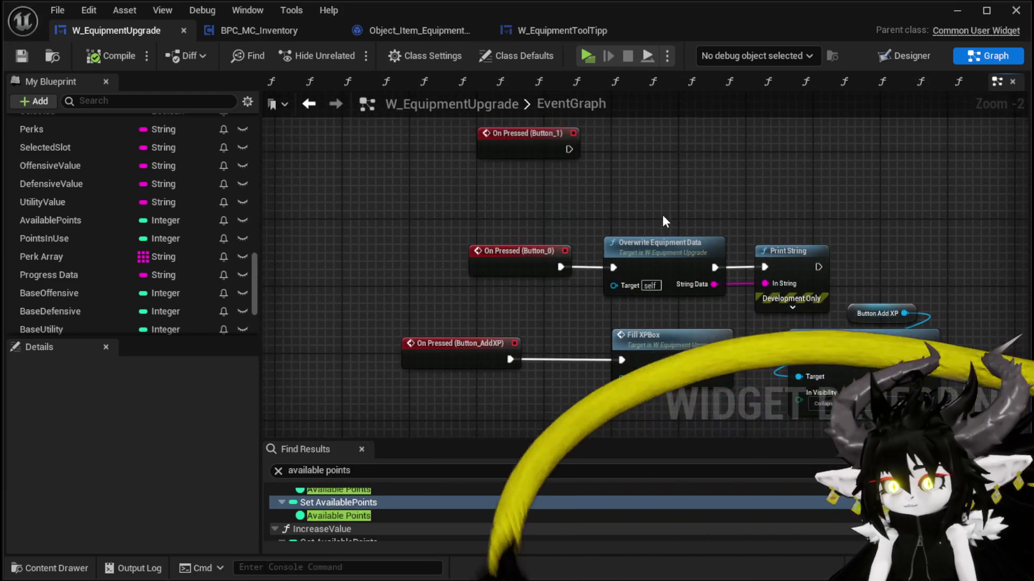
pyautogui.moveTo(500, 233); pyautogui.dragTo(753, 301)
pyautogui.moveTo(743, 260); pyautogui.dragTo(674, 214)
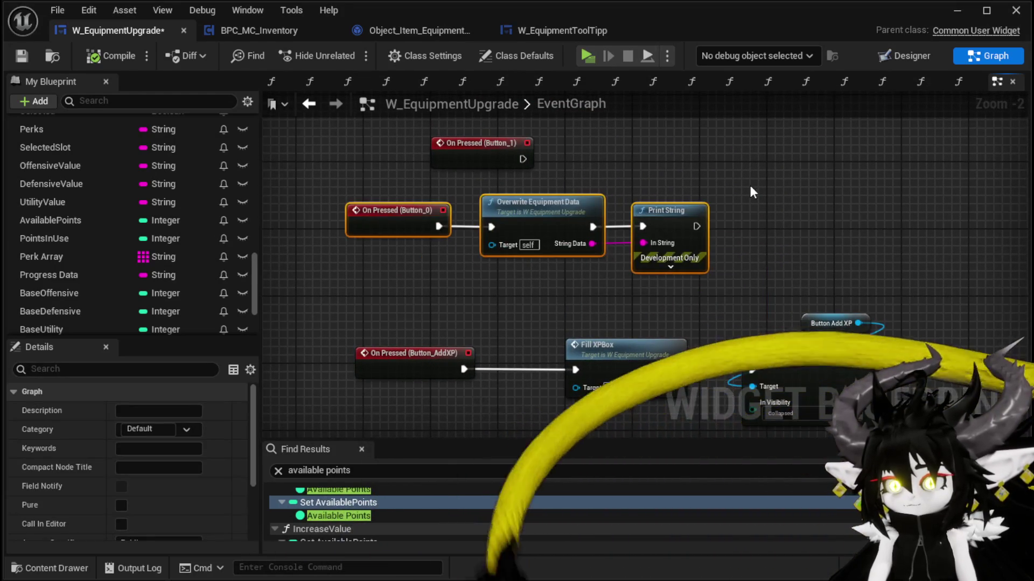
pyautogui.moveTo(532, 249); pyautogui.dragTo(549, 182)
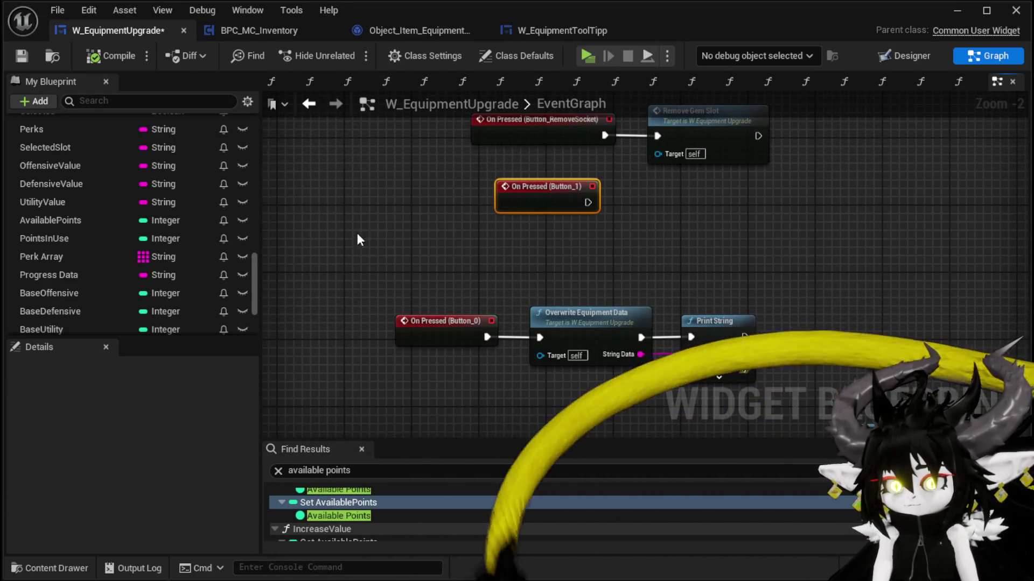
# Add a SET PointsInUse node after Print String, compile, and return to the level editor.
pyautogui.moveTo(93, 238)
pyautogui.mouseDown()
pyautogui.moveTo(867, 285)
pyautogui.moveTo(802, 315)
pyautogui.moveTo(842, 329)
pyautogui.mouseUp()
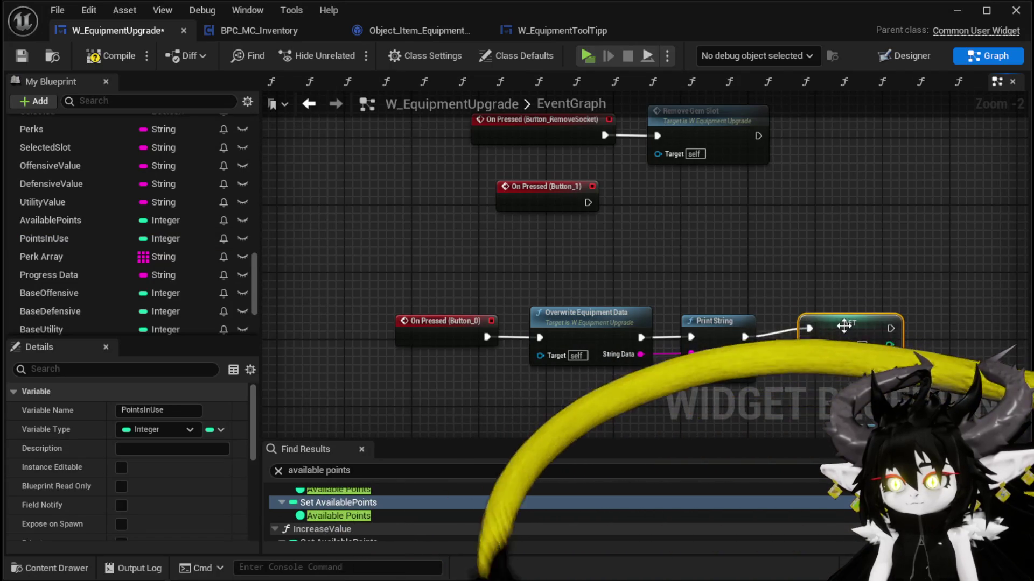
pyautogui.click(105, 56)
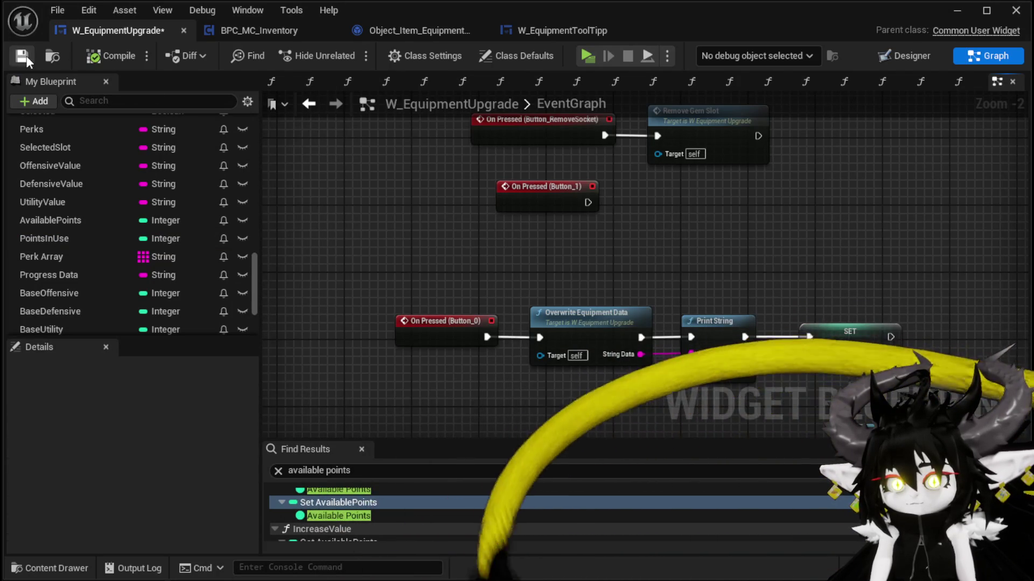
pyautogui.hotkey('alt', 'Tab')
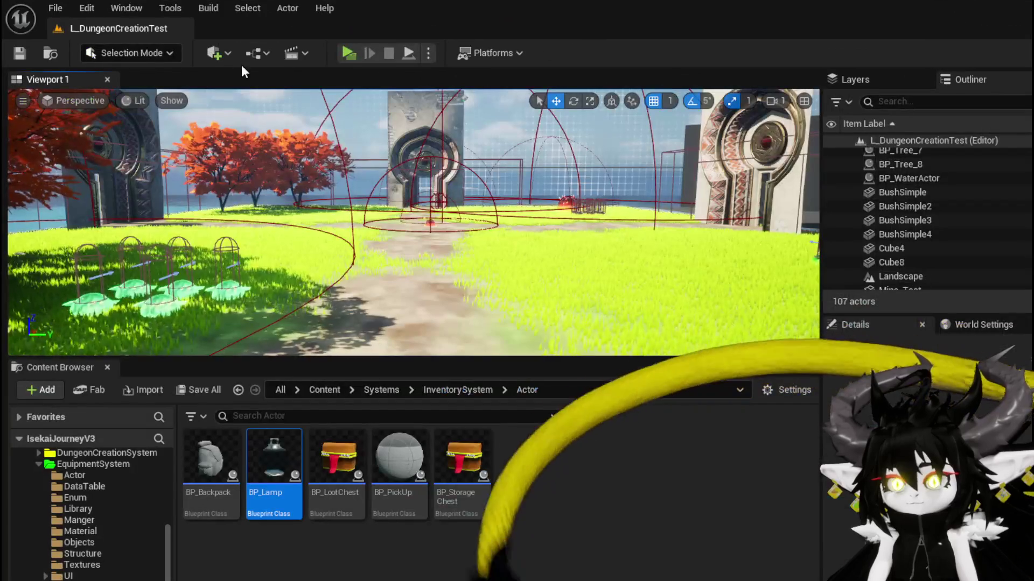
# Start the game preview and open Iron_Head in the workbench's Upgrade section with editing enabled.
pyautogui.click(339, 50)
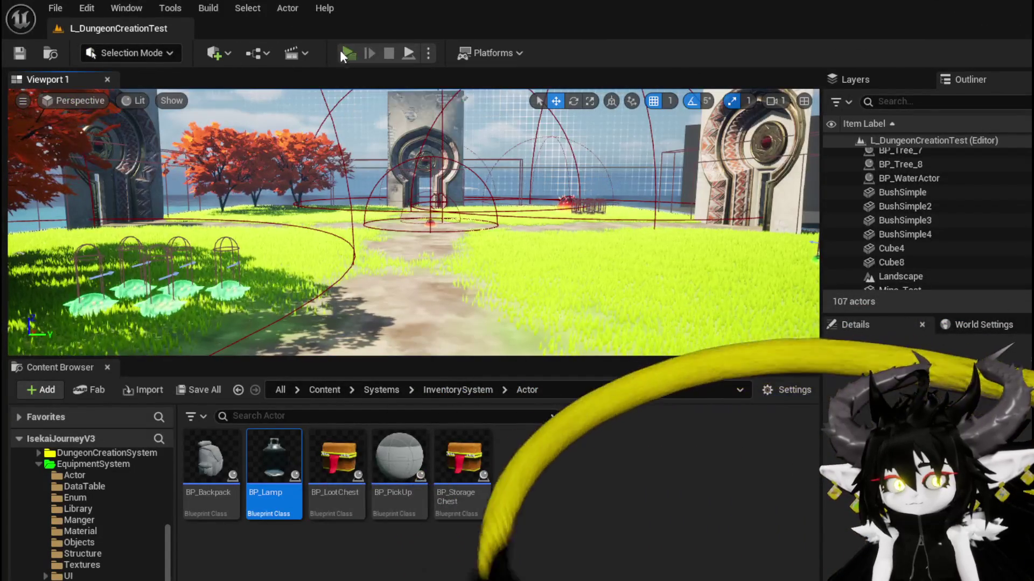
pyautogui.press('w')
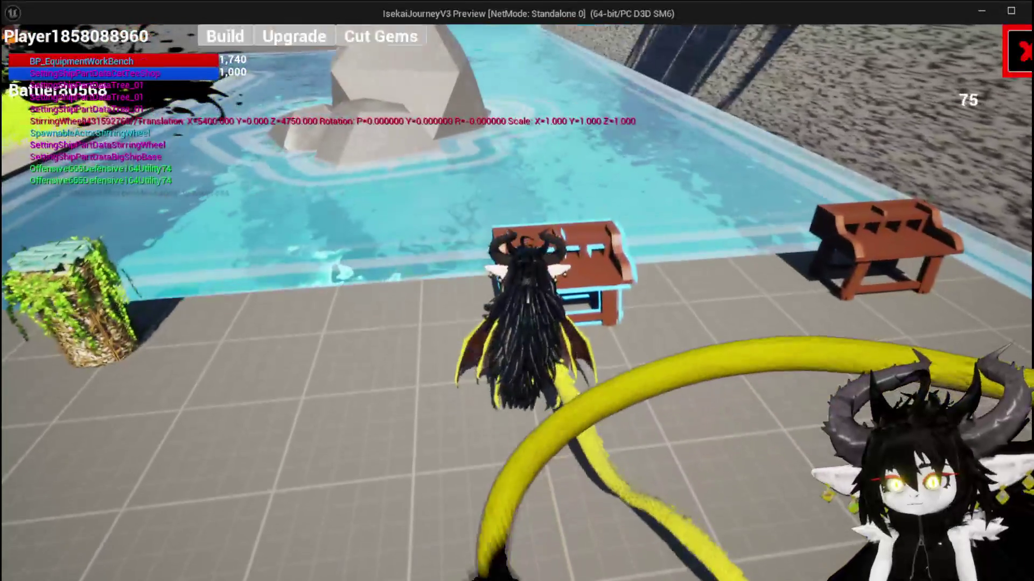
pyautogui.click(271, 39)
pyautogui.click(25, 53)
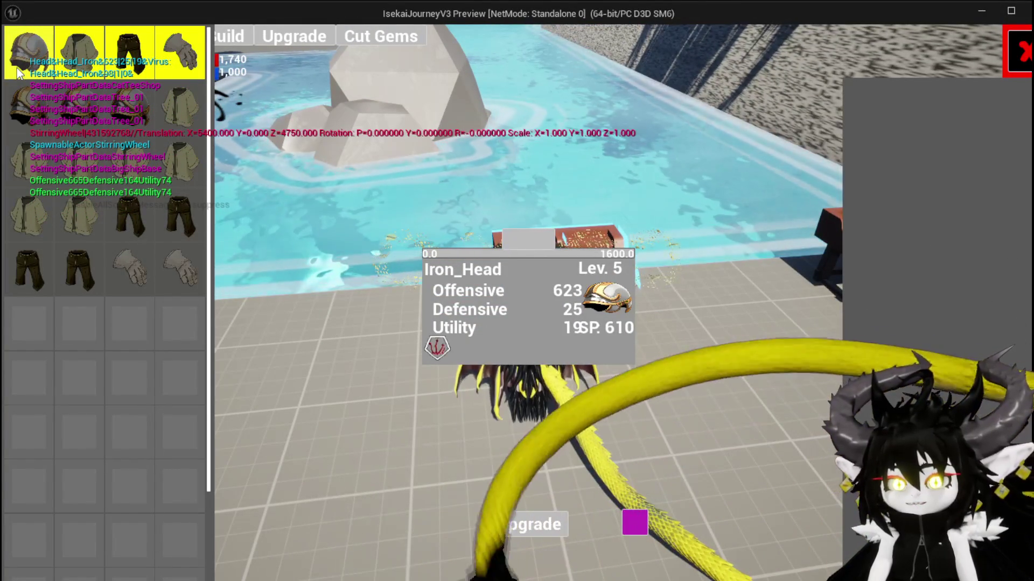
pyautogui.click(18, 69)
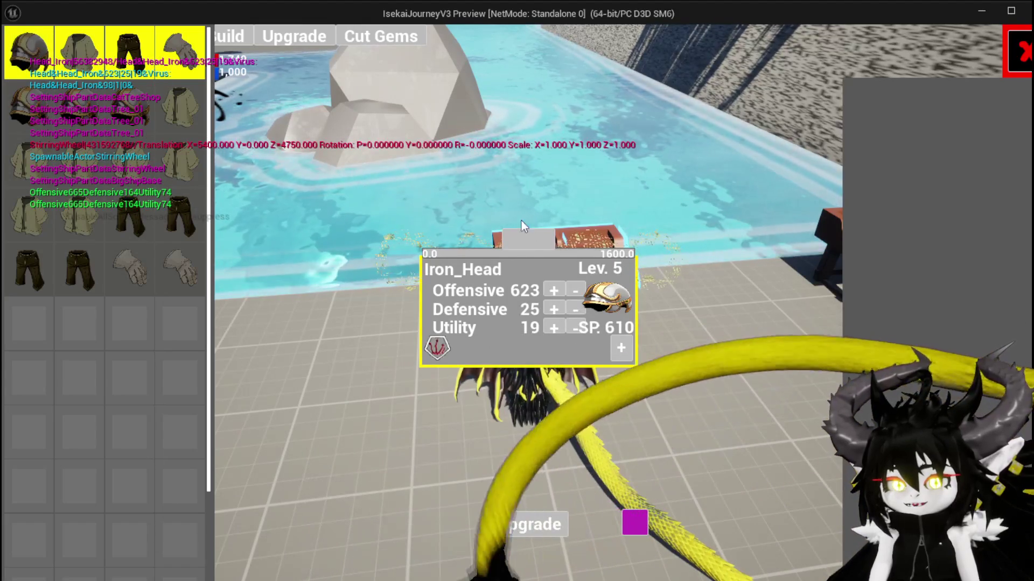
pyautogui.click(536, 238)
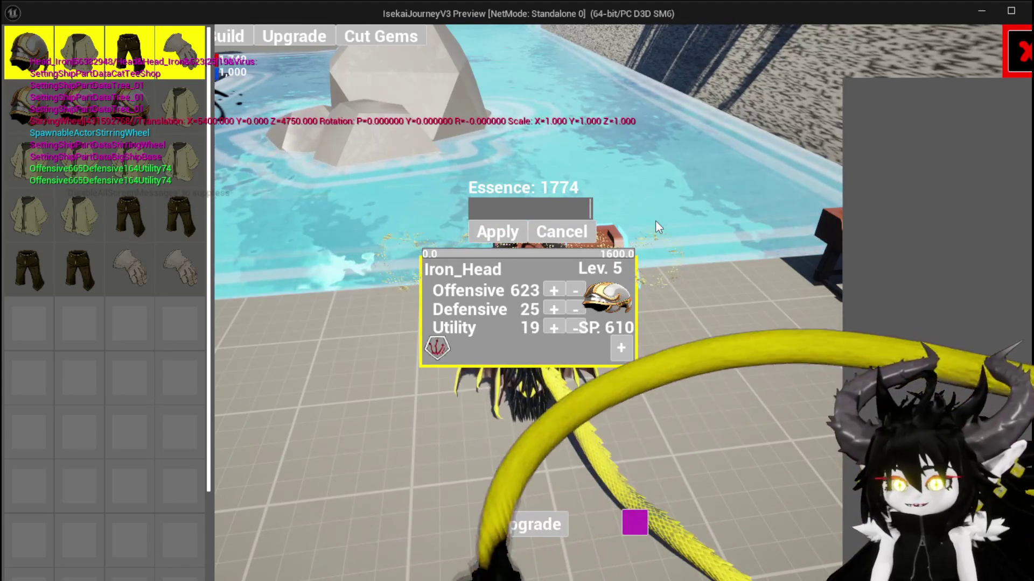
# Spend all 610 skill points on Offensive, raising it to 1233, then enter 1600 essence.
pyautogui.click(552, 292)
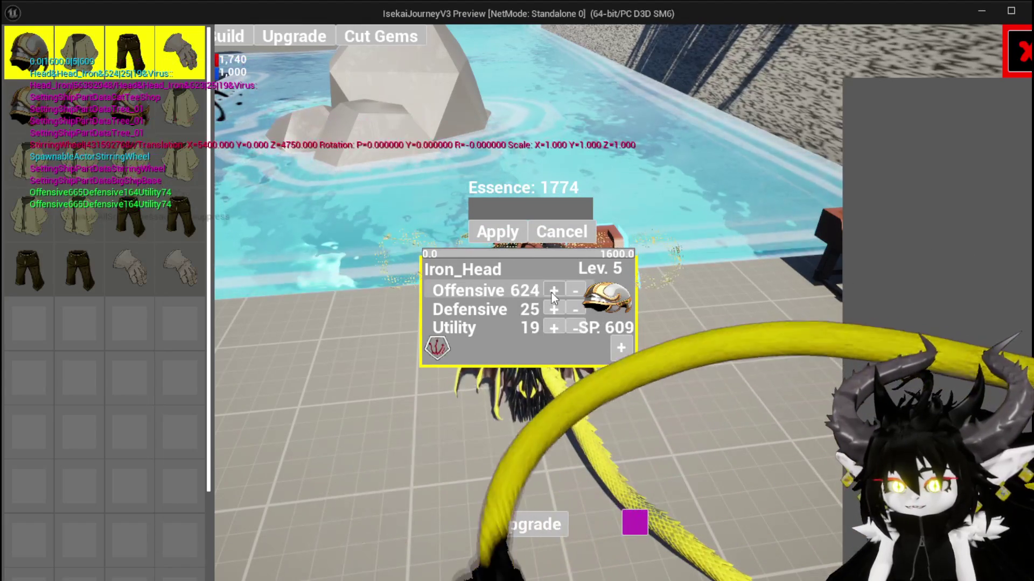
pyautogui.click(551, 293)
pyautogui.click(551, 293)
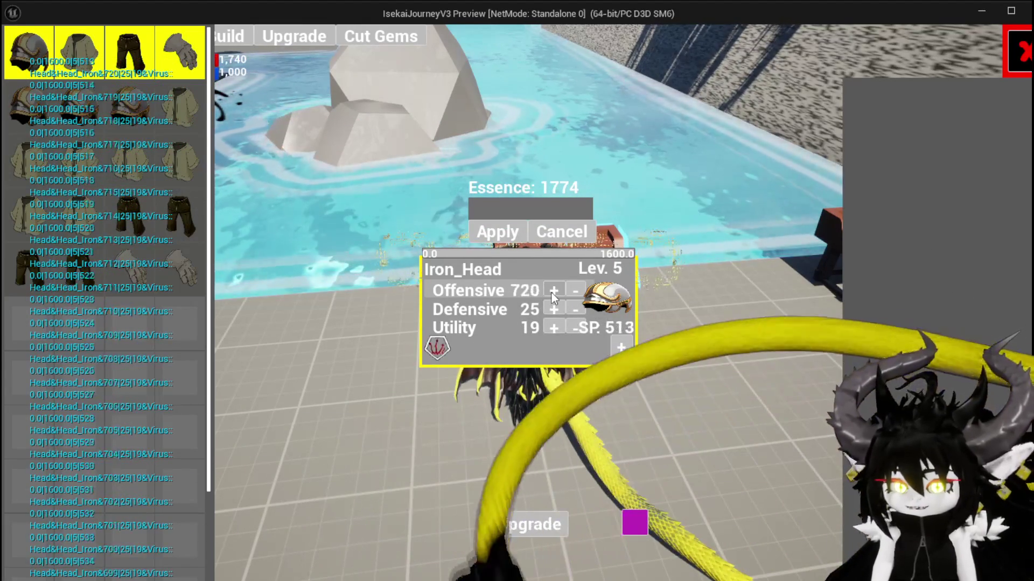
pyautogui.click(552, 293)
pyautogui.click(551, 293)
pyautogui.click(551, 293)
pyautogui.click(551, 292)
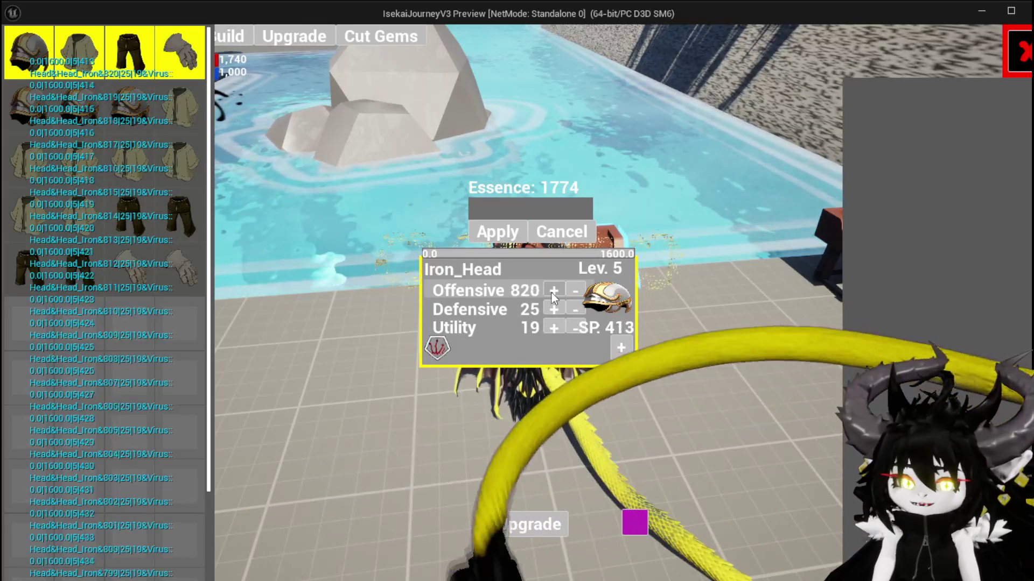
pyautogui.click(551, 293)
pyautogui.click(552, 293)
pyautogui.click(553, 293)
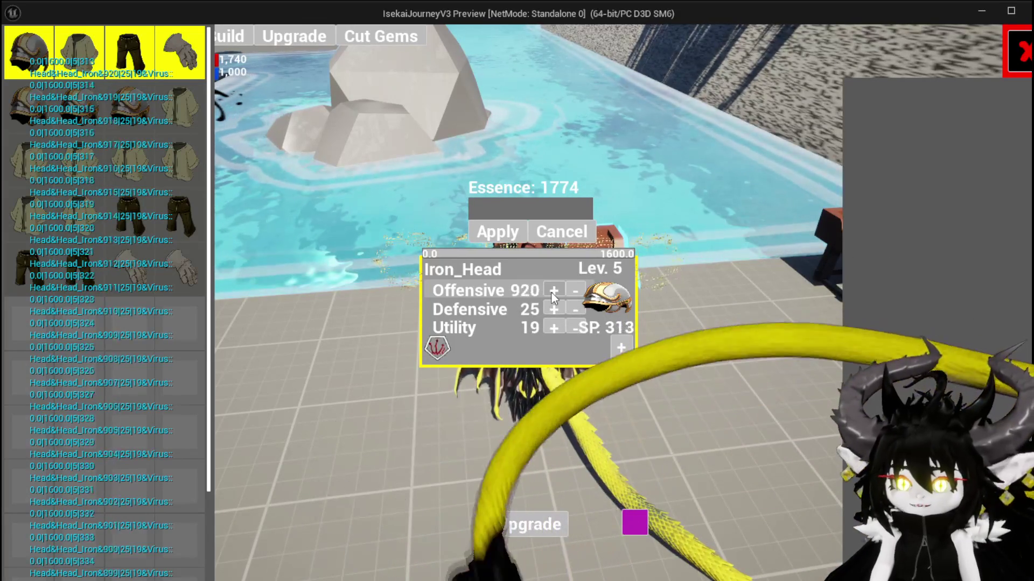
pyautogui.click(553, 294)
pyautogui.click(552, 294)
pyautogui.click(552, 294)
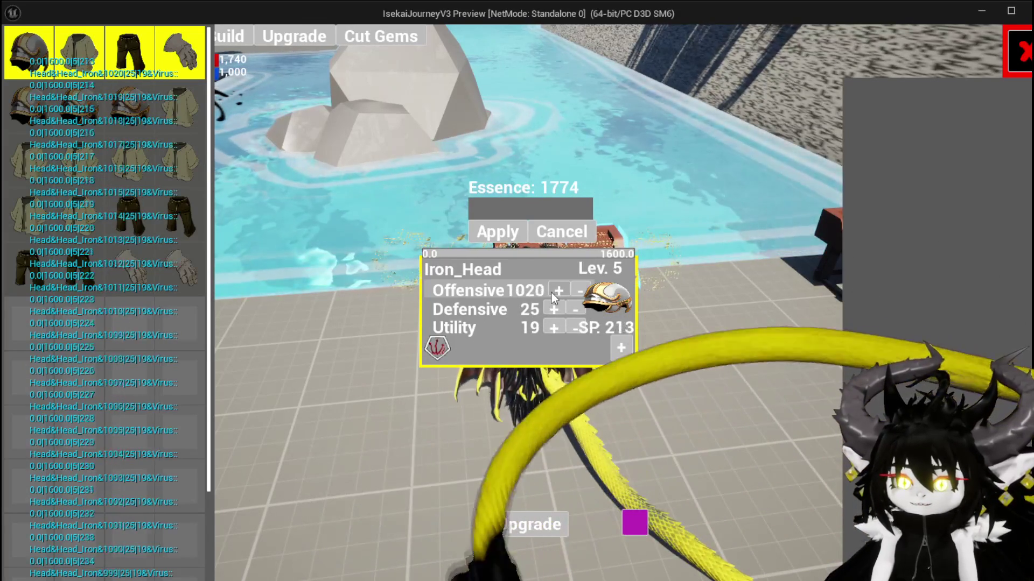
pyautogui.click(552, 294)
pyautogui.click(553, 293)
pyautogui.click(552, 293)
pyautogui.click(552, 293)
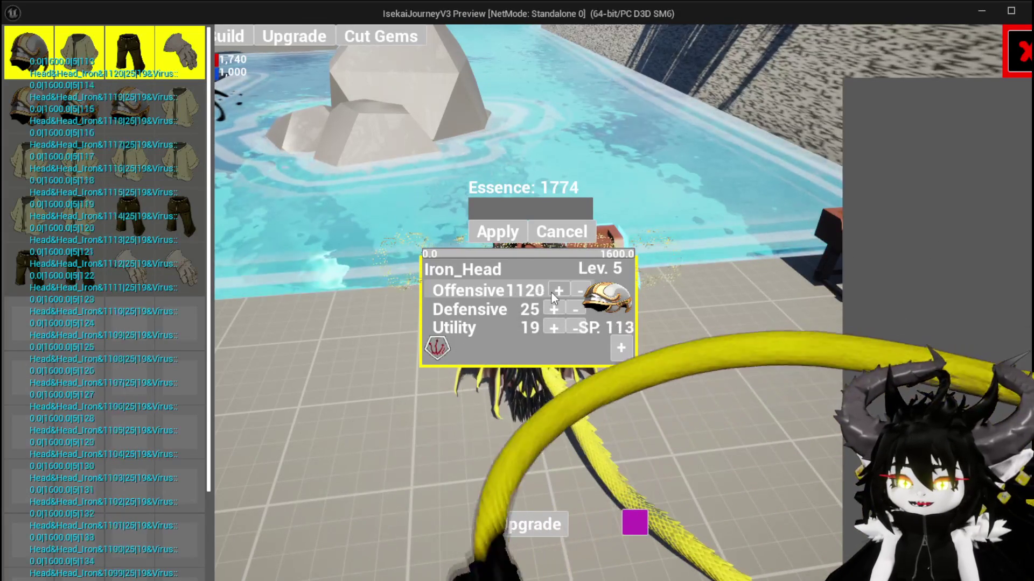
pyautogui.click(552, 293)
pyautogui.click(551, 293)
pyautogui.click(551, 292)
pyautogui.click(551, 291)
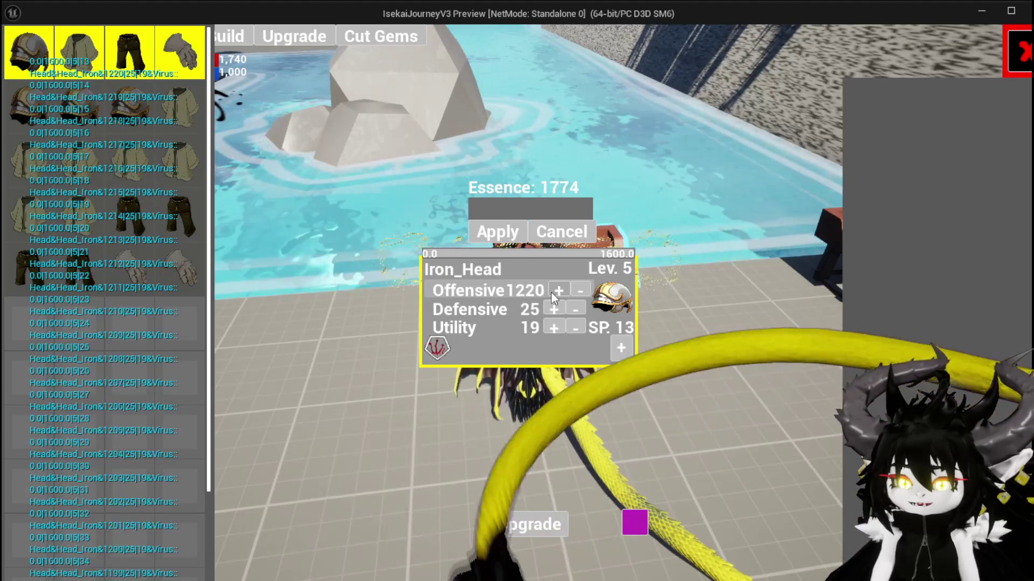
pyautogui.click(551, 292)
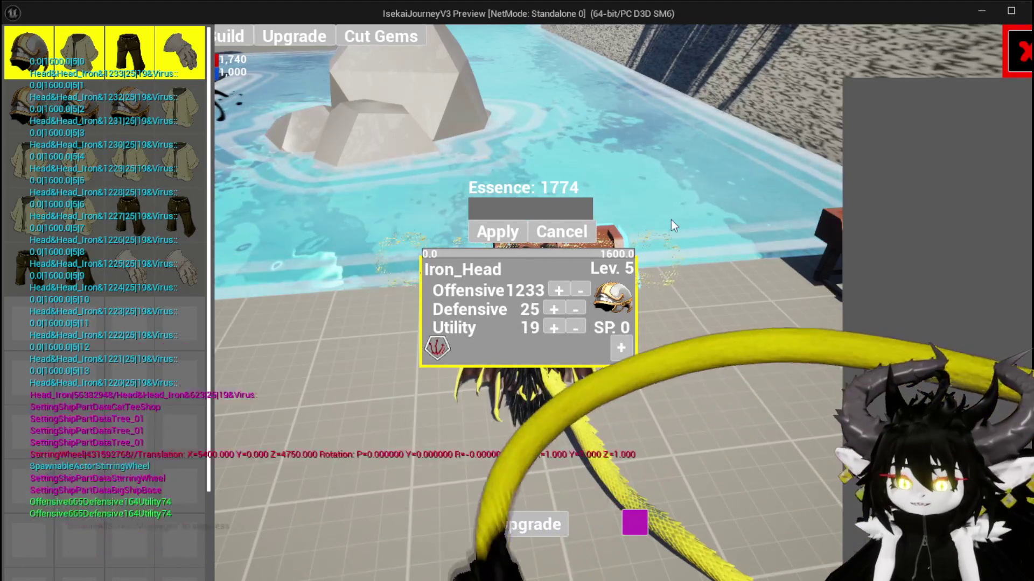
pyautogui.write('1')
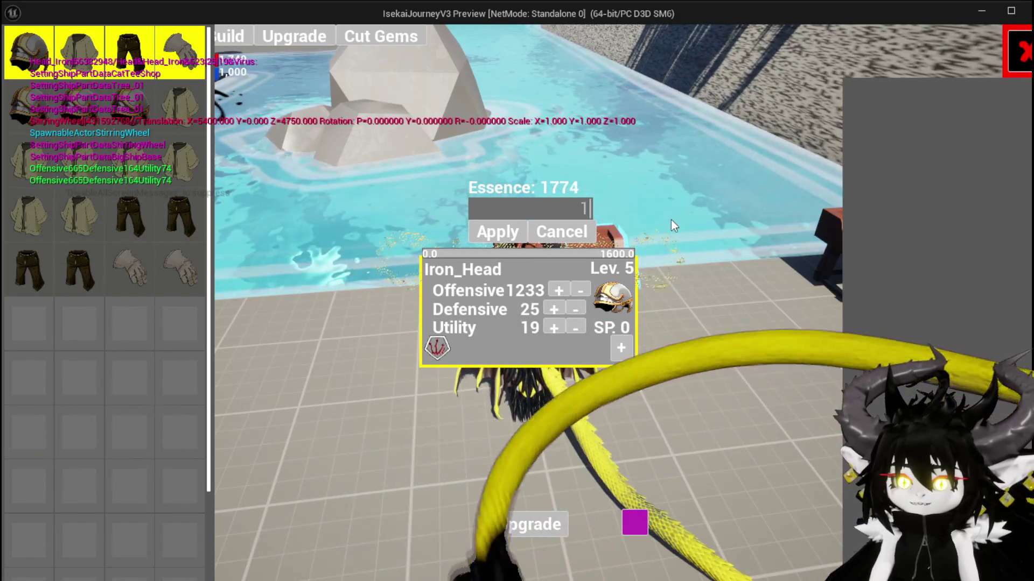
pyautogui.write('600')
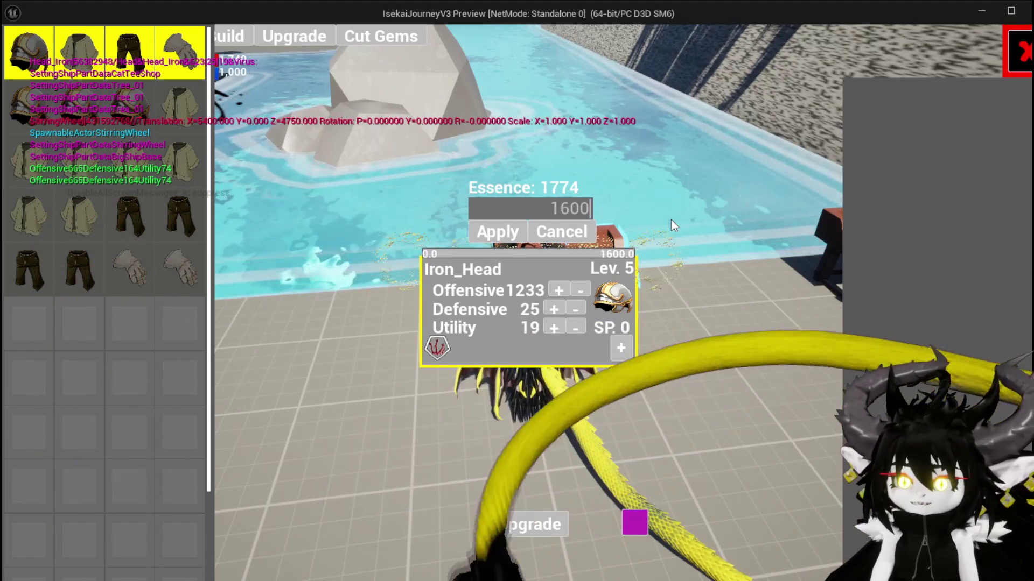
# Level Iron_Head to Lev. 6, put its 200 new SP into Utility (219), and commit.
pyautogui.click(502, 240)
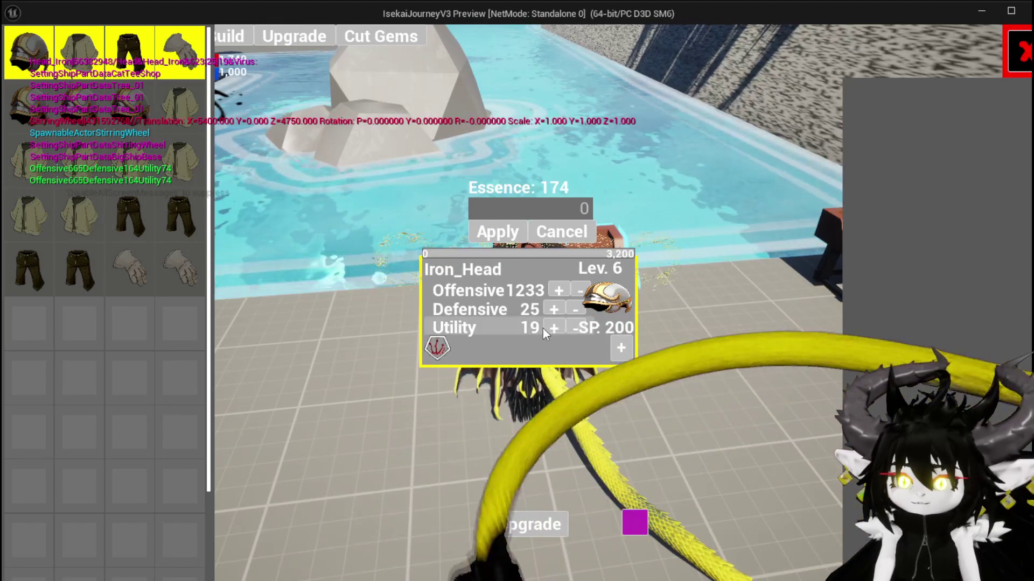
pyautogui.click(552, 328)
pyautogui.click(552, 328)
pyautogui.click(553, 328)
pyautogui.click(553, 328)
pyautogui.click(553, 328)
pyautogui.click(553, 328)
pyautogui.click(552, 328)
pyautogui.moveTo(550, 328); pyautogui.dragTo(551, 327)
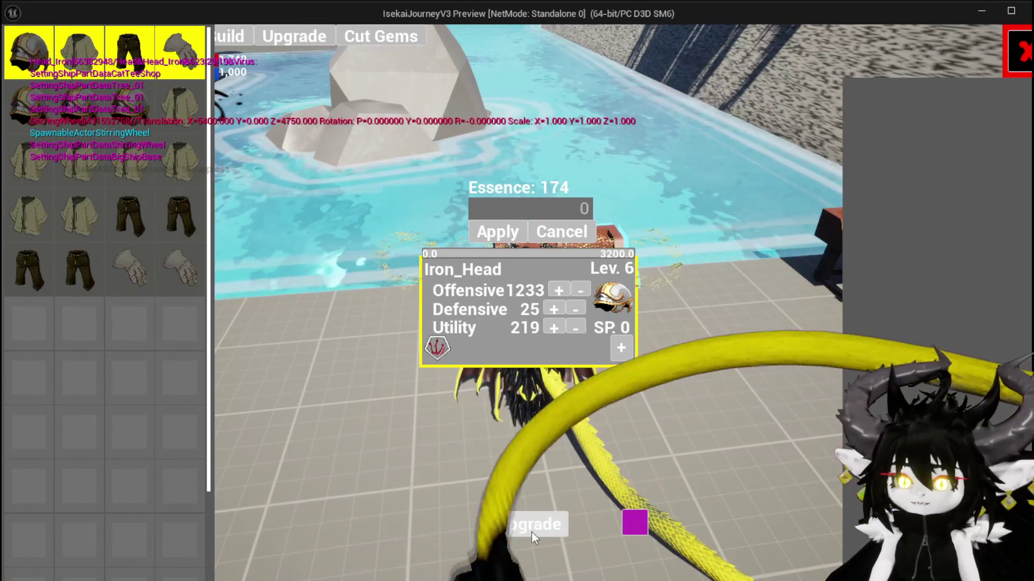
pyautogui.click(531, 532)
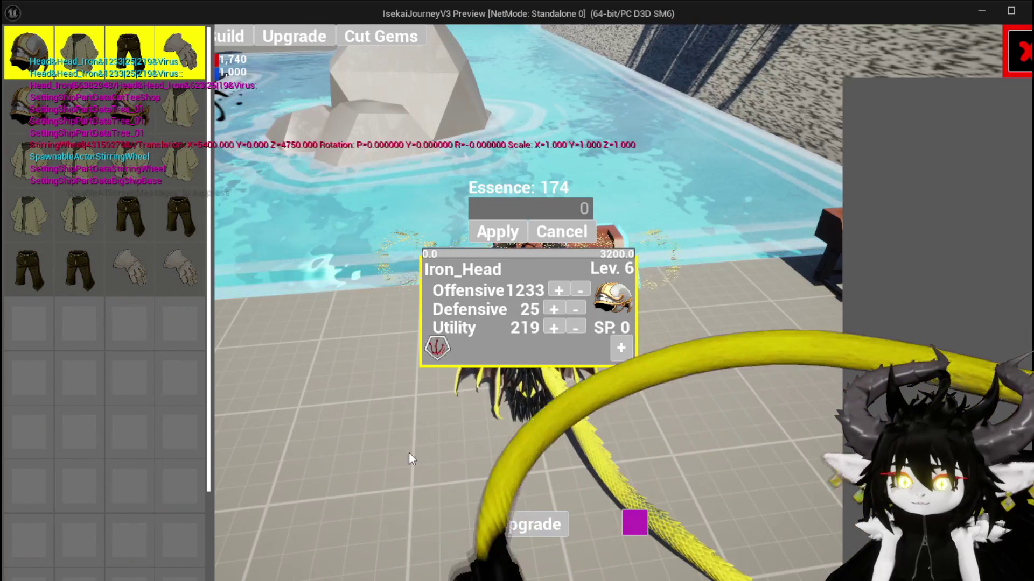
pyautogui.click(1019, 52)
# Equip the Iron_Head Lev. 6 helmet (Damage 1,275, Utility 274) and head back to the workbench.
pyautogui.press('i')
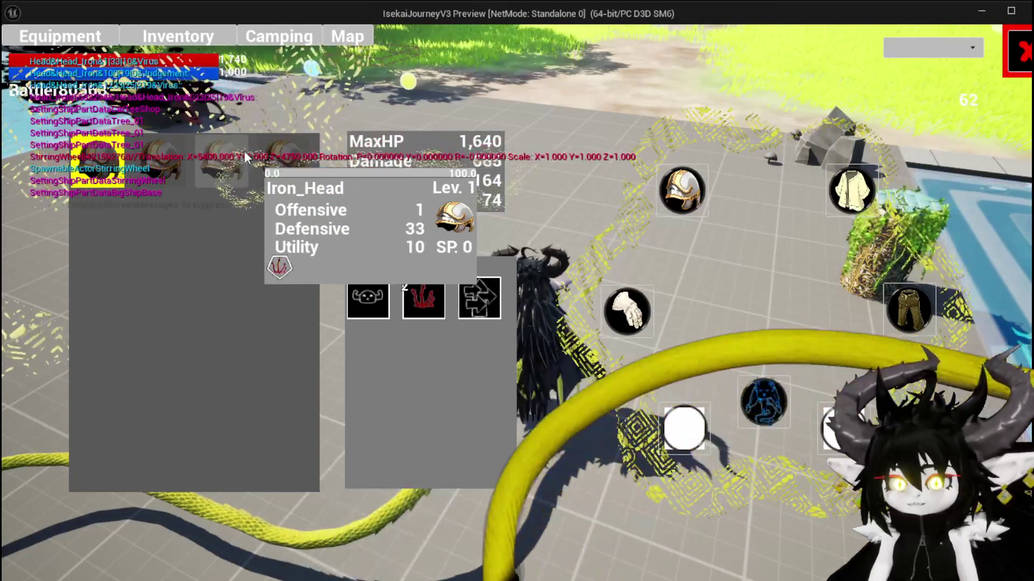
pyautogui.moveTo(288, 156)
pyautogui.moveTo(288, 156)
pyautogui.mouseDown()
pyautogui.moveTo(537, 208)
pyautogui.moveTo(562, 166)
pyautogui.mouseUp()
pyautogui.moveTo(295, 166)
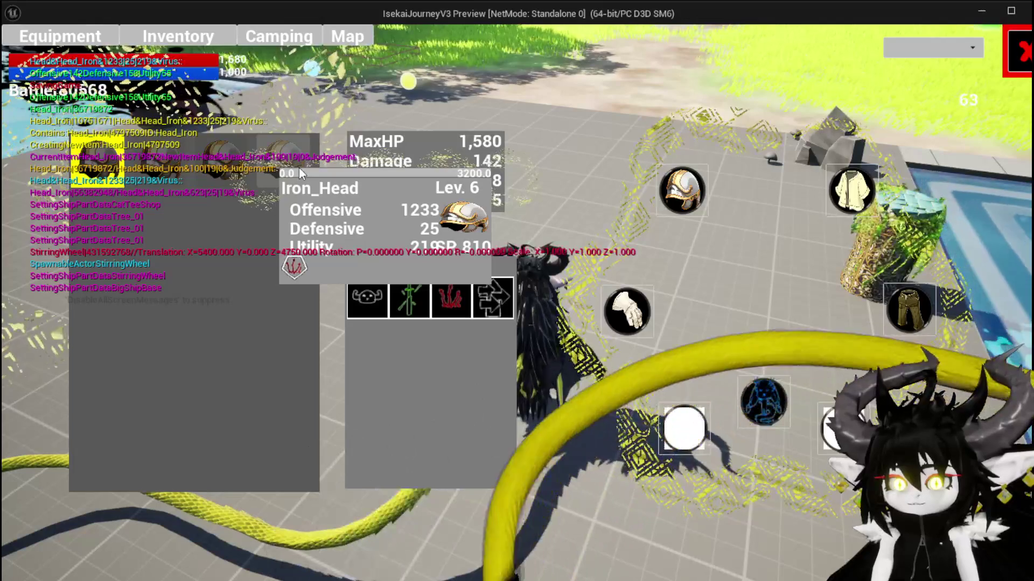
pyautogui.moveTo(299, 171); pyautogui.dragTo(564, 160)
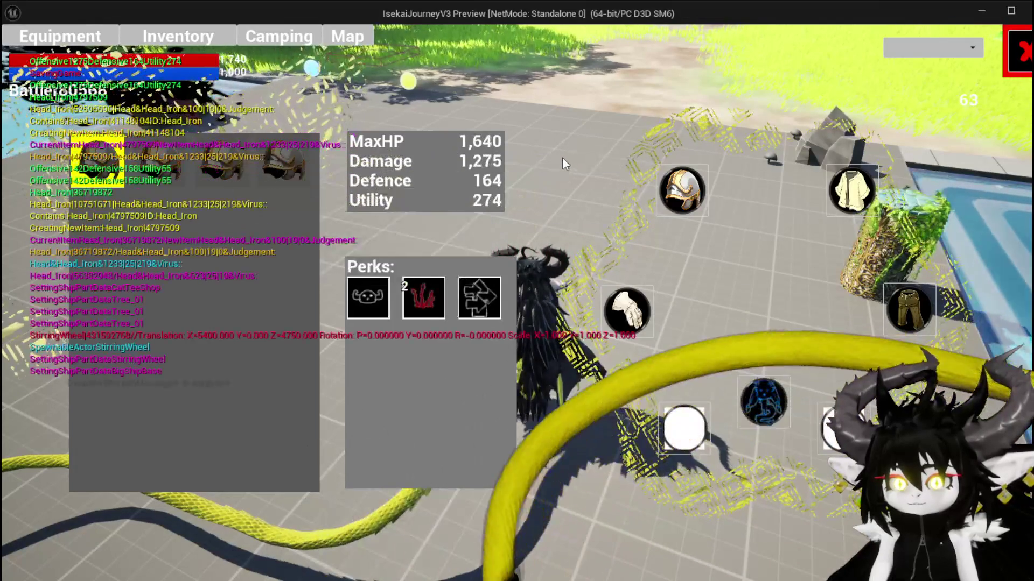
pyautogui.moveTo(94, 171)
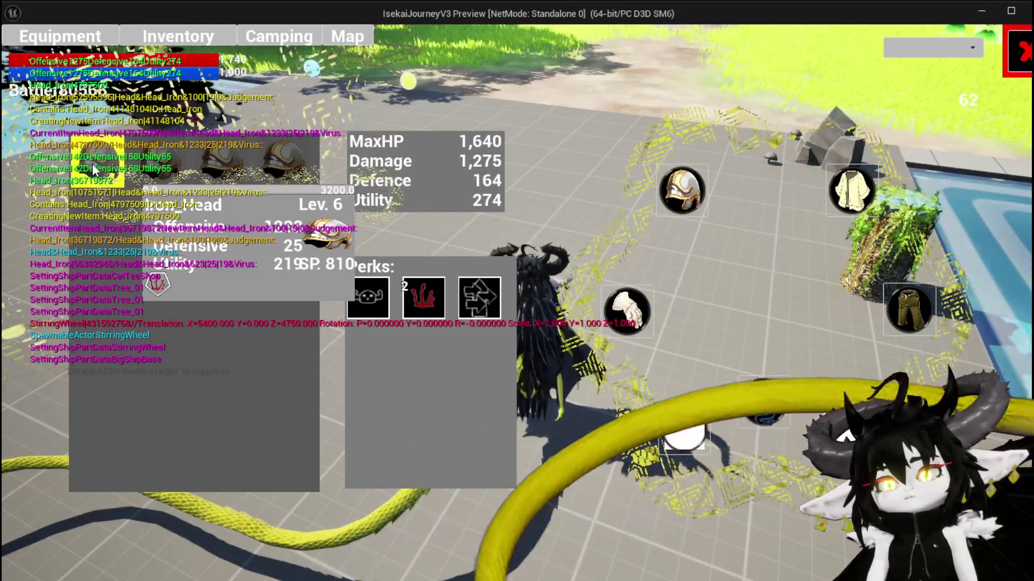
pyautogui.press('Tab')
pyautogui.press('w')
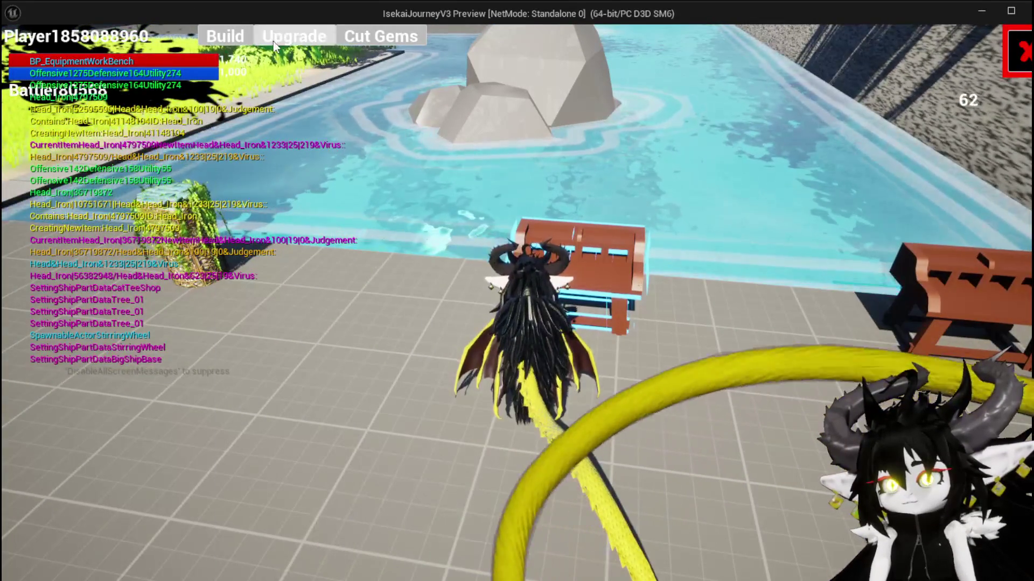
# Reopen Iron_Head with SP 810, raise Offensive three points, and stop the game preview.
pyautogui.click(294, 36)
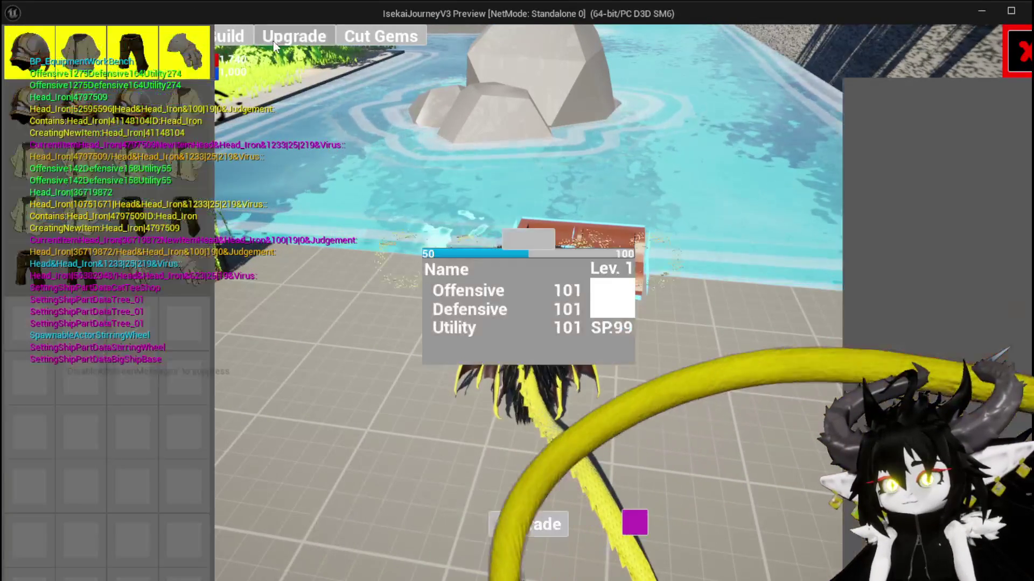
pyautogui.click(43, 52)
pyautogui.click(31, 47)
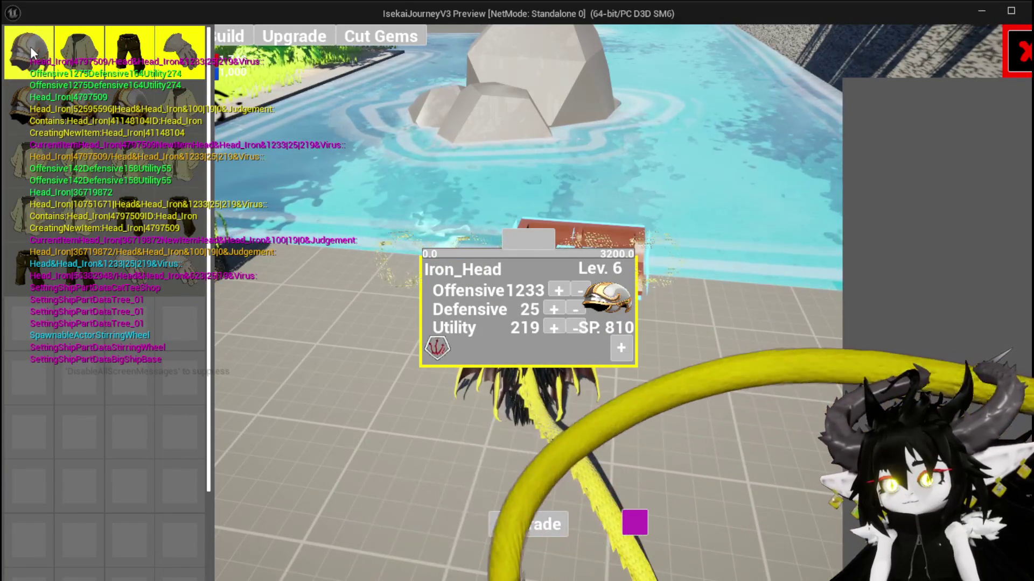
pyautogui.click(560, 290)
pyautogui.click(559, 290)
pyautogui.click(559, 290)
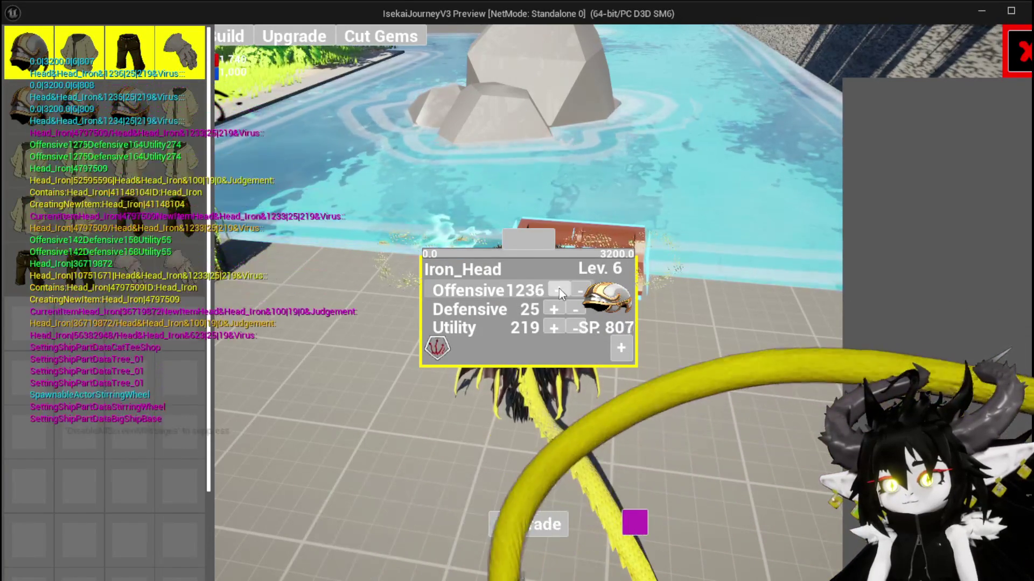
pyautogui.click(559, 289)
pyautogui.press('Escape')
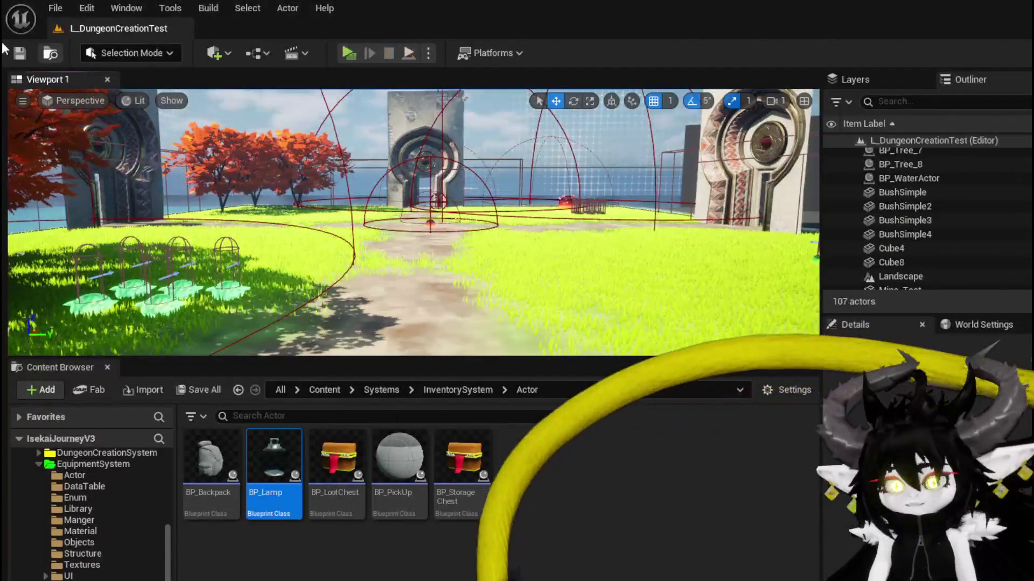
# Save the level and open W_EquipmentUpgrade's OverwriteEquipmentData function graph.
pyautogui.hotkey('ctrl', 's')
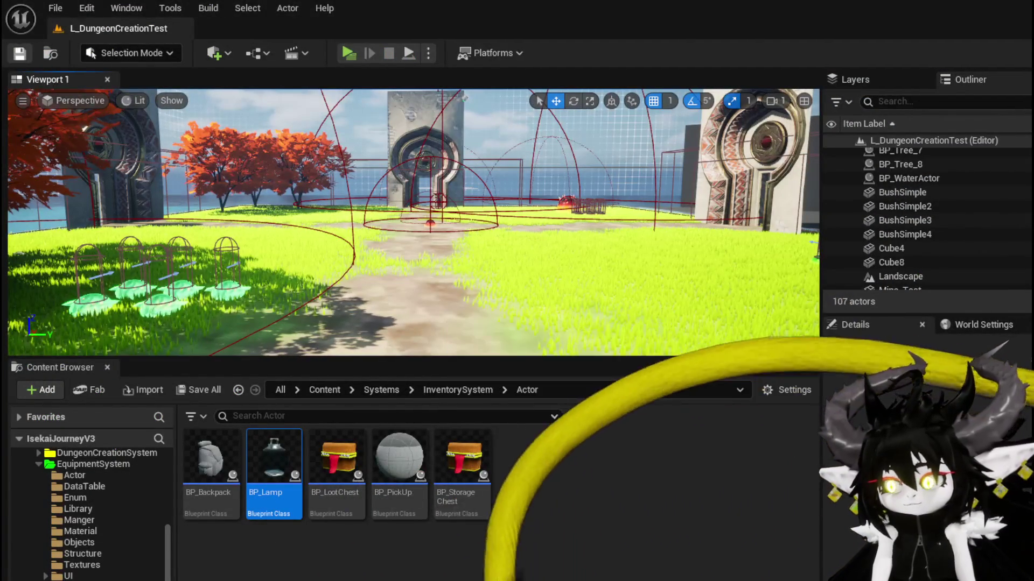
pyautogui.hotkey('alt', 'Tab')
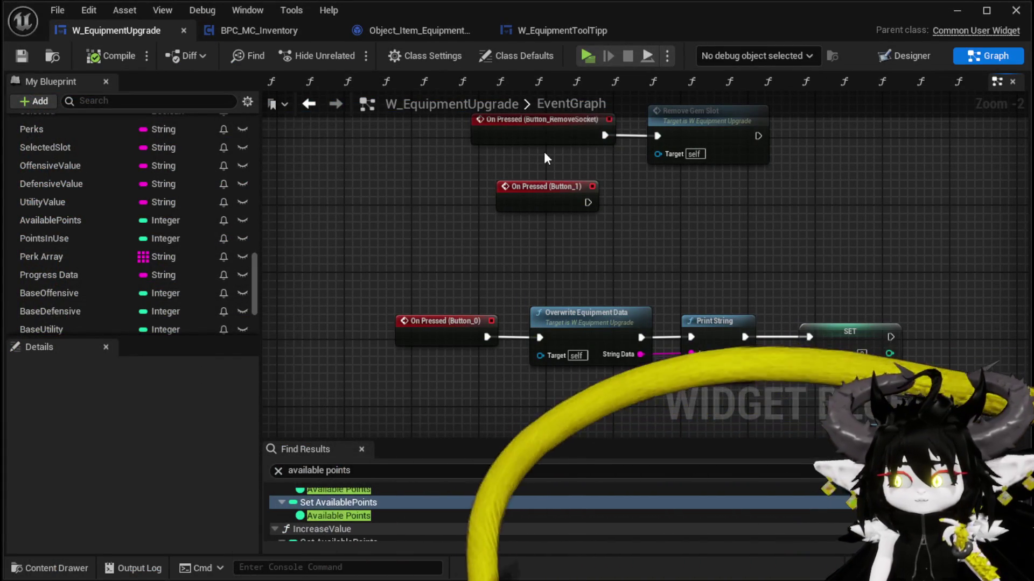
pyautogui.doubleClick(593, 319)
# Shift a Set Data from String node to the right and select the top FIND node.
pyautogui.moveTo(593, 320)
pyautogui.mouseDown()
pyautogui.moveTo(579, 289)
pyautogui.moveTo(573, 312)
pyautogui.mouseUp()
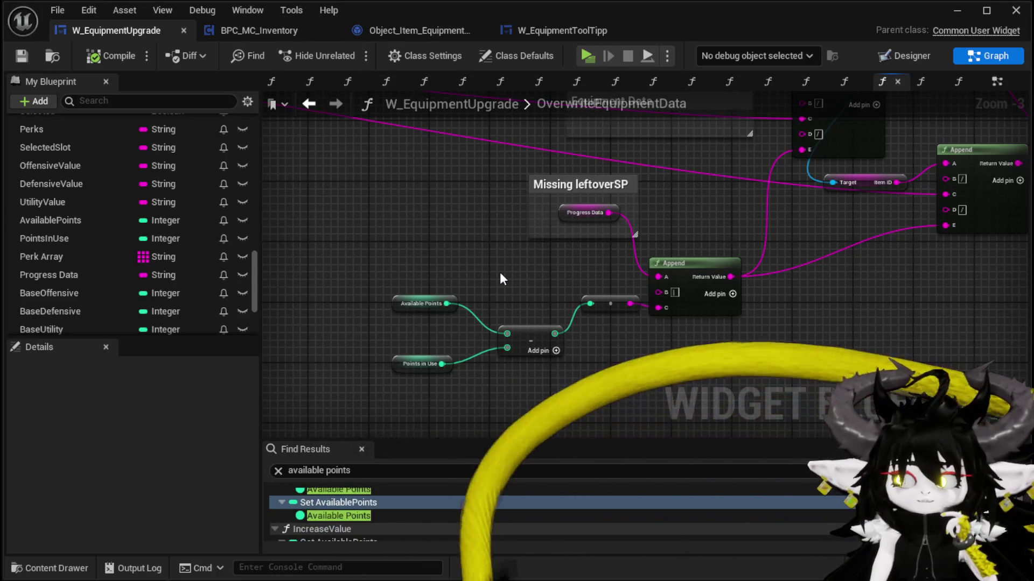
pyautogui.scroll(-1, 506, 264)
pyautogui.moveTo(506, 264)
pyautogui.mouseDown()
pyautogui.moveTo(485, 339)
pyautogui.moveTo(491, 394)
pyautogui.mouseUp()
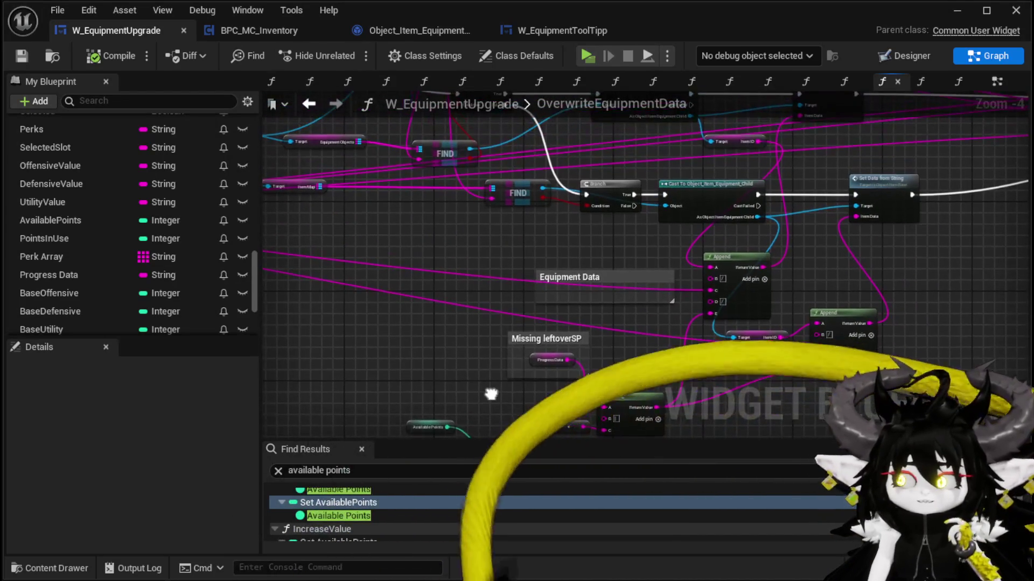
pyautogui.moveTo(871, 252)
pyautogui.mouseDown()
pyautogui.moveTo(717, 321)
pyautogui.moveTo(636, 294)
pyautogui.moveTo(614, 314)
pyautogui.mouseUp()
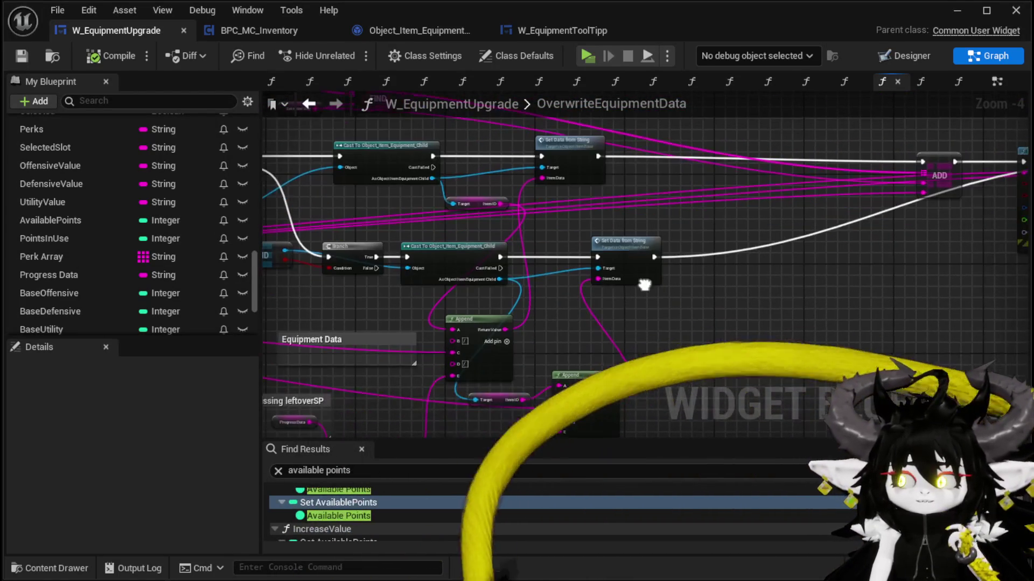
pyautogui.moveTo(563, 140)
pyautogui.mouseDown()
pyautogui.moveTo(623, 140)
pyautogui.moveTo(761, 307)
pyautogui.moveTo(903, 314)
pyautogui.mouseUp()
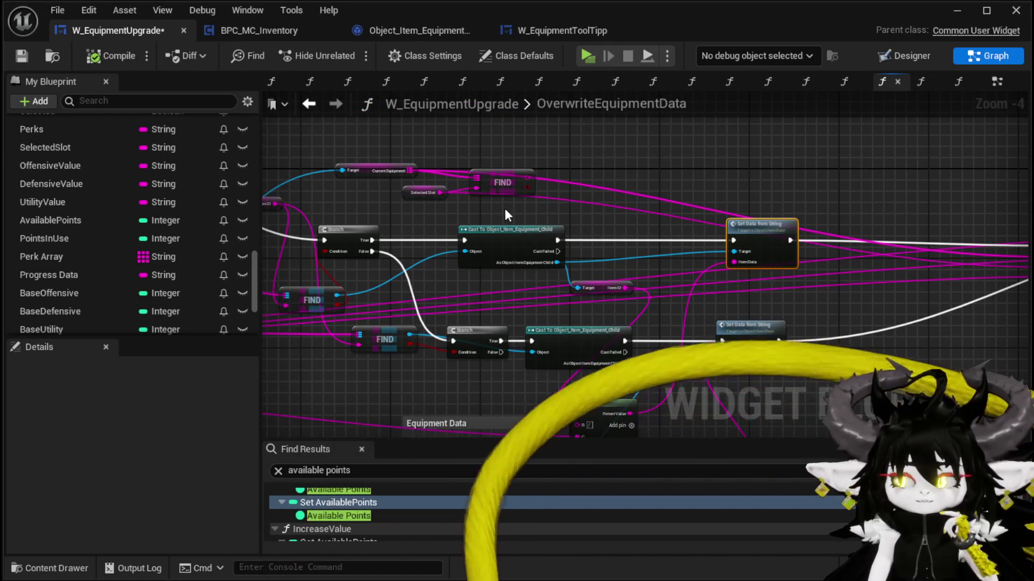
pyautogui.click(534, 172)
# Delete the top FIND node and place the SelectedSlot getter beside the ADD node.
pyautogui.press('Delete')
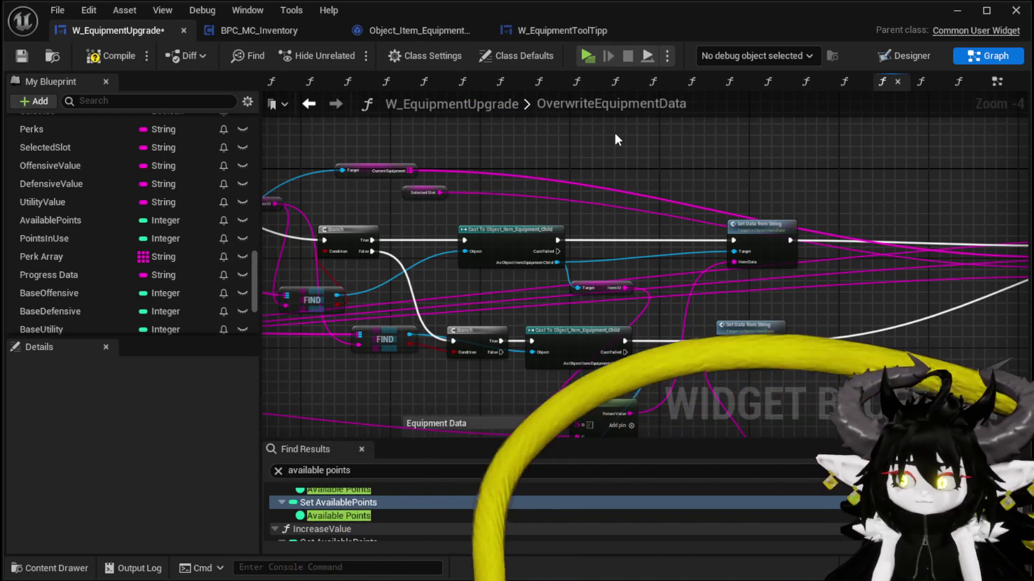
pyautogui.moveTo(413, 195); pyautogui.dragTo(770, 221)
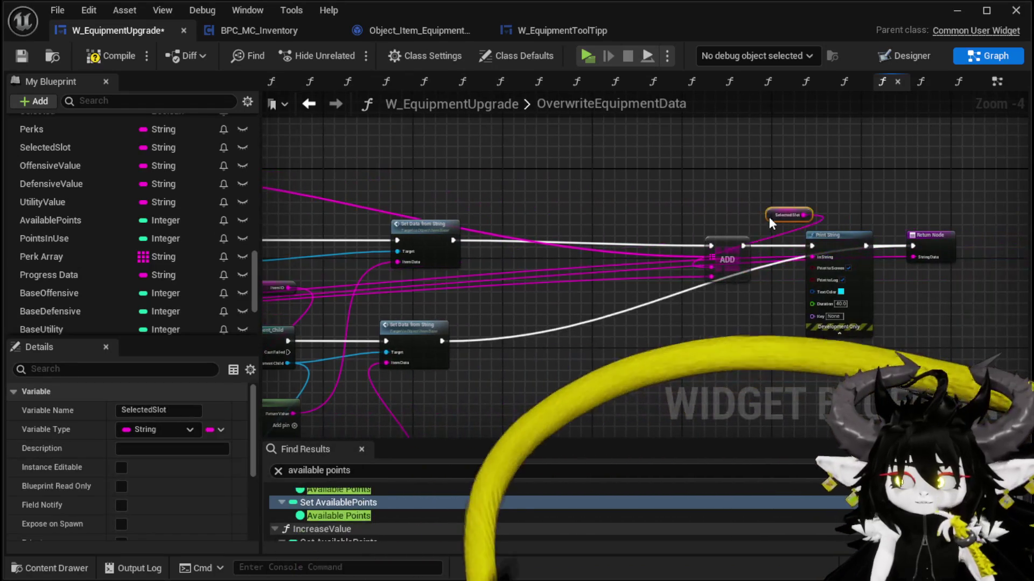
pyautogui.moveTo(549, 210)
pyautogui.mouseDown()
pyautogui.moveTo(981, 210)
pyautogui.moveTo(787, 145)
pyautogui.mouseUp()
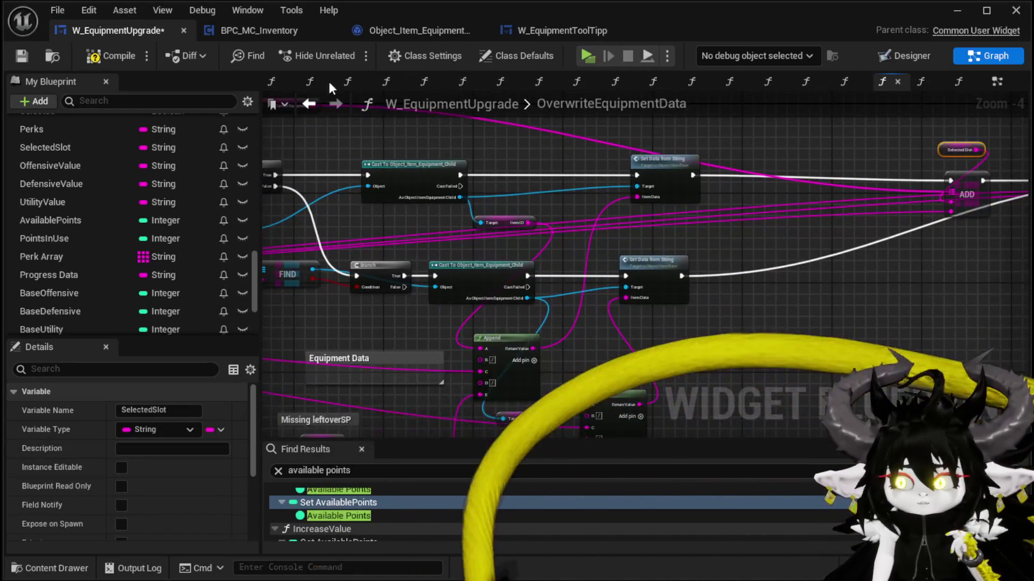
# Save W_EquipmentUpgrade and return to the running game preview.
pyautogui.click(22, 56)
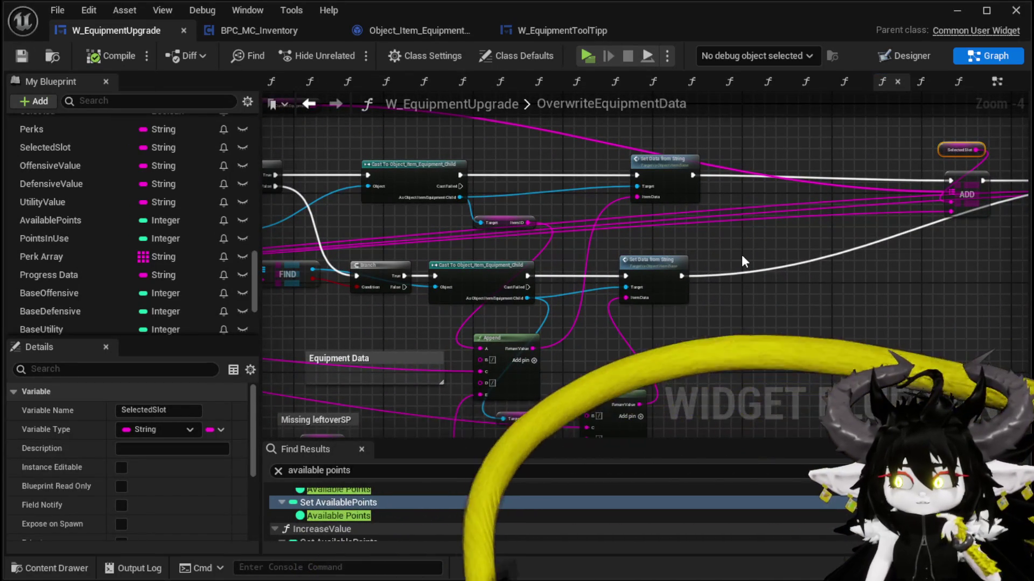
pyautogui.moveTo(740, 258); pyautogui.dragTo(752, 150)
pyautogui.moveTo(750, 253)
pyautogui.mouseDown()
pyautogui.moveTo(803, 203)
pyautogui.moveTo(912, 180)
pyautogui.mouseUp()
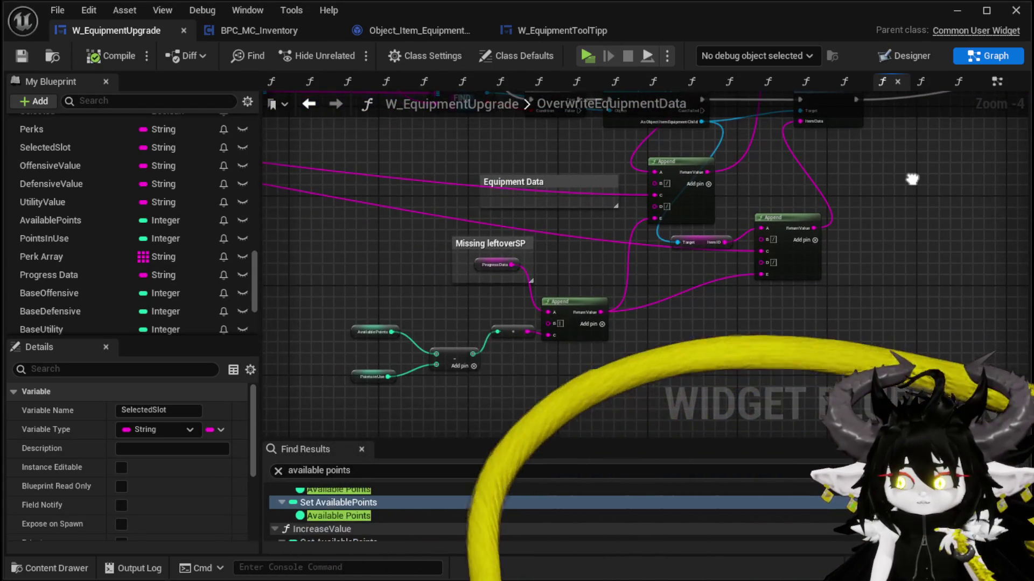
pyautogui.hotkey('alt', 'Tab')
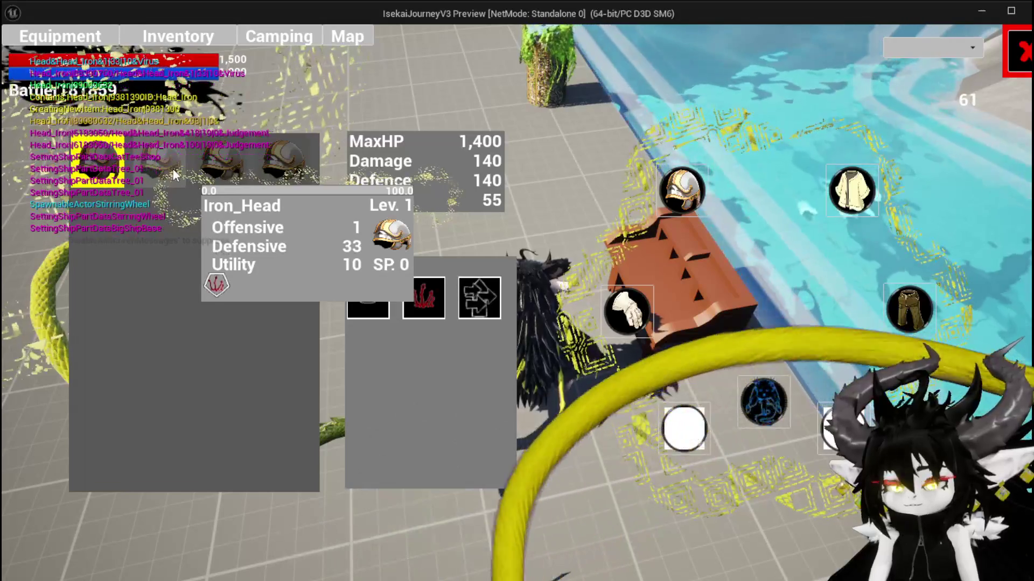
# Equip a different Iron_Head helmet, reaching Lev. 2 with SP 200, then exit the preview.
pyautogui.click(215, 177)
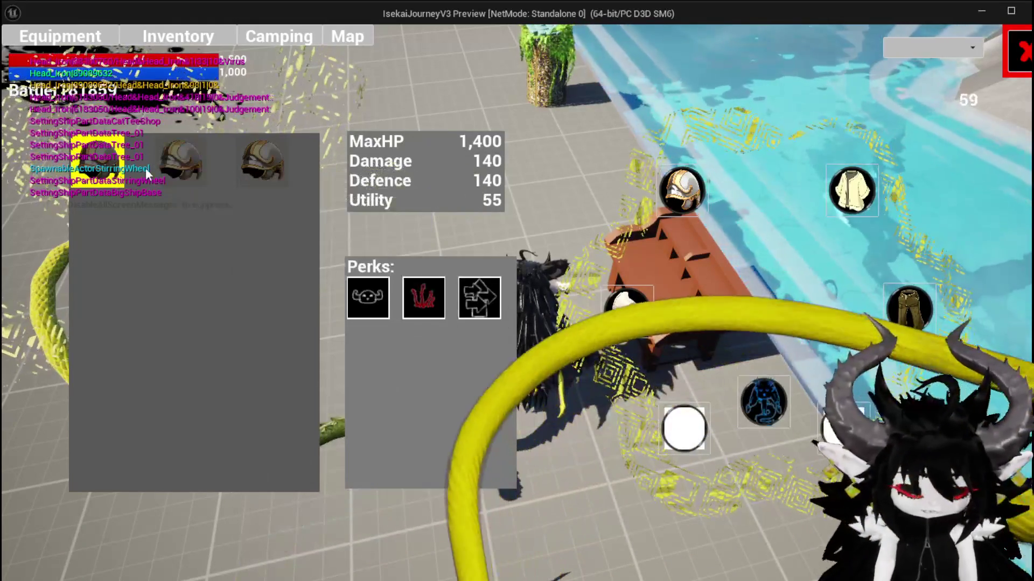
pyautogui.press('Escape')
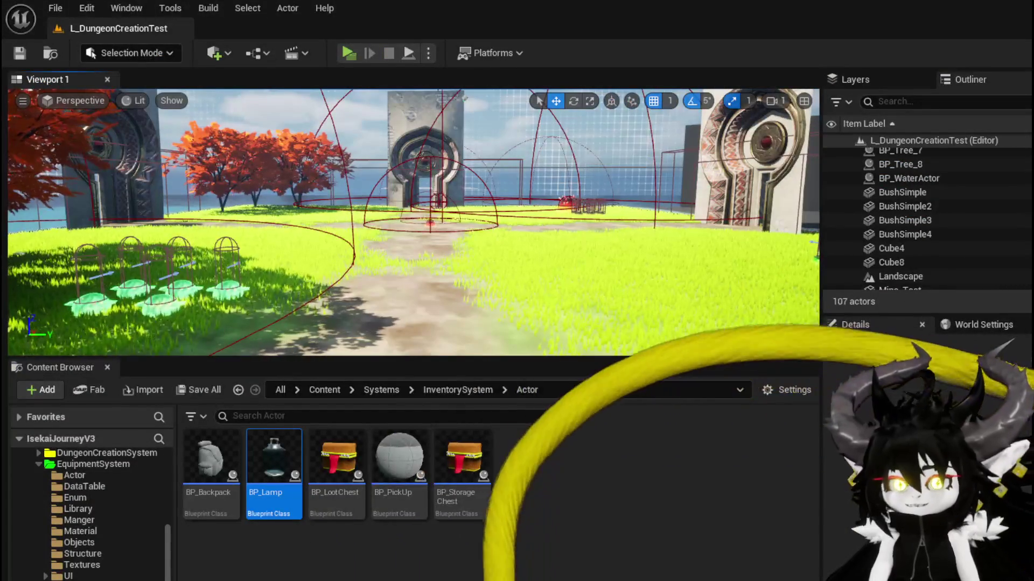
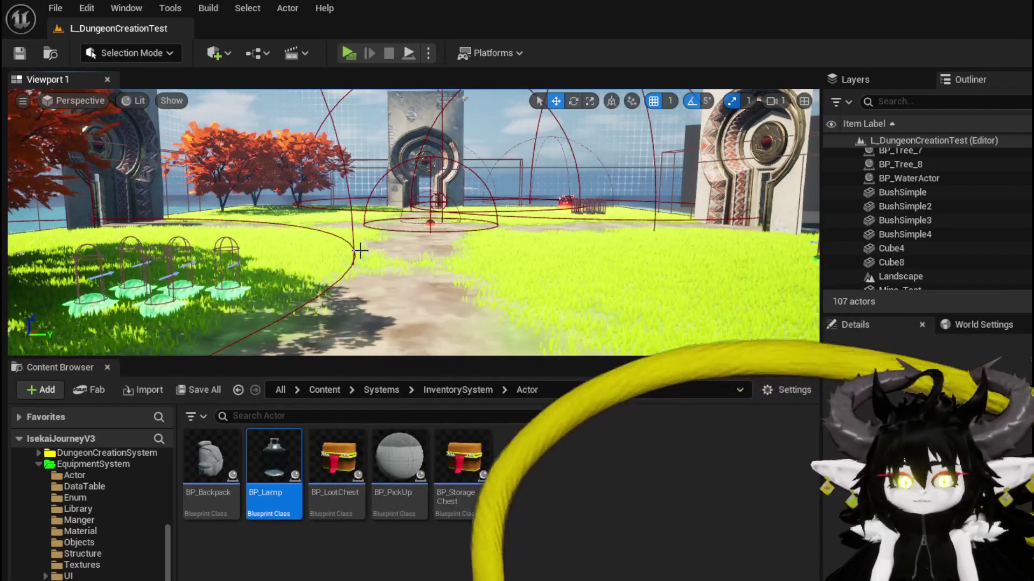
# Select the equipment workbench by the pool benches and save the dungeon map.
pyautogui.moveTo(339, 237)
pyautogui.mouseDown()
pyautogui.moveTo(352, 235)
pyautogui.moveTo(323, 240)
pyautogui.moveTo(333, 236)
pyautogui.mouseUp()
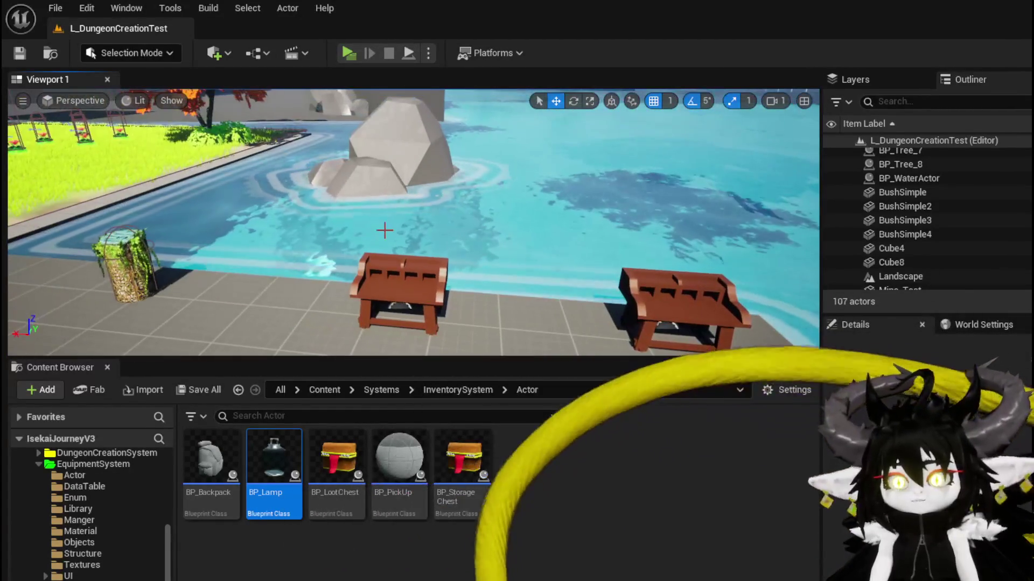
pyautogui.moveTo(462, 207); pyautogui.dragTo(461, 183)
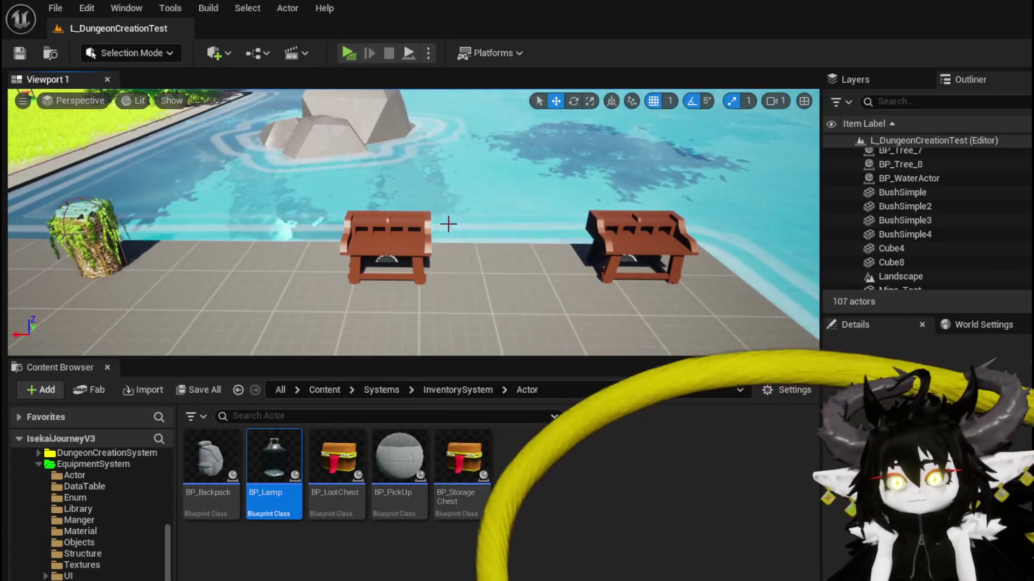
pyautogui.click(396, 231)
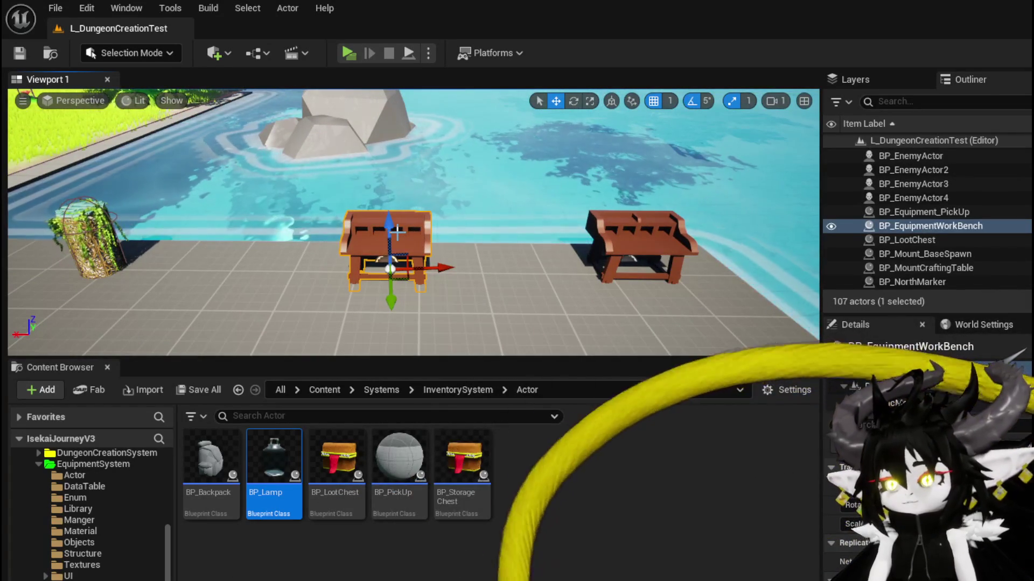
pyautogui.click(20, 53)
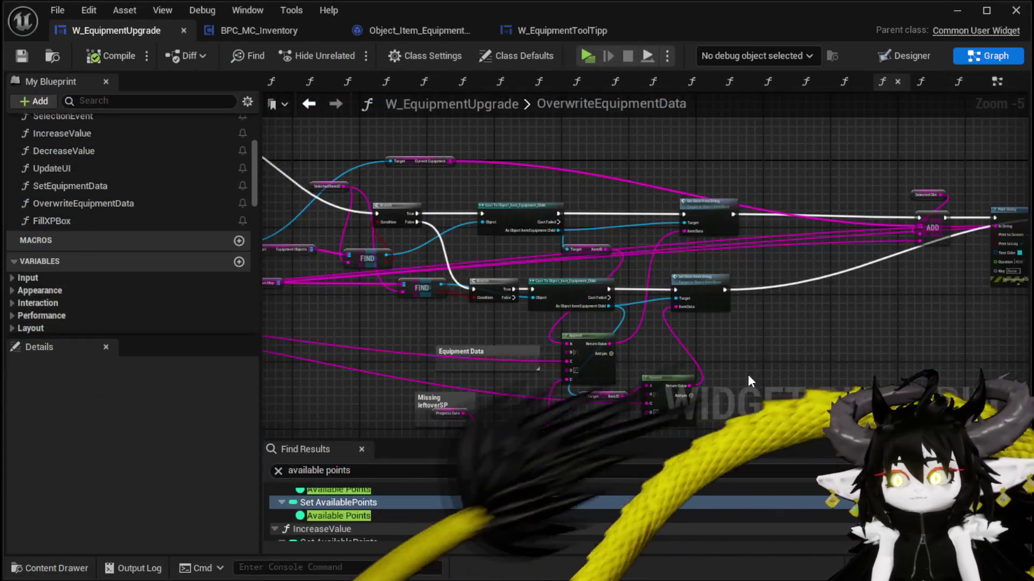
pyautogui.moveTo(751, 381)
pyautogui.mouseDown()
pyautogui.moveTo(553, 289)
pyautogui.moveTo(751, 261)
pyautogui.mouseUp()
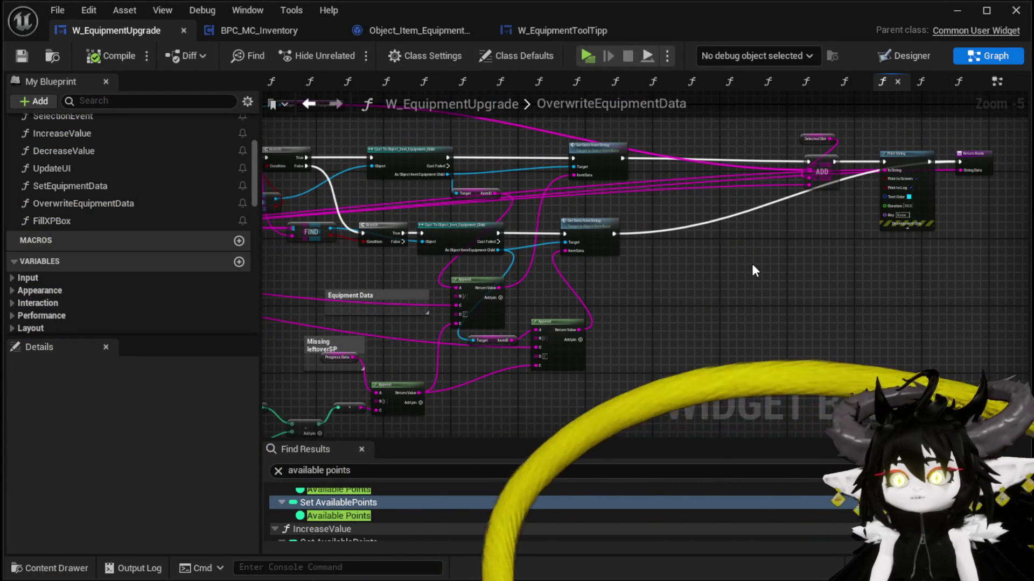
# Add a Get Progress node fed by the equipment Cast output in OverwriteEquipmentData.
pyautogui.moveTo(727, 293); pyautogui.dragTo(812, 272)
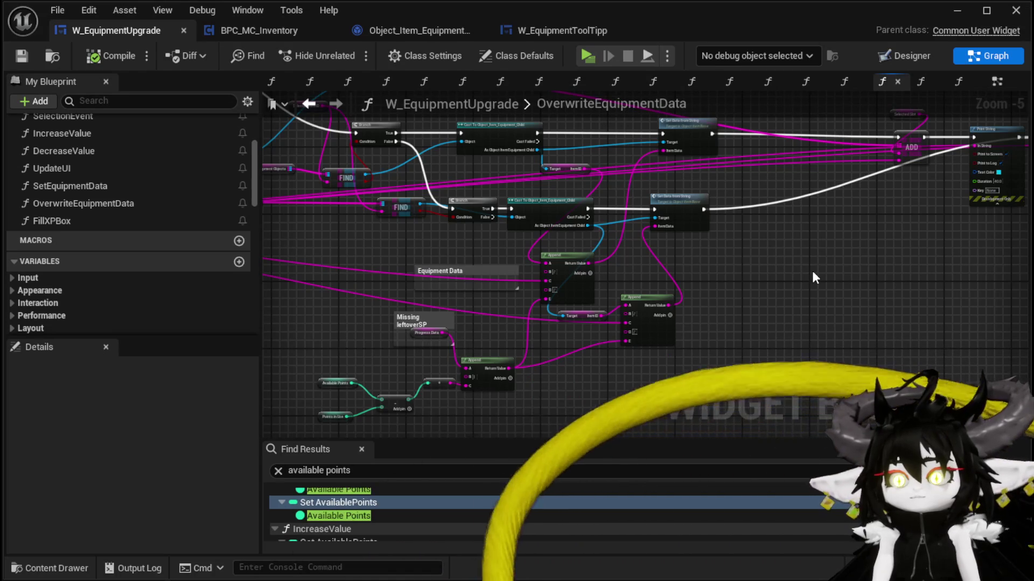
pyautogui.scroll(-3, 812, 269)
pyautogui.moveTo(812, 269)
pyautogui.mouseDown()
pyautogui.moveTo(813, 291)
pyautogui.moveTo(753, 300)
pyautogui.mouseUp()
pyautogui.scroll(5, 813, 290)
pyautogui.moveTo(526, 353); pyautogui.dragTo(602, 338)
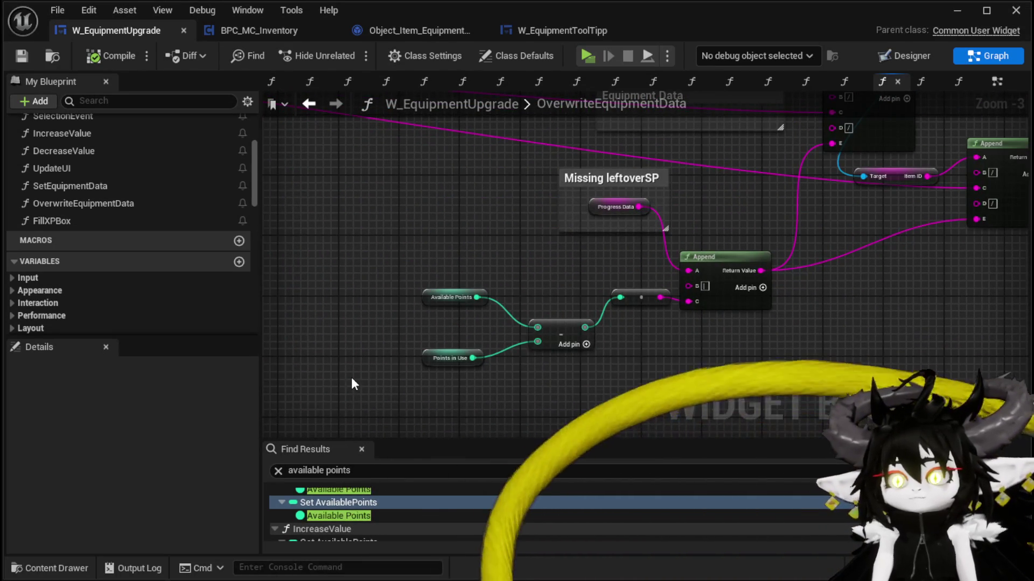
pyautogui.scroll(-2, 519, 293)
pyautogui.moveTo(519, 293)
pyautogui.mouseDown()
pyautogui.moveTo(682, 224)
pyautogui.moveTo(655, 267)
pyautogui.mouseUp()
pyautogui.scroll(2, 819, 311)
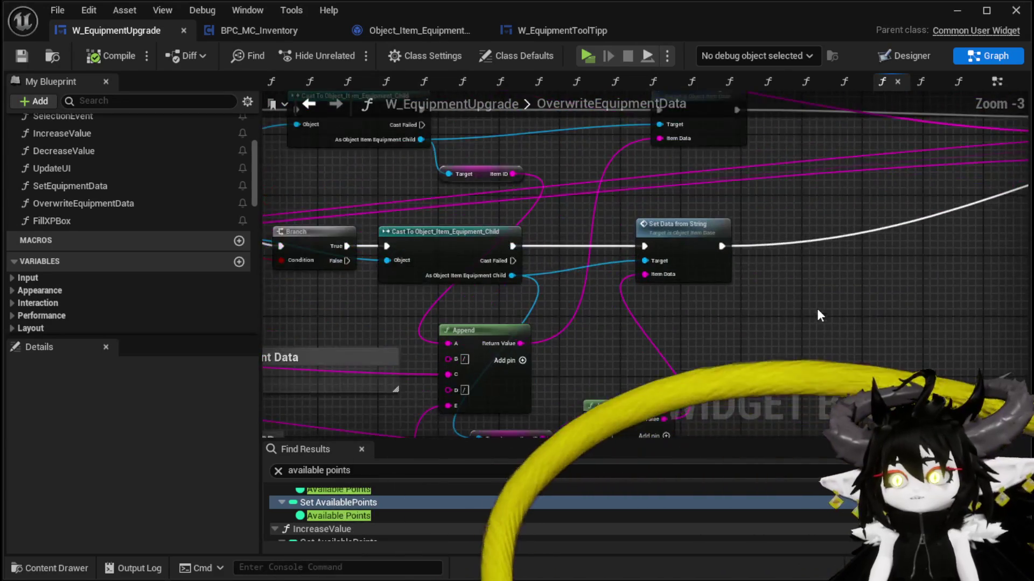
pyautogui.scroll(-2, 819, 314)
pyautogui.moveTo(503, 307); pyautogui.dragTo(480, 341)
pyautogui.scroll(2, 810, 249)
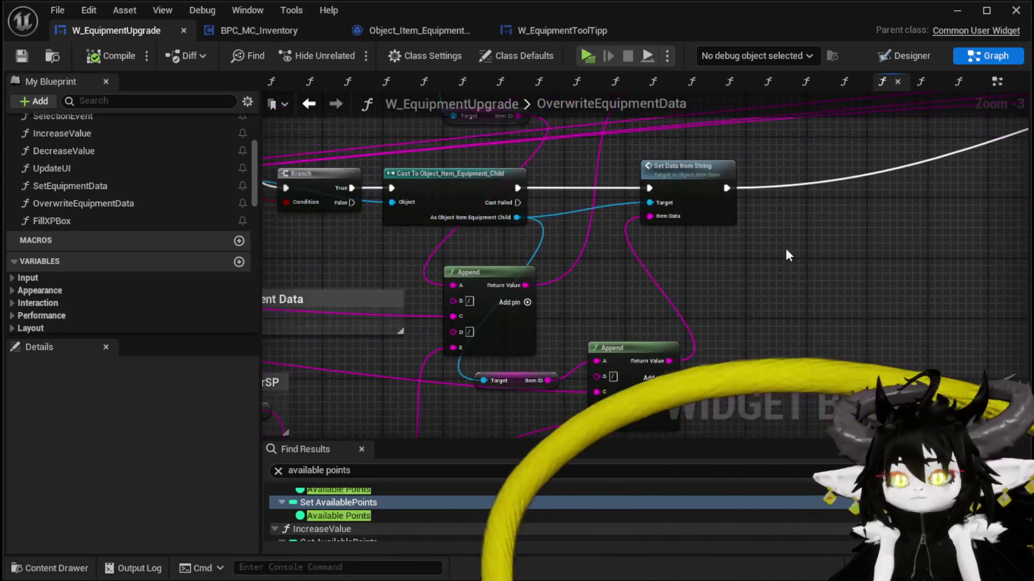
pyautogui.moveTo(744, 266); pyautogui.dragTo(756, 265)
pyautogui.write('ge')
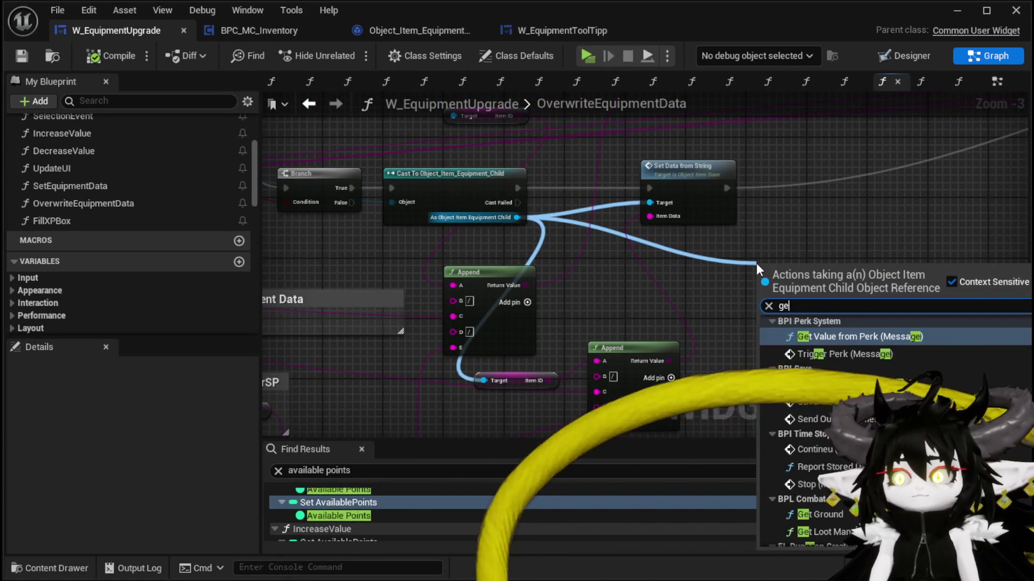
pyautogui.write('t pro')
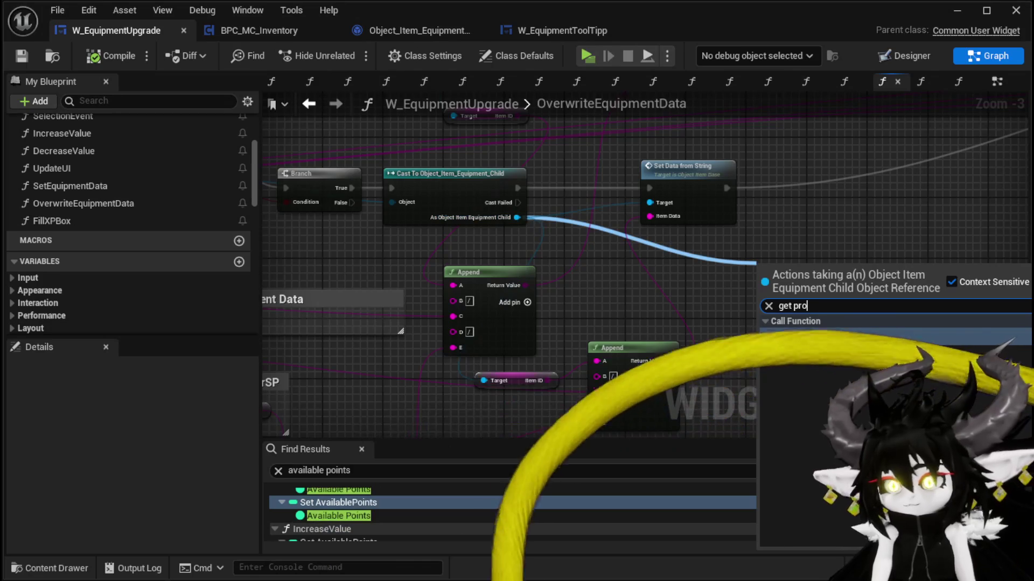
pyautogui.press('Return')
# Duplicate the Print String node and wire the copy into the exec chain before the Return Node.
pyautogui.moveTo(856, 308)
pyautogui.mouseDown()
pyautogui.moveTo(555, 354)
pyautogui.moveTo(840, 210)
pyautogui.moveTo(832, 242)
pyautogui.mouseUp()
pyautogui.moveTo(925, 141); pyautogui.dragTo(731, 203)
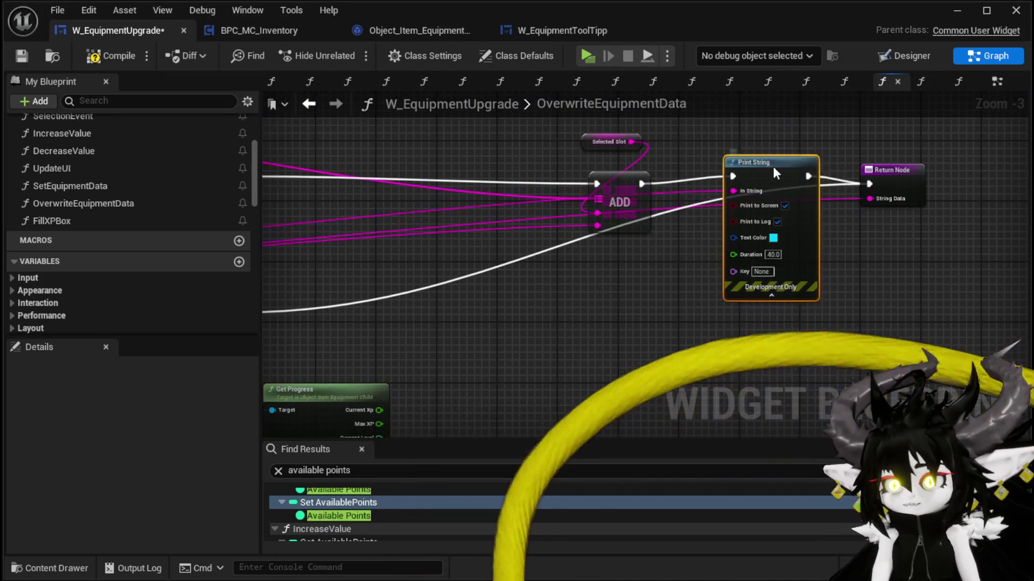
pyautogui.moveTo(919, 171)
pyautogui.mouseDown()
pyautogui.moveTo(781, 195)
pyautogui.moveTo(905, 213)
pyautogui.mouseUp()
pyautogui.moveTo(631, 338); pyautogui.dragTo(729, 272)
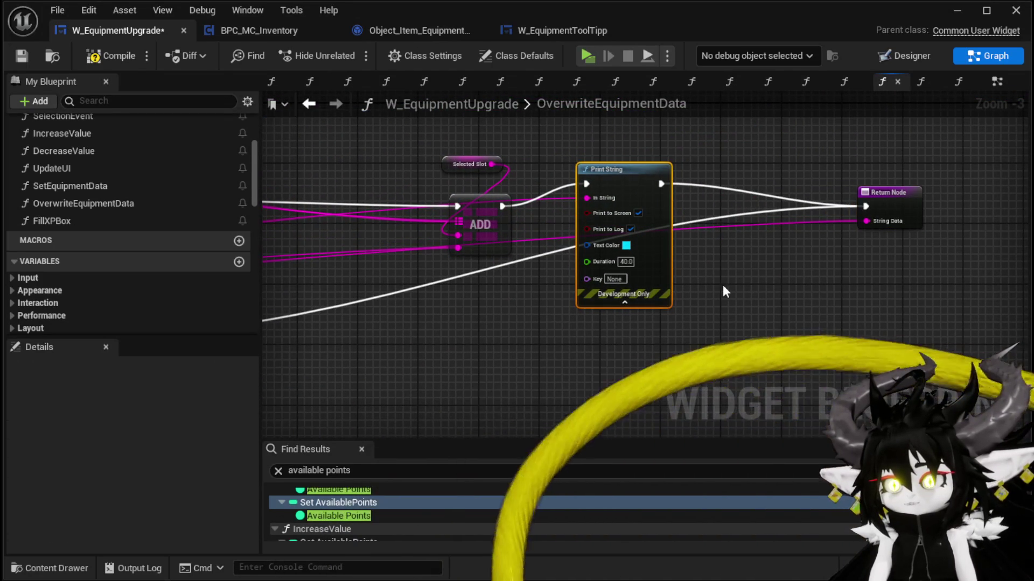
pyautogui.hotkey('ctrl', 'c')
pyautogui.hotkey('ctrl', 'v')
pyautogui.moveTo(299, 260); pyautogui.dragTo(937, 229)
pyautogui.moveTo(791, 275); pyautogui.dragTo(853, 176)
pyautogui.moveTo(780, 211); pyautogui.dragTo(942, 151)
# Feed the new Print String an Append of 'SP' and Get Progress's Spendable Points.
pyautogui.moveTo(375, 332); pyautogui.dragTo(593, 294)
pyautogui.moveTo(885, 232); pyautogui.dragTo(716, 292)
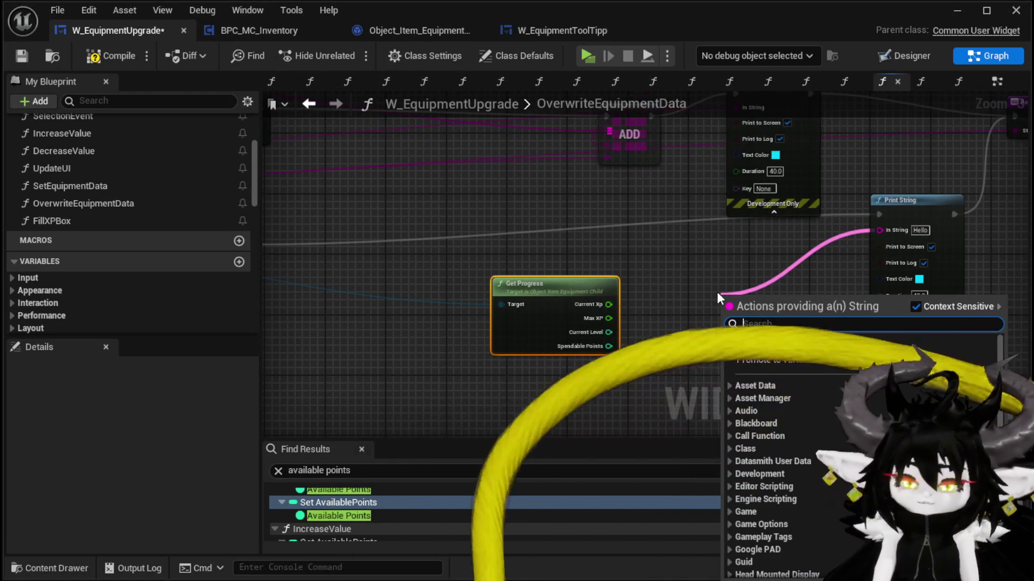
pyautogui.write('Appe')
pyautogui.press('Return')
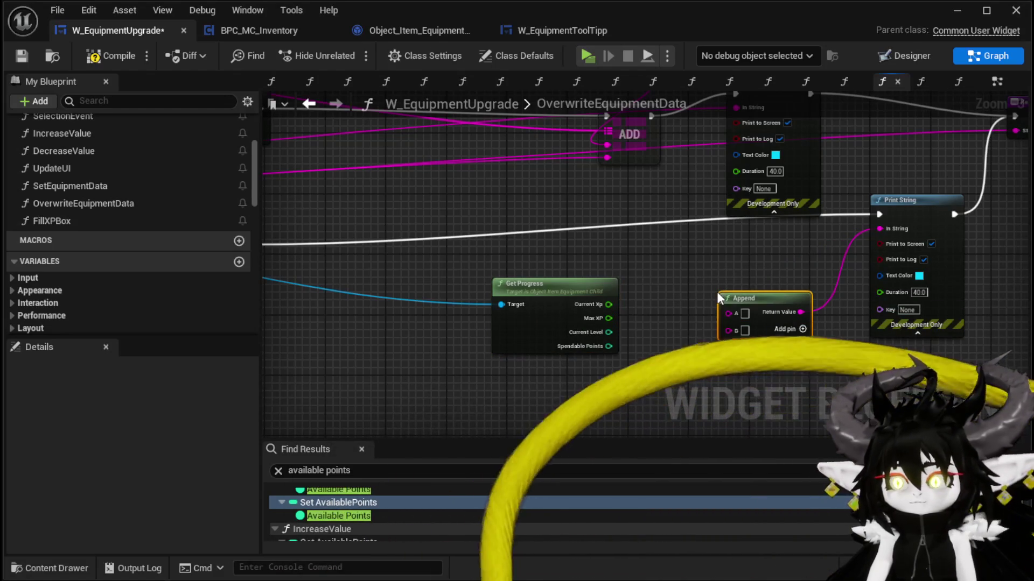
pyautogui.click(744, 313)
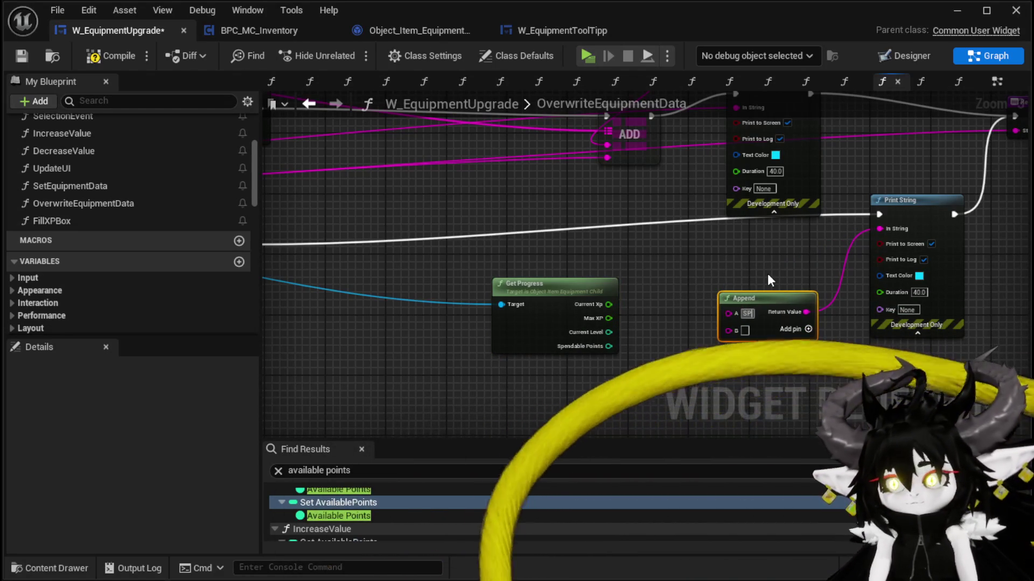
pyautogui.write('SP')
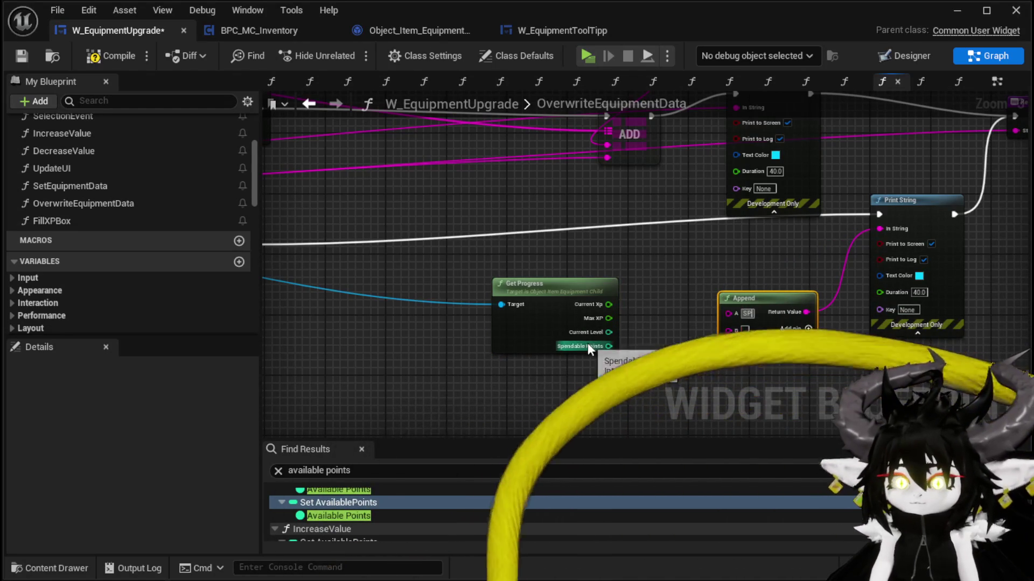
pyautogui.moveTo(608, 347); pyautogui.dragTo(760, 335)
pyautogui.click(729, 331)
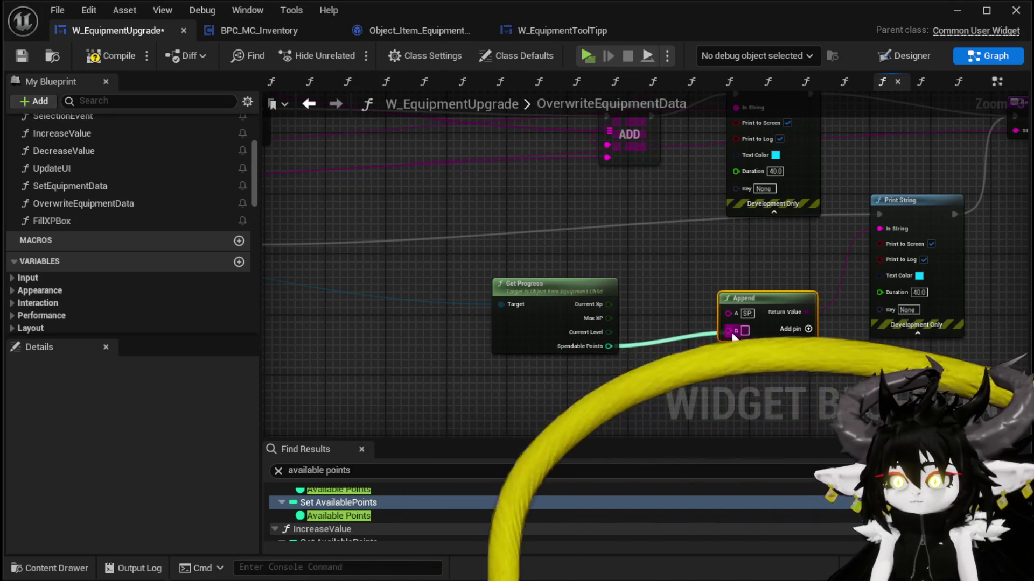
# Review the Points in Use and Progress Data nodes, minimize the Blueprint editor, and start a play test.
pyautogui.scroll(-4, 857, 224)
pyautogui.moveTo(346, 413); pyautogui.dragTo(402, 375)
pyautogui.moveTo(530, 308); pyautogui.dragTo(443, 348)
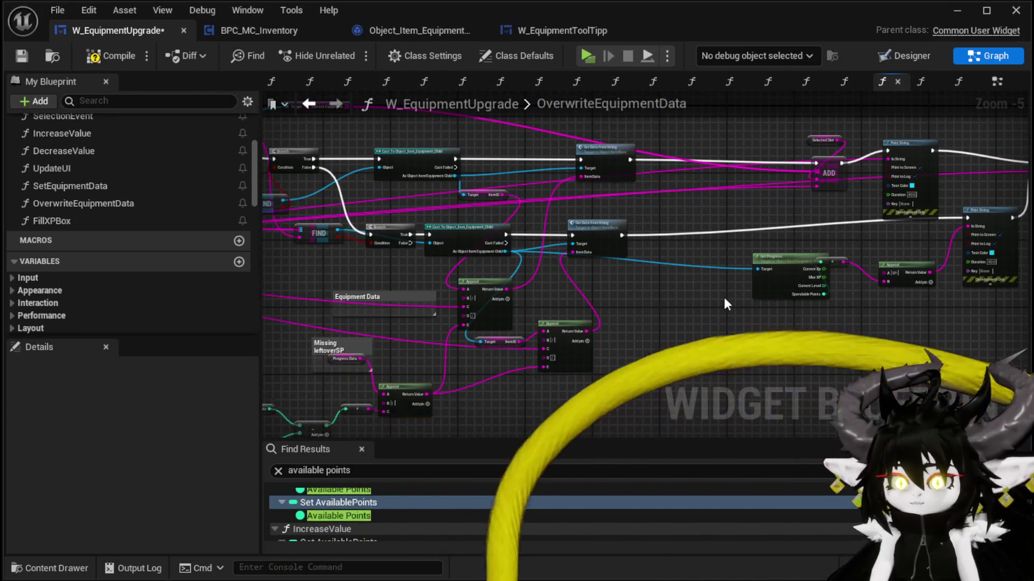
pyautogui.scroll(3, 444, 347)
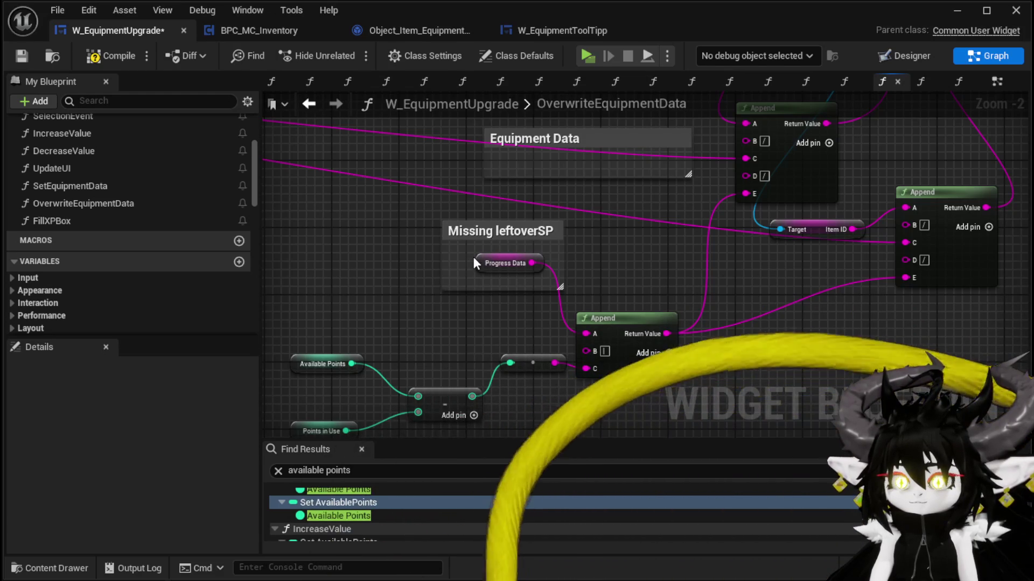
pyautogui.click(475, 261)
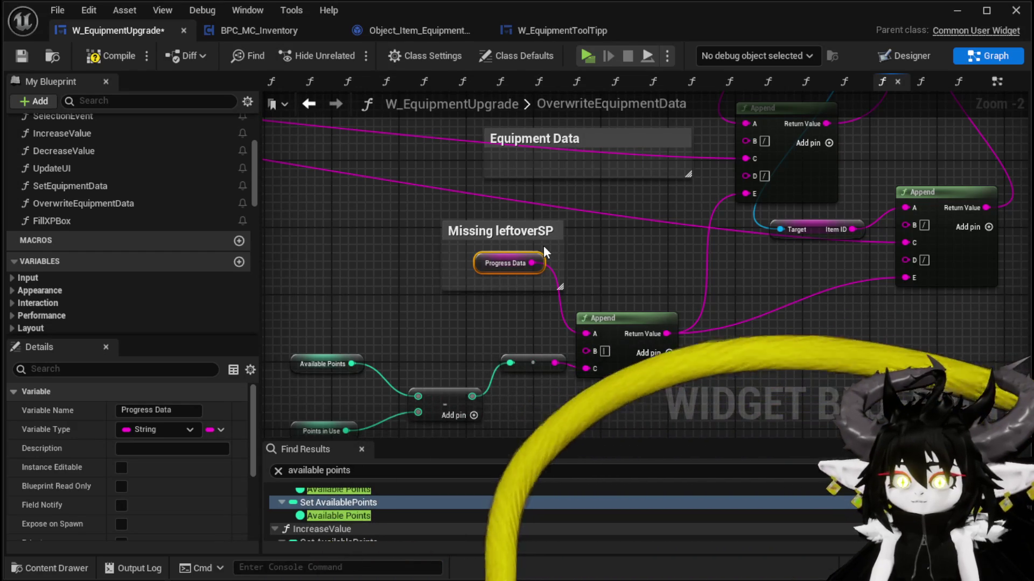
pyautogui.moveTo(577, 257)
pyautogui.mouseDown()
pyautogui.moveTo(422, 299)
pyautogui.moveTo(458, 324)
pyautogui.moveTo(575, 241)
pyautogui.mouseUp()
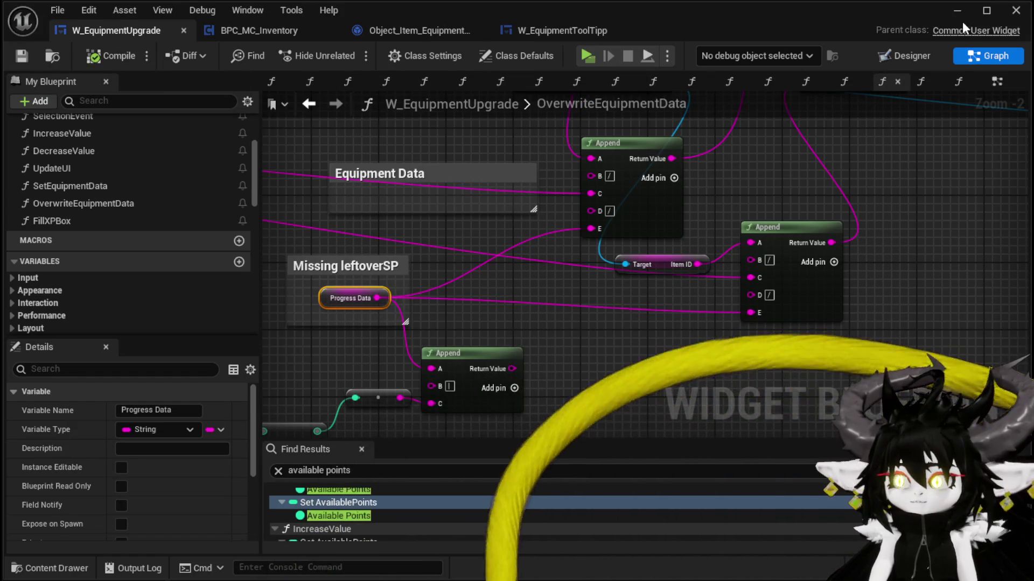
pyautogui.click(958, 10)
pyautogui.hotkey('alt', 'p')
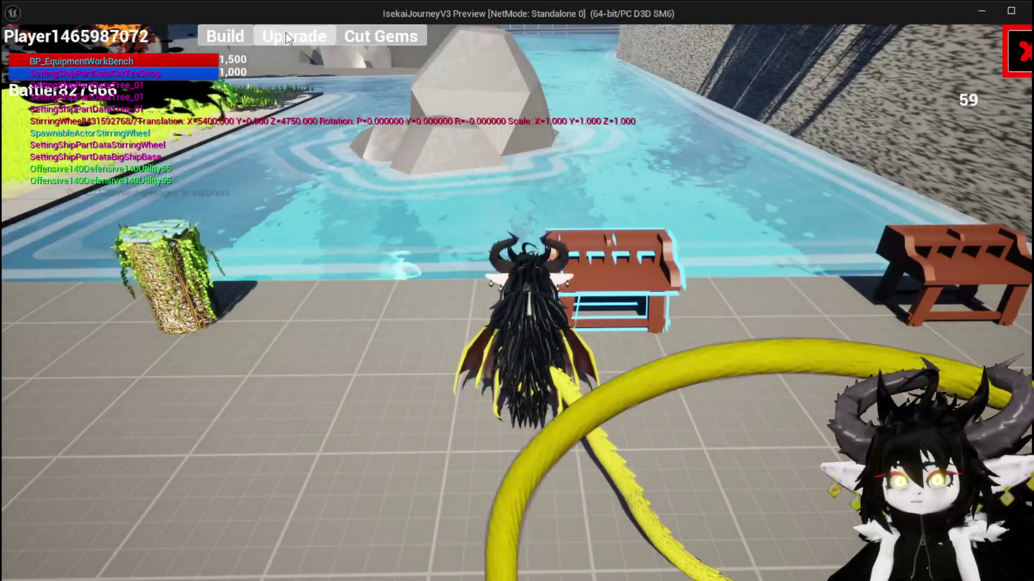
# Level Iron_Head to 2 with 100 essence, raise Offensive to 106, upgrade, then stop the test.
pyautogui.click(288, 34)
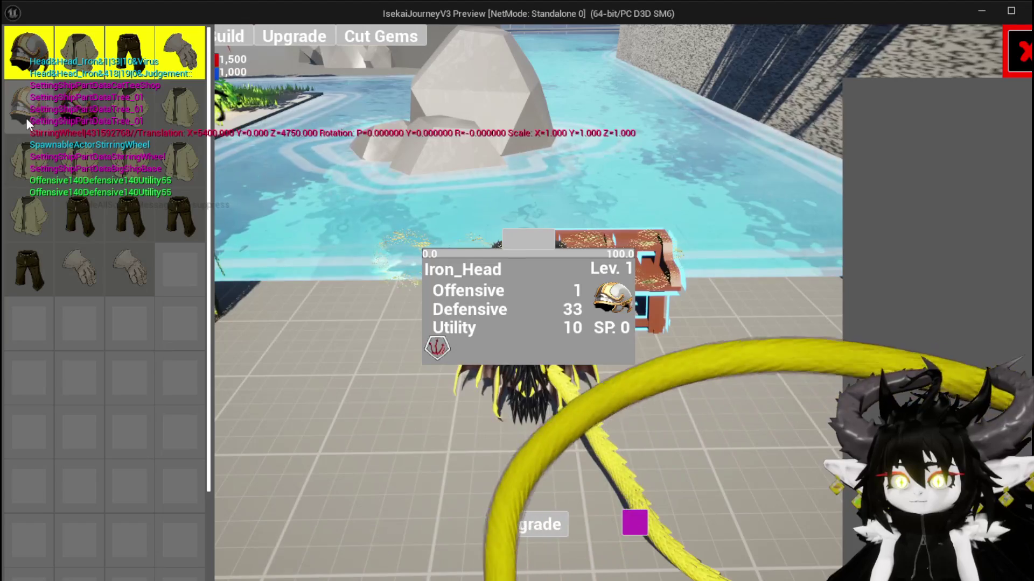
pyautogui.click(26, 117)
pyautogui.click(514, 242)
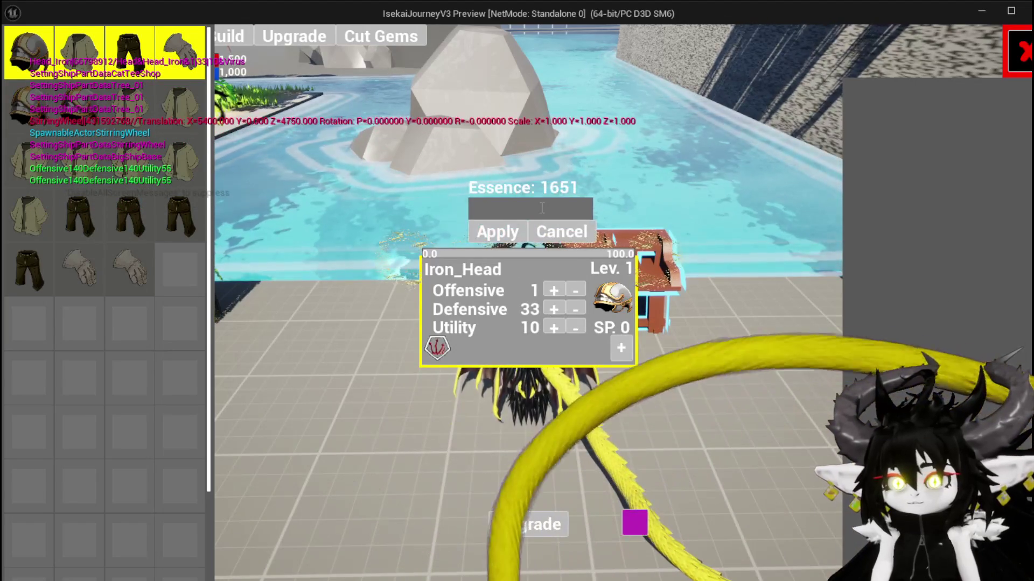
pyautogui.write('100')
pyautogui.press('Return')
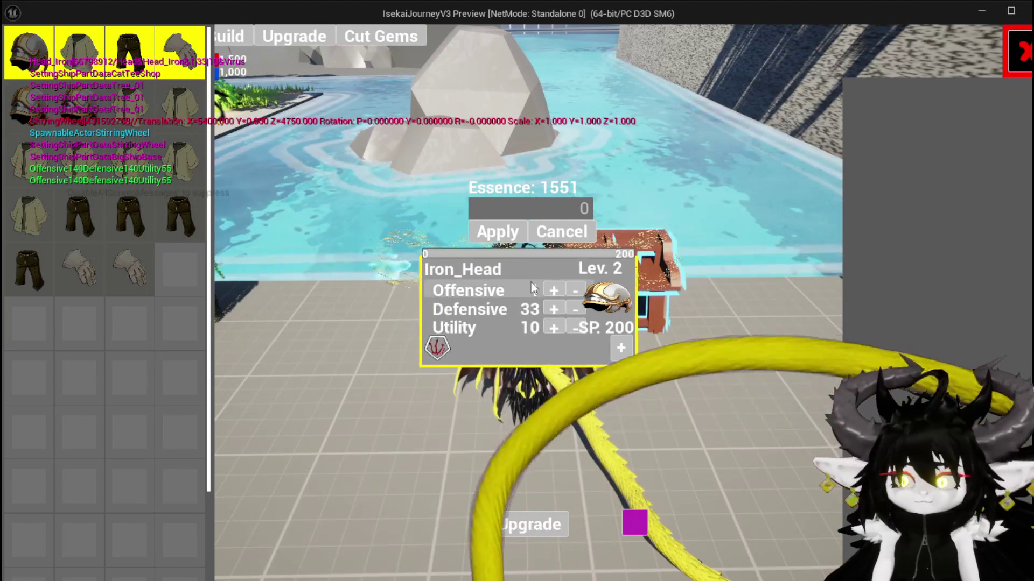
pyautogui.moveTo(549, 286); pyautogui.dragTo(551, 289)
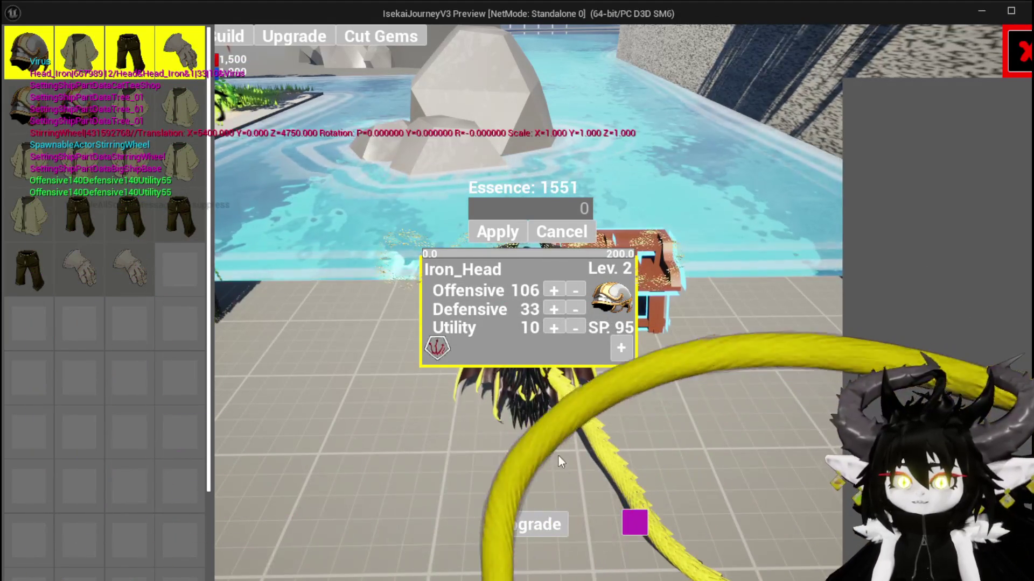
pyautogui.click(519, 529)
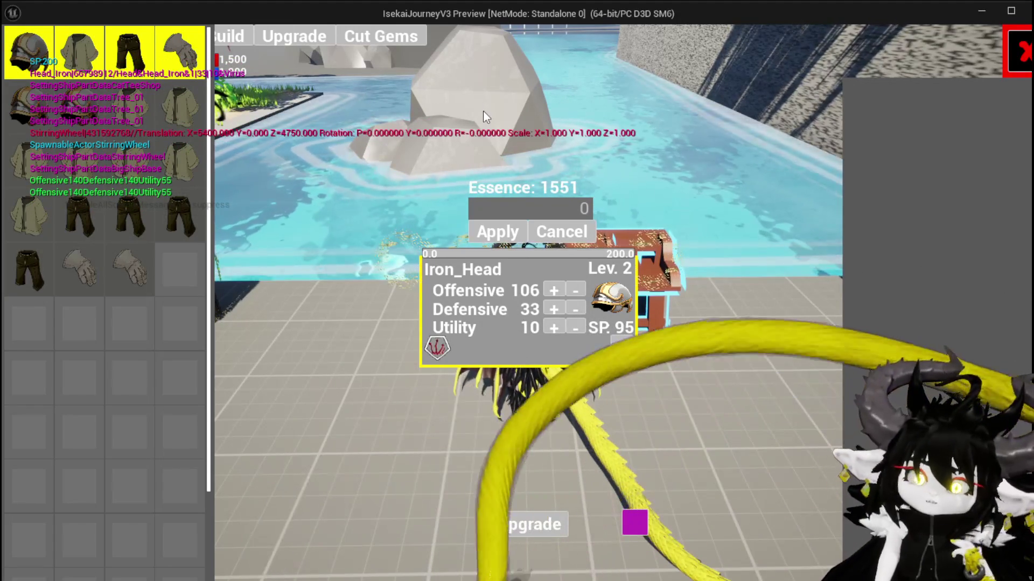
pyautogui.press('Escape')
pyautogui.click(24, 52)
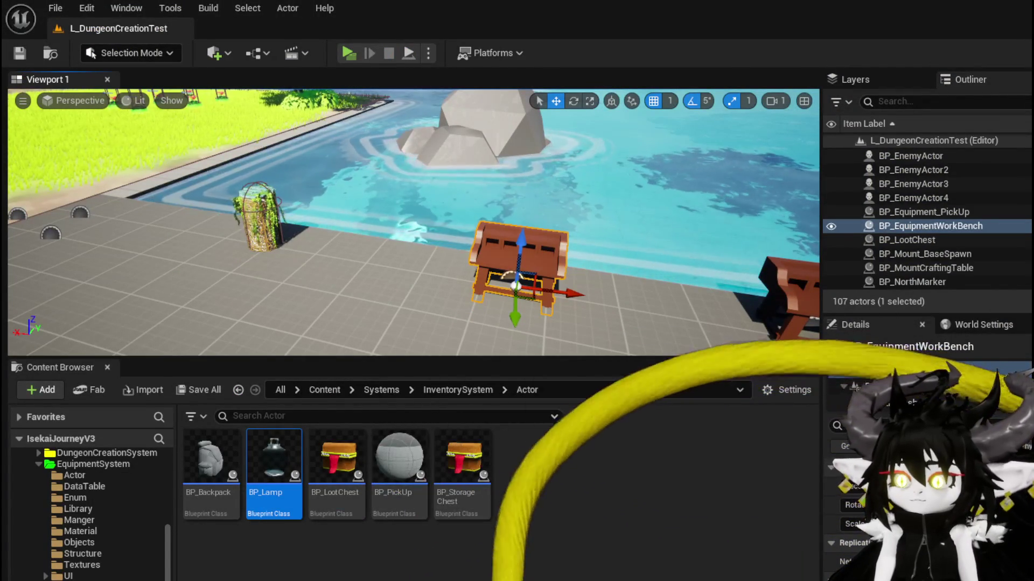
# Wire the lower Append result into both Append nodes' E inputs, then compile and save the widget.
pyautogui.hotkey('alt', 'Tab')
pyautogui.moveTo(511, 369); pyautogui.dragTo(592, 228)
pyautogui.moveTo(511, 369)
pyautogui.mouseDown()
pyautogui.moveTo(786, 309)
pyautogui.moveTo(750, 312)
pyautogui.mouseUp()
pyautogui.click(110, 56)
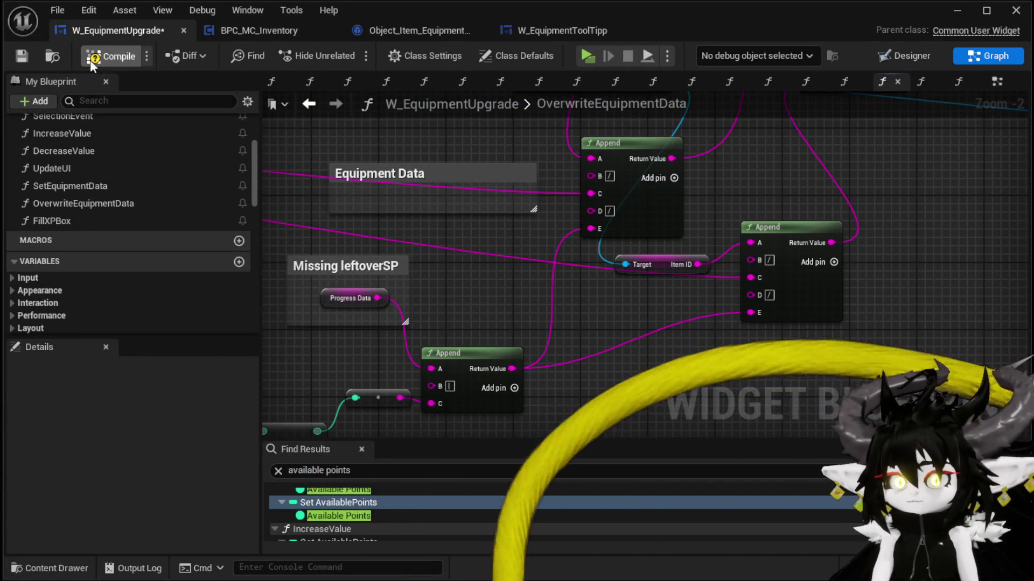
pyautogui.hotkey('ctrl', 's')
# Play-test spending 100 Essence on Iron_Chest to reach level 2 with 200 SP, then stop.
pyautogui.click(956, 10)
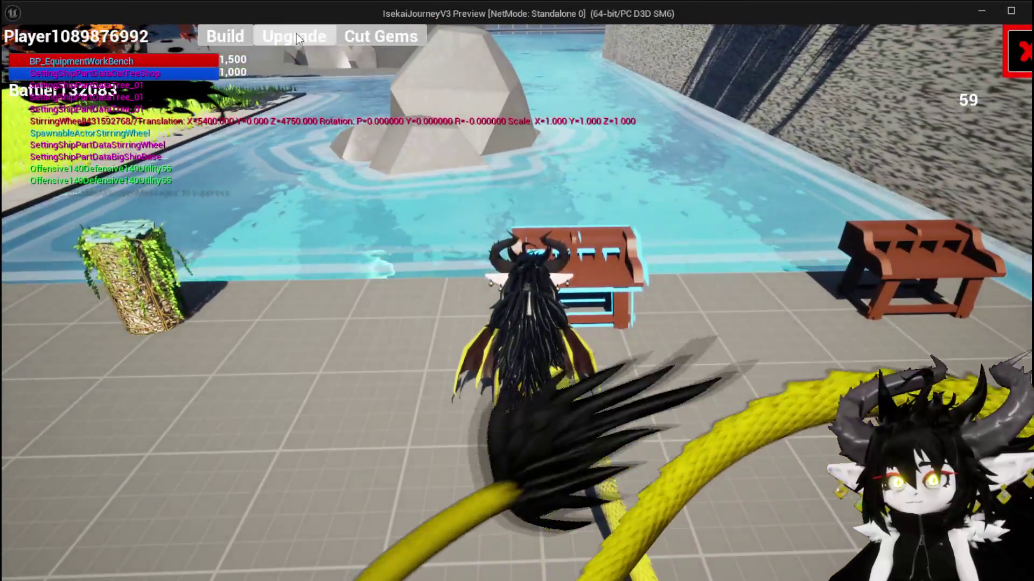
pyautogui.click(295, 34)
pyautogui.click(76, 120)
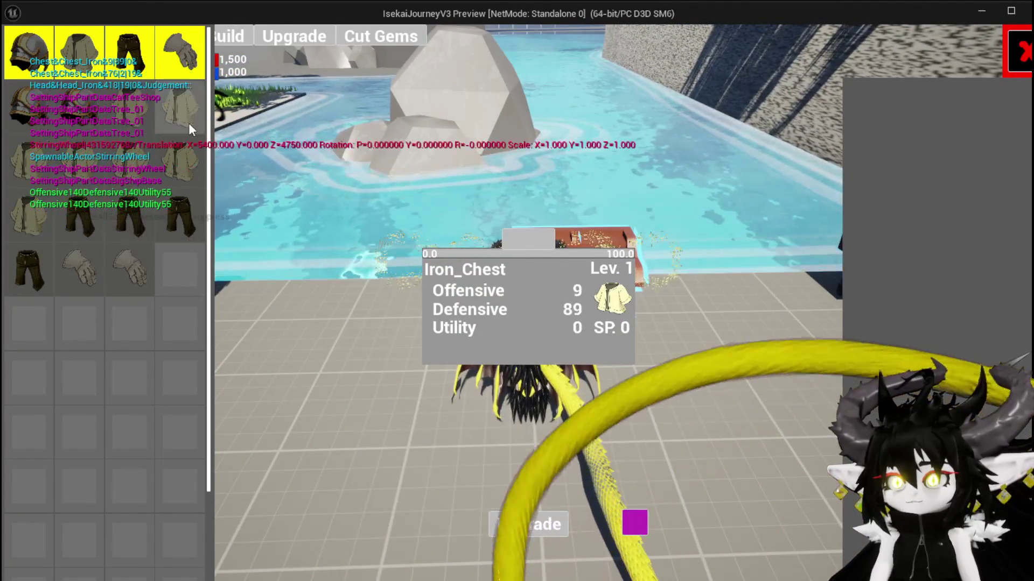
pyautogui.click(188, 123)
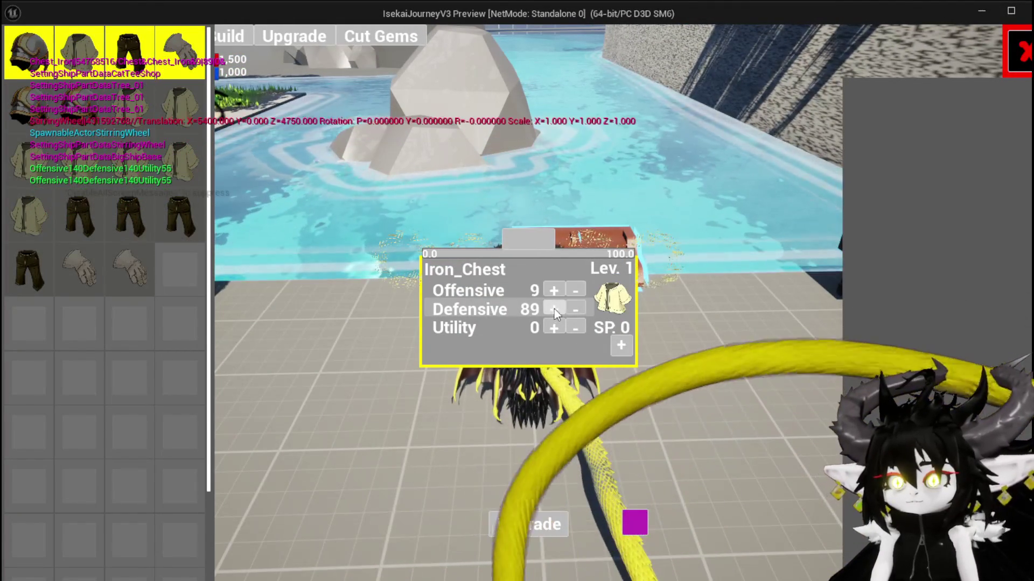
pyautogui.click(545, 239)
pyautogui.click(540, 210)
pyautogui.write('100')
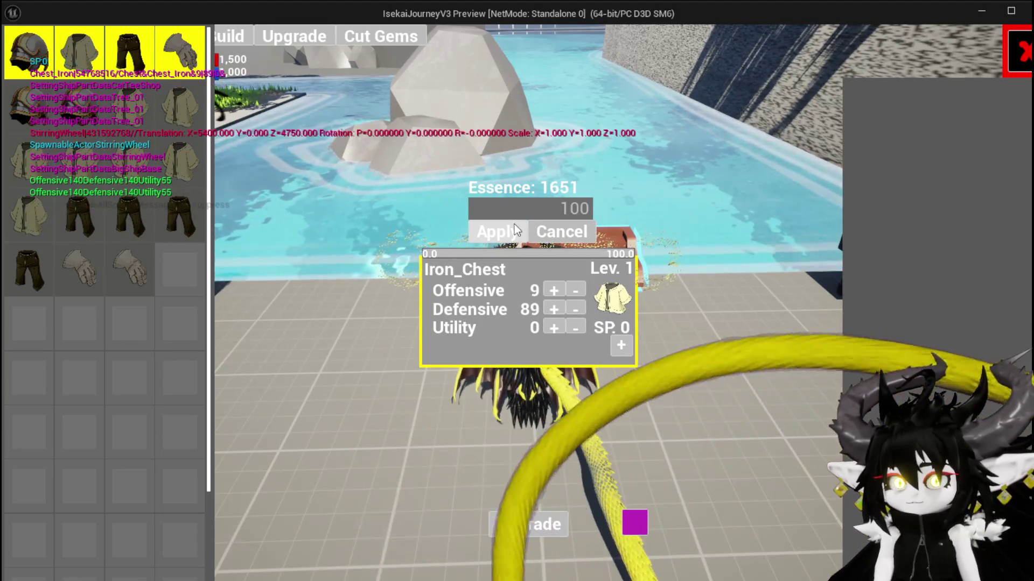
pyautogui.click(515, 224)
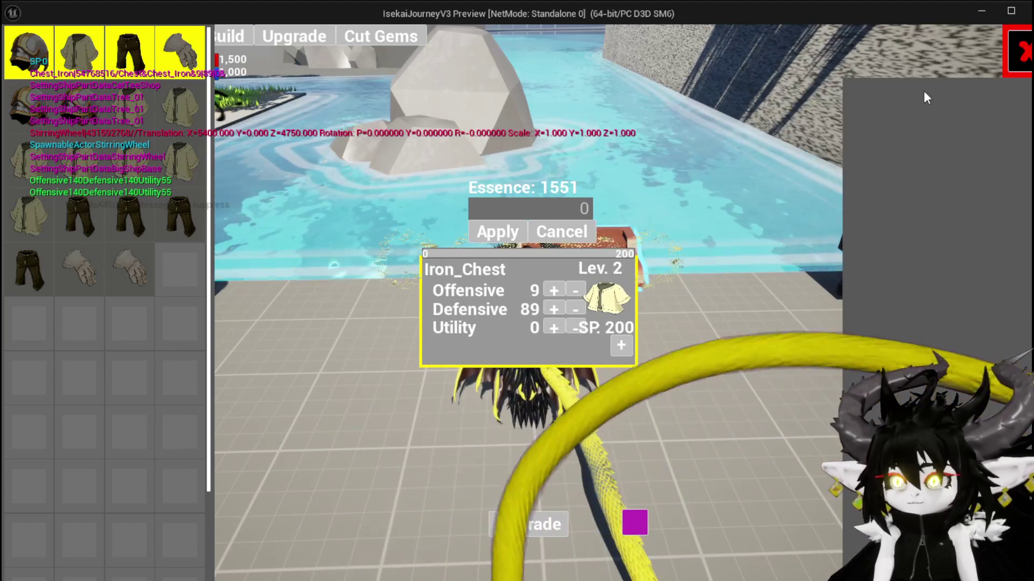
pyautogui.click(1018, 51)
pyautogui.press('Escape')
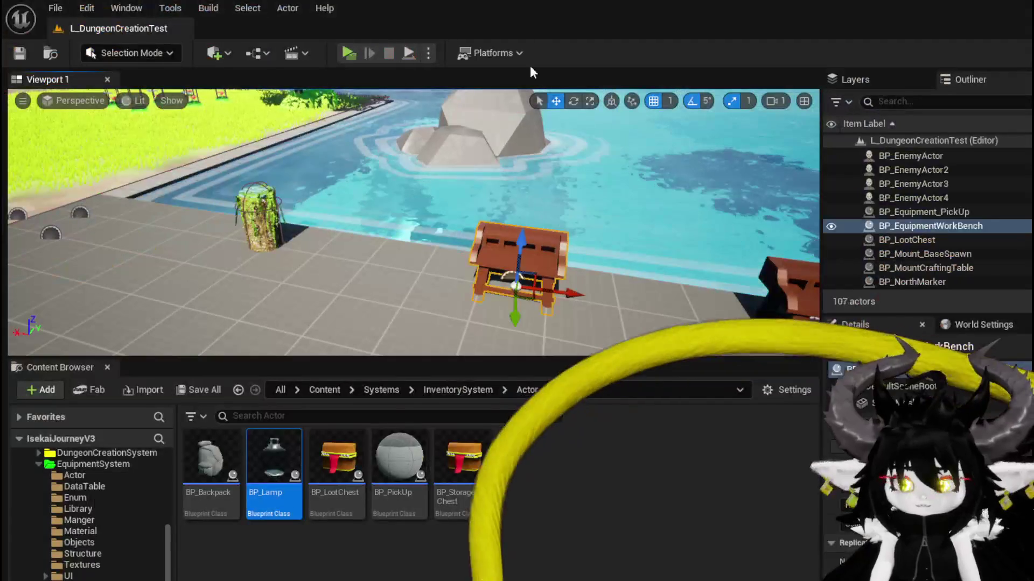
# Start the preview again and apply 100 Essence to Iron_Chest to reach level 2.
pyautogui.hotkey('alt', 'p')
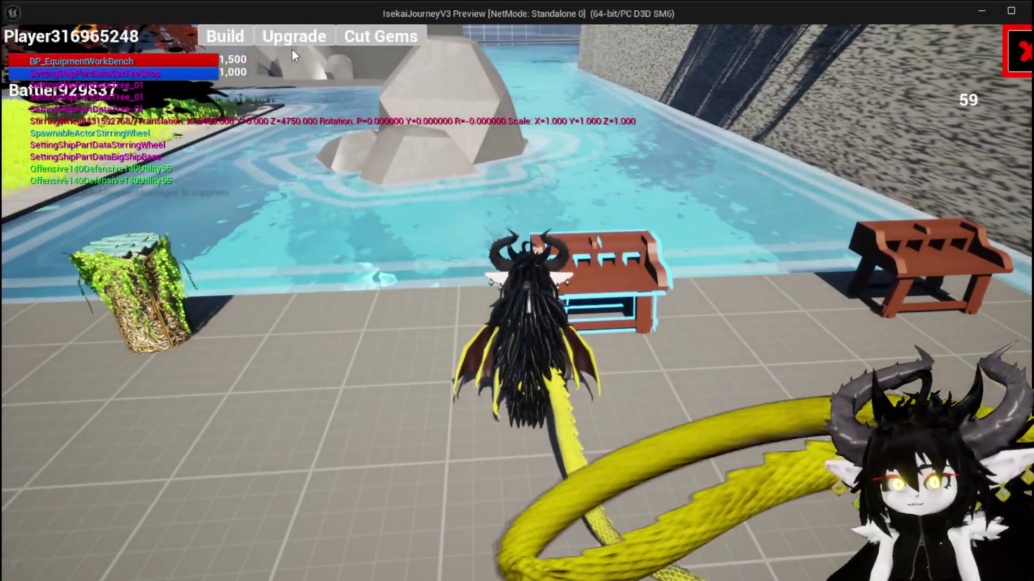
pyautogui.click(292, 40)
pyautogui.click(69, 105)
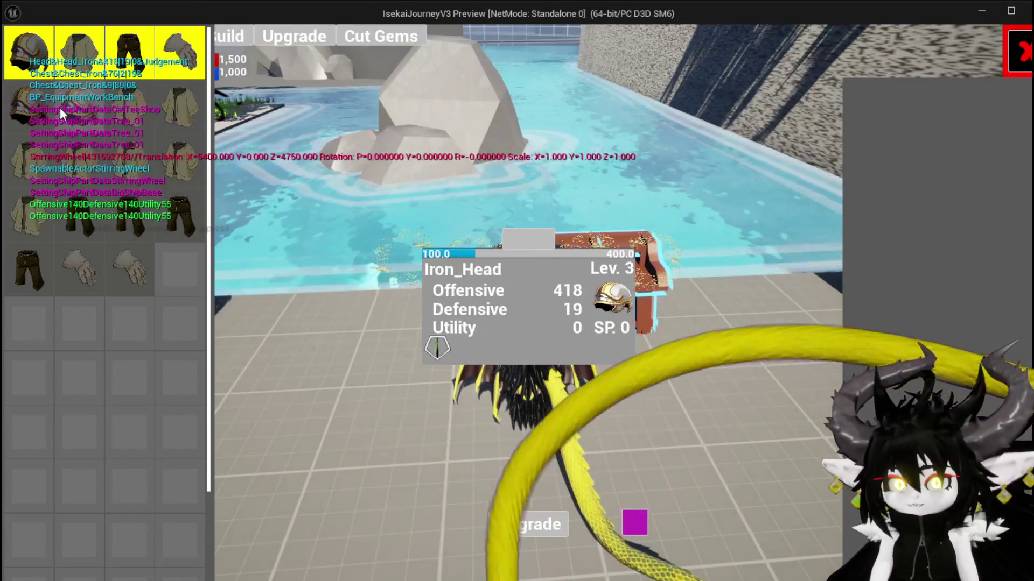
pyautogui.click(154, 109)
pyautogui.click(141, 111)
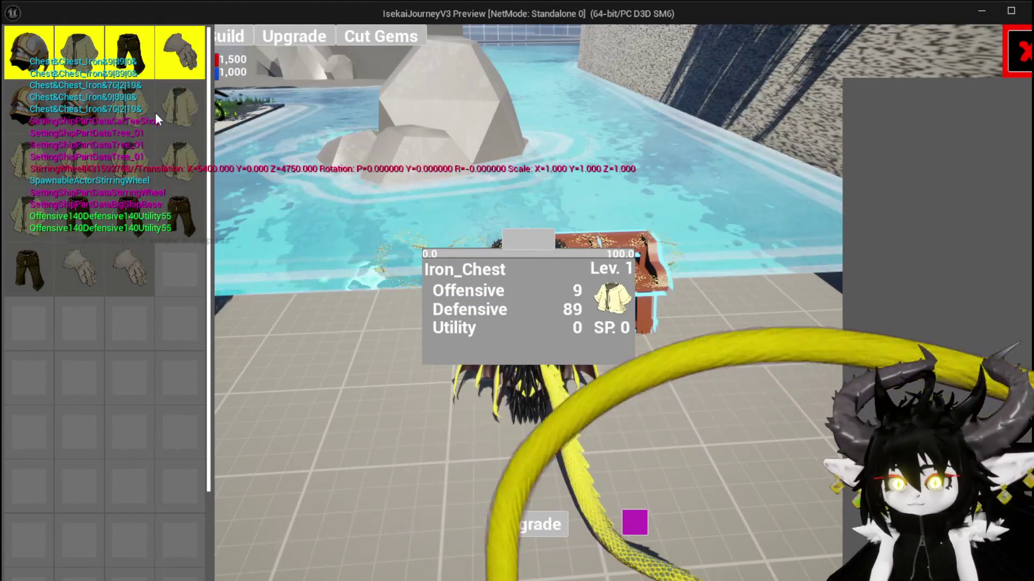
pyautogui.click(543, 263)
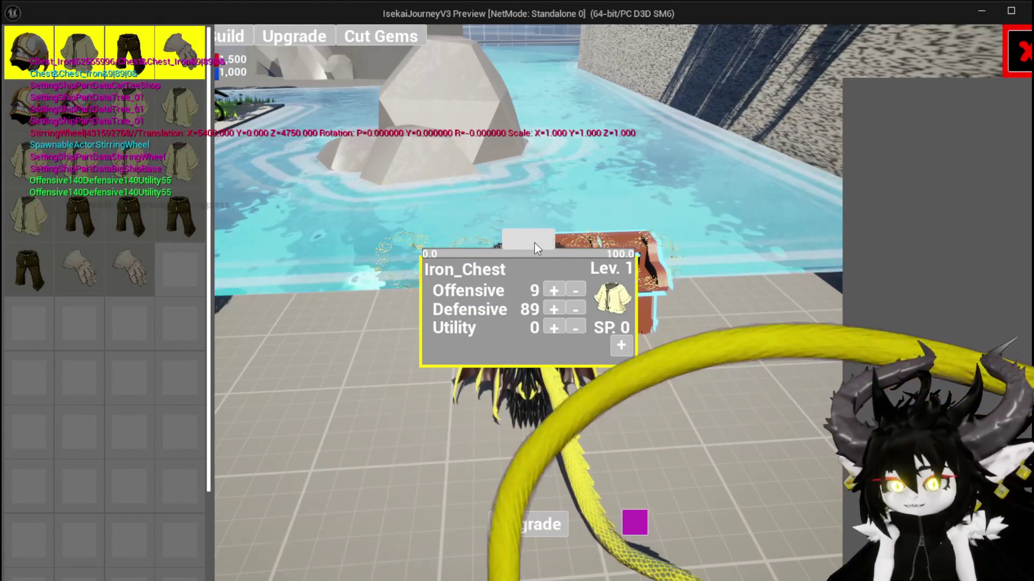
pyautogui.click(534, 243)
pyautogui.write('00')
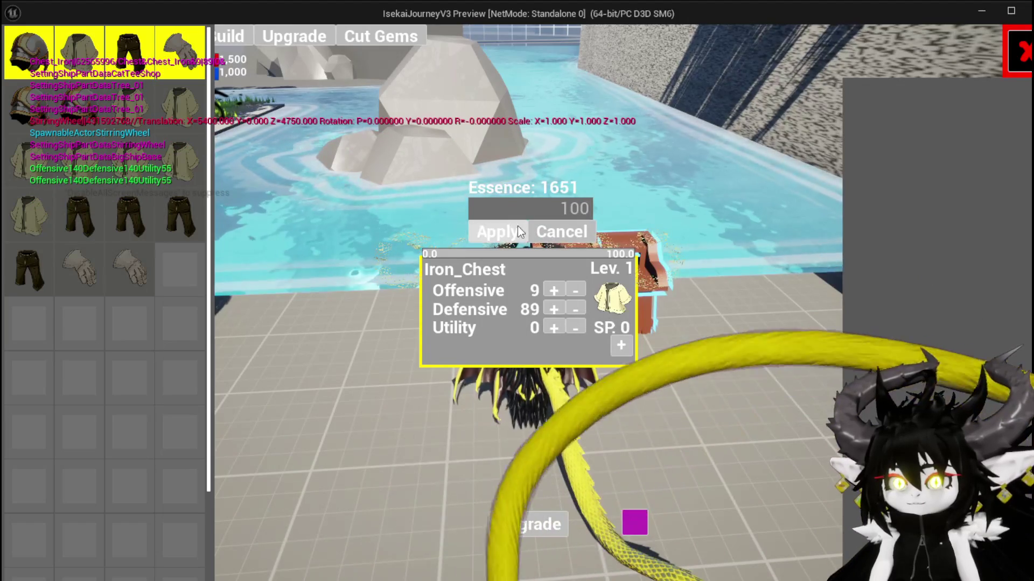
pyautogui.click(517, 231)
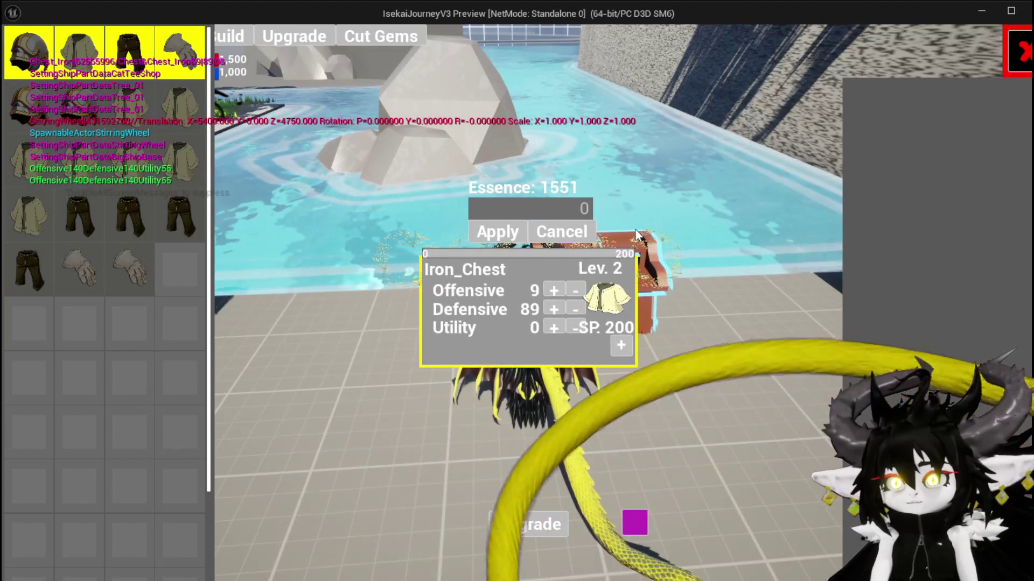
# Raise Iron_Chest's Utility to 175, leaving 25 SP, then end the play session.
pyautogui.click(548, 328)
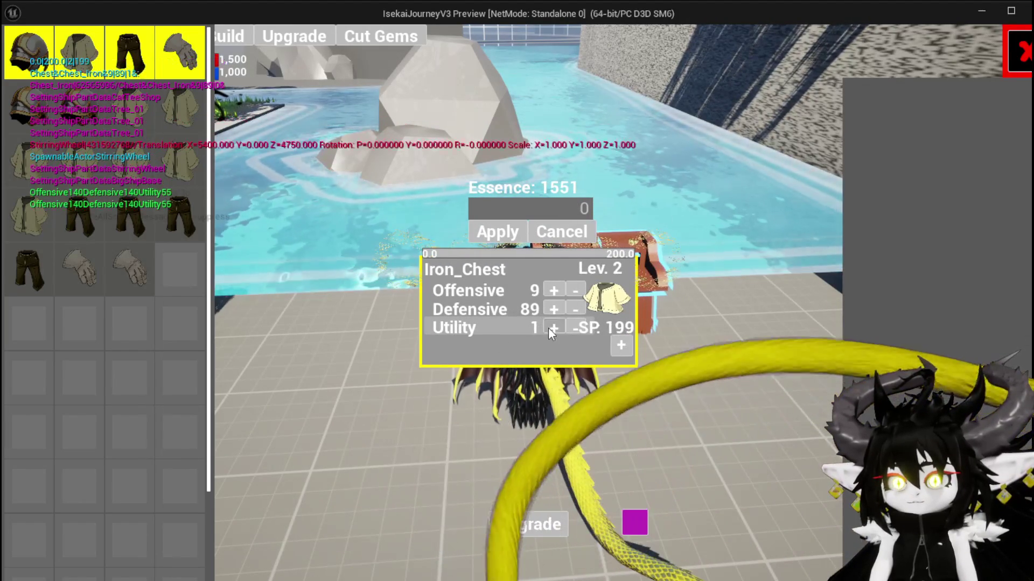
pyautogui.moveTo(548, 327); pyautogui.dragTo(548, 327)
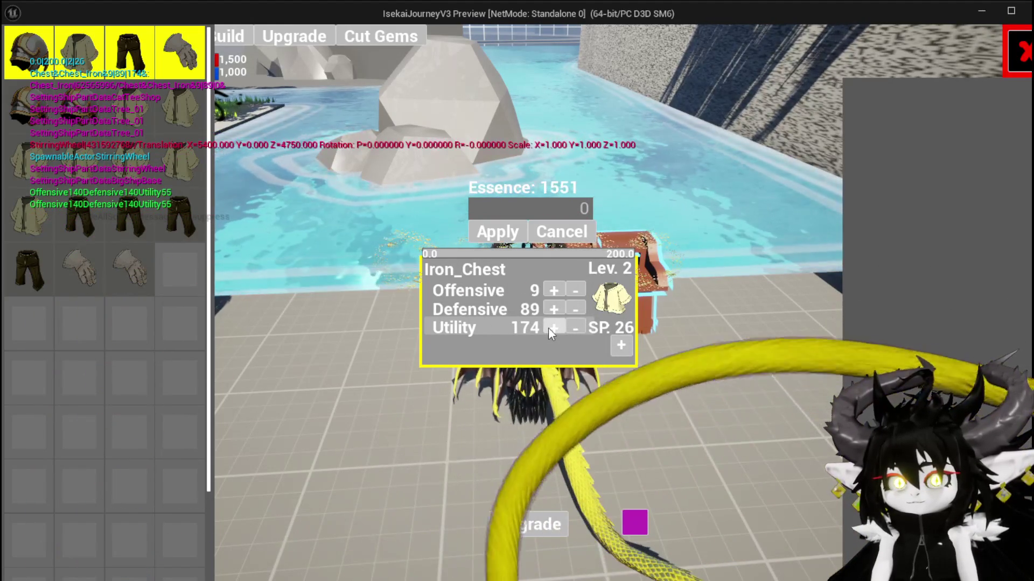
pyautogui.click(549, 327)
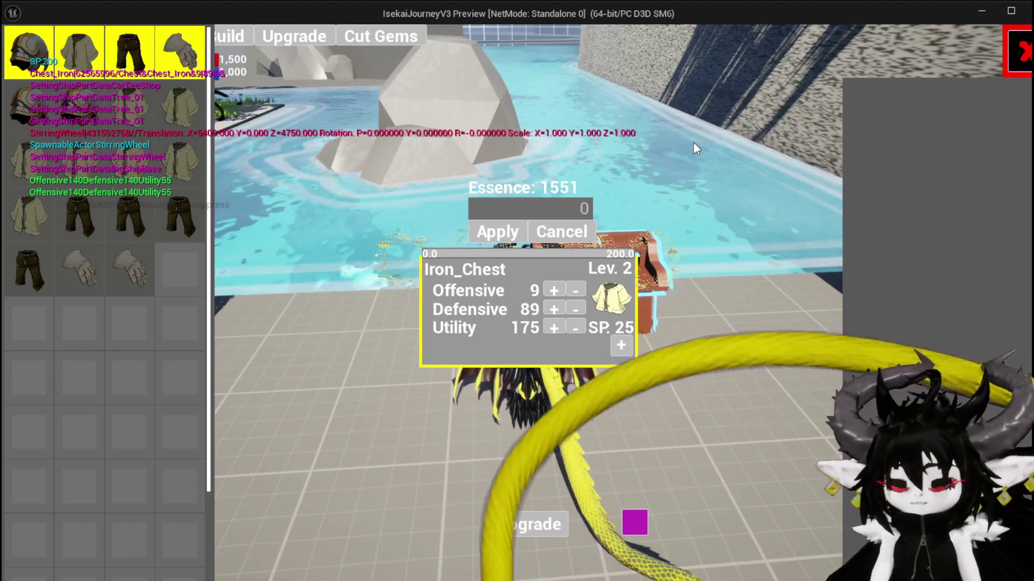
pyautogui.hotkey('alt', 'Tab')
pyautogui.press('Escape')
pyautogui.hotkey('ctrl', 's')
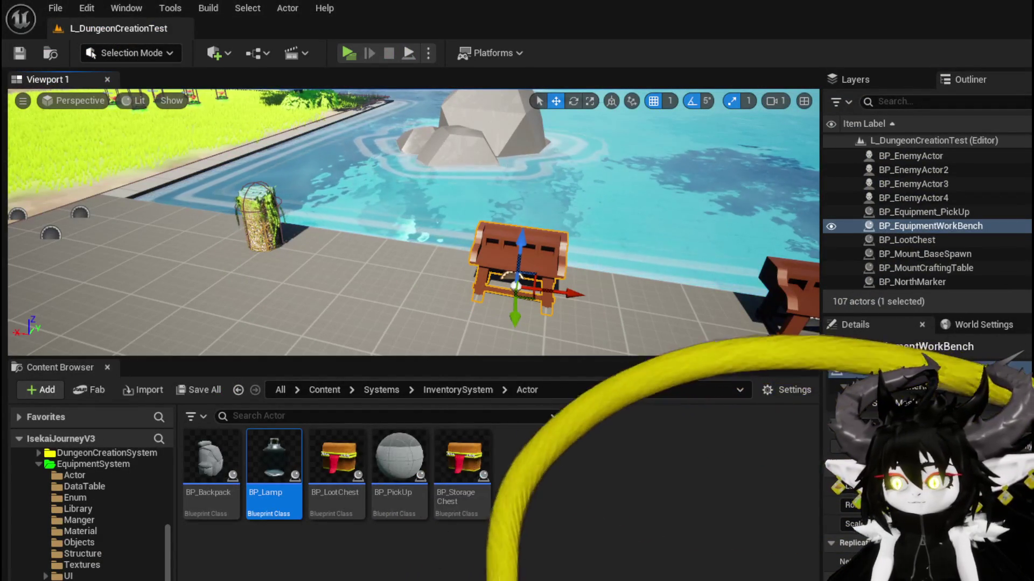
# Inspect Object_Item_Base's SetDataFromString from the widget's Set Data from String node, then view Object_Item_Equipment_Child.
pyautogui.hotkey('alt', 'Tab')
pyautogui.moveTo(820, 106)
pyautogui.mouseDown()
pyautogui.moveTo(820, 238)
pyautogui.moveTo(801, 276)
pyautogui.moveTo(653, 249)
pyautogui.mouseUp()
pyautogui.moveTo(666, 350)
pyautogui.mouseDown()
pyautogui.moveTo(719, 289)
pyautogui.moveTo(632, 140)
pyautogui.mouseUp()
pyautogui.doubleClick(648, 156)
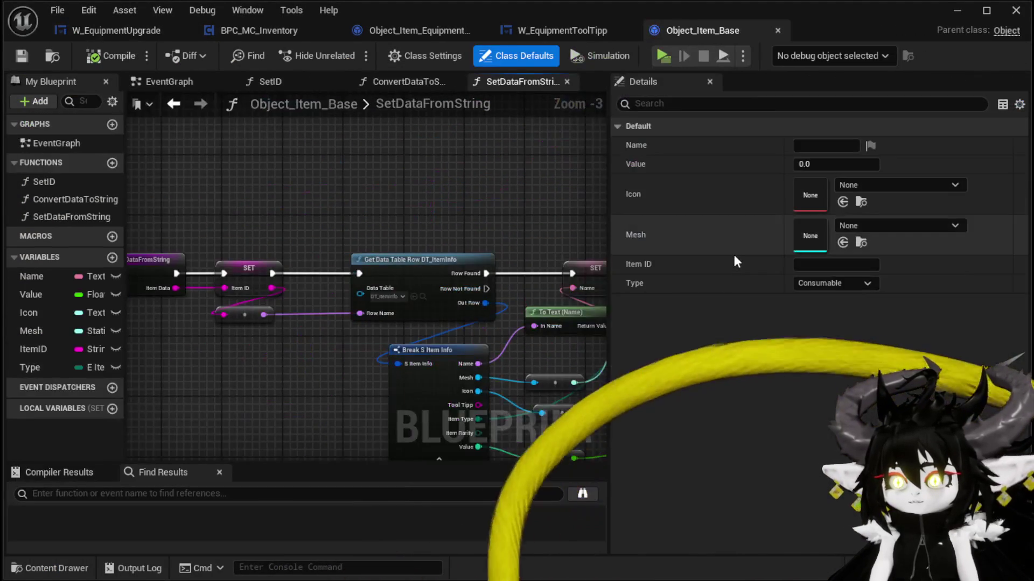
pyautogui.moveTo(526, 346); pyautogui.dragTo(843, 319)
pyautogui.moveTo(598, 319); pyautogui.dragTo(312, 316)
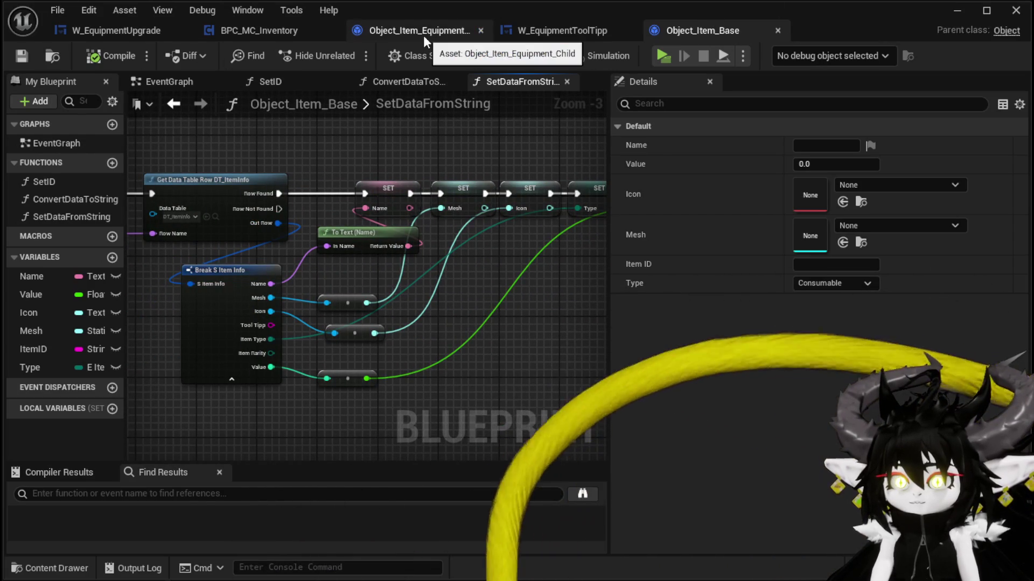
pyautogui.click(423, 35)
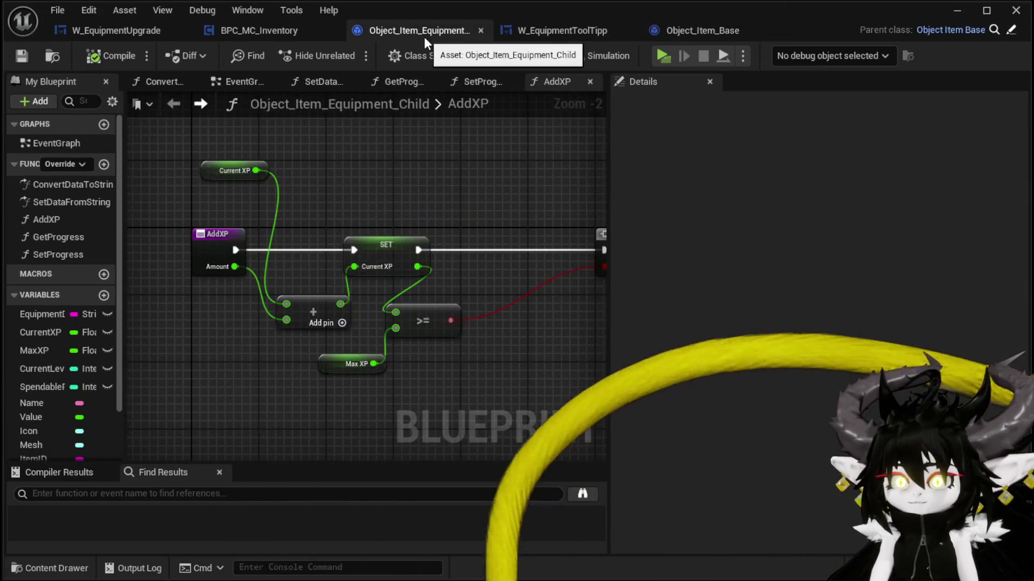
# Open the child's SetDataFromString, close the Object_Item_Base tab, and inspect the Parse Into Array and GET nodes.
pyautogui.doubleClick(68, 209)
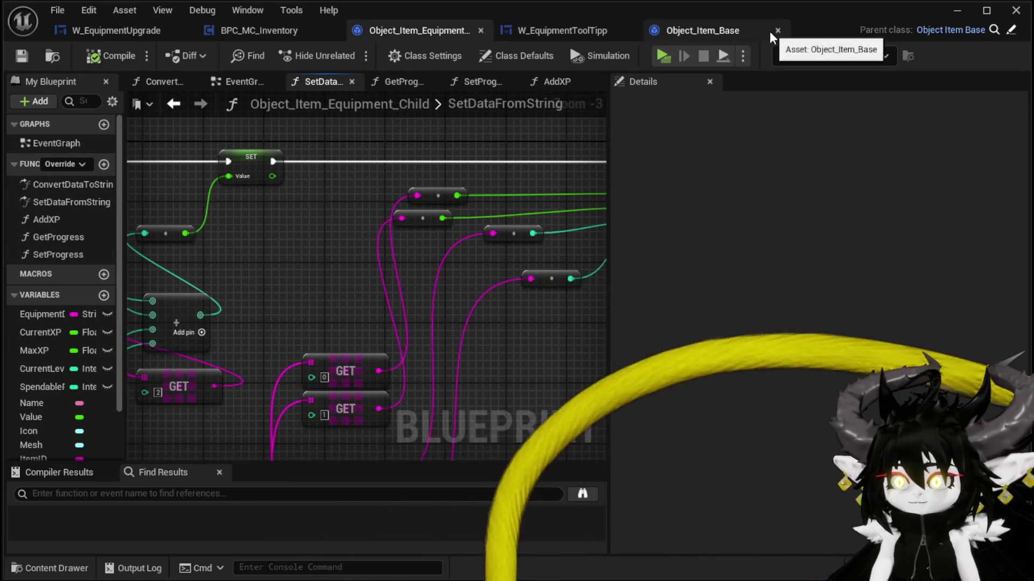
pyautogui.click(776, 30)
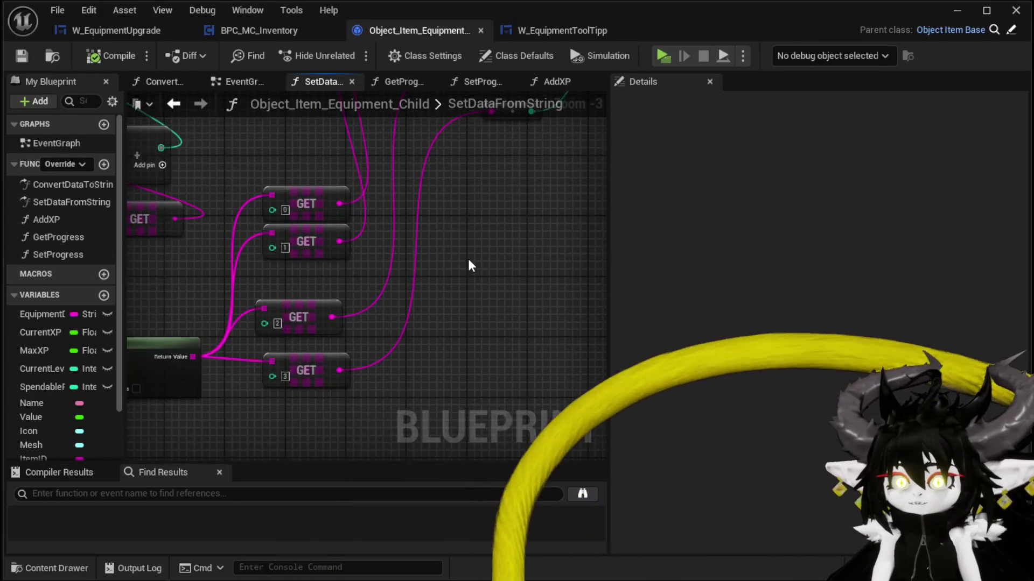
pyautogui.moveTo(467, 257); pyautogui.dragTo(203, 397)
pyautogui.click(244, 253)
pyautogui.moveTo(261, 307); pyautogui.dragTo(434, 323)
pyautogui.moveTo(312, 312)
pyautogui.mouseDown()
pyautogui.moveTo(372, 280)
pyautogui.moveTo(265, 377)
pyautogui.moveTo(428, 337)
pyautogui.moveTo(173, 318)
pyautogui.moveTo(253, 312)
pyautogui.moveTo(325, 325)
pyautogui.moveTo(208, 296)
pyautogui.mouseUp()
pyautogui.scroll(-2, 428, 338)
pyautogui.scroll(2, 526, 276)
pyautogui.moveTo(526, 277)
pyautogui.mouseDown()
pyautogui.moveTo(503, 298)
pyautogui.moveTo(324, 349)
pyautogui.moveTo(313, 374)
pyautogui.mouseUp()
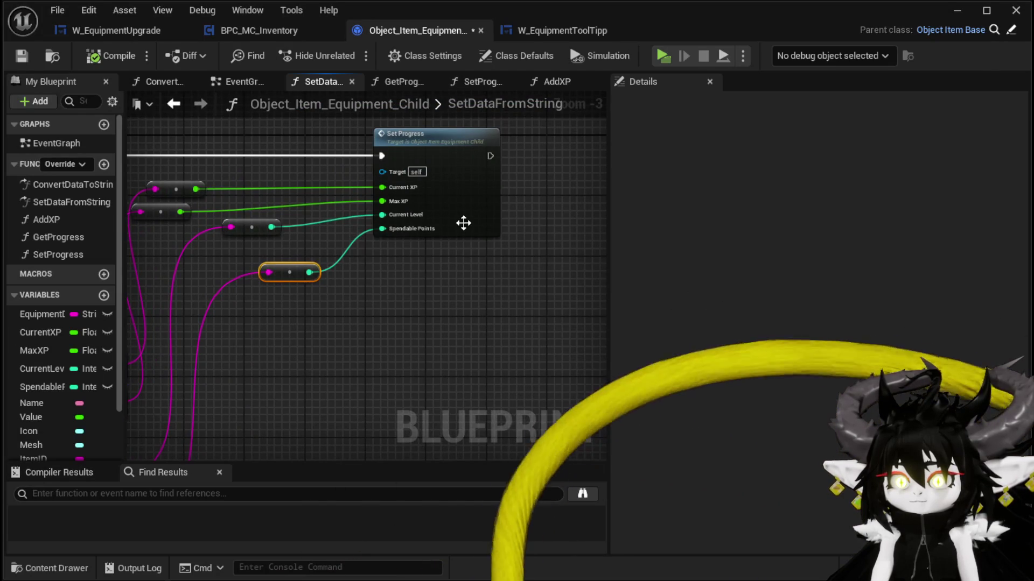
# Check the SetProgress function, return, and nudge the Parse Into Array node slightly left.
pyautogui.doubleClick(463, 223)
pyautogui.moveTo(534, 299)
pyautogui.mouseDown()
pyautogui.moveTo(436, 240)
pyautogui.moveTo(457, 280)
pyautogui.mouseUp()
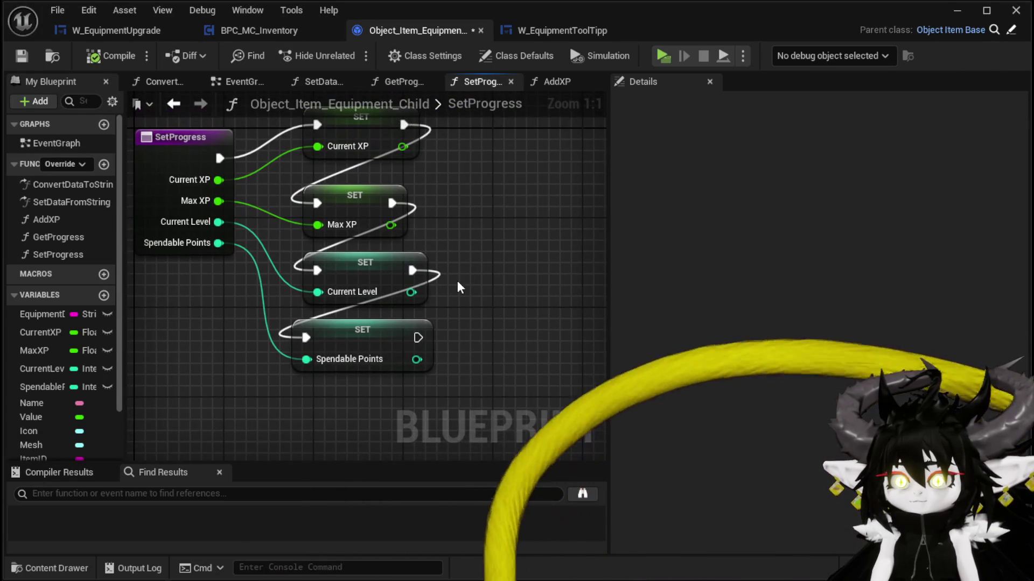
pyautogui.click(171, 104)
pyautogui.moveTo(374, 224); pyautogui.dragTo(438, 224)
pyautogui.scroll(-2, 377, 231)
pyautogui.moveTo(367, 234); pyautogui.dragTo(454, 218)
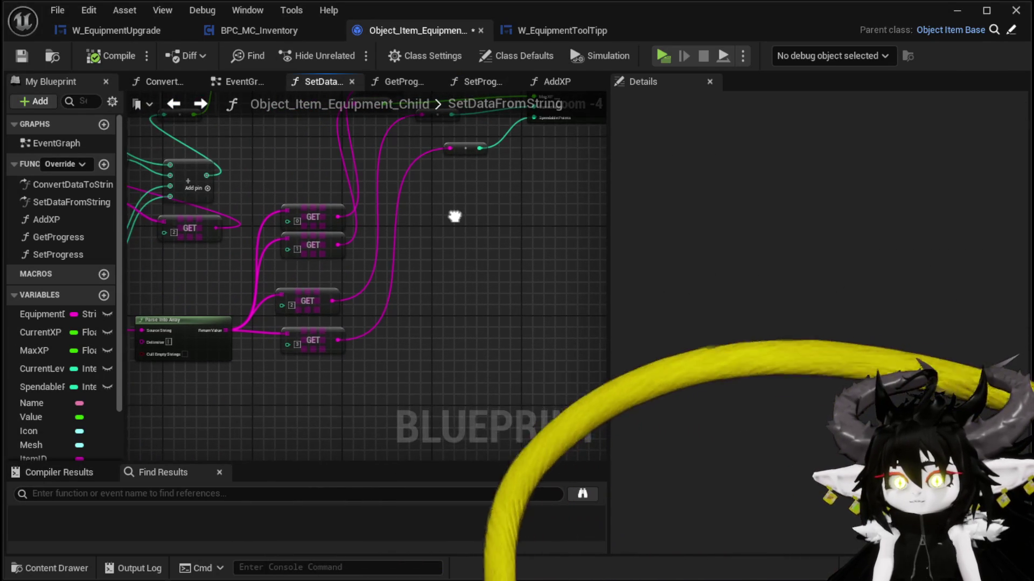
pyautogui.moveTo(164, 334); pyautogui.dragTo(143, 338)
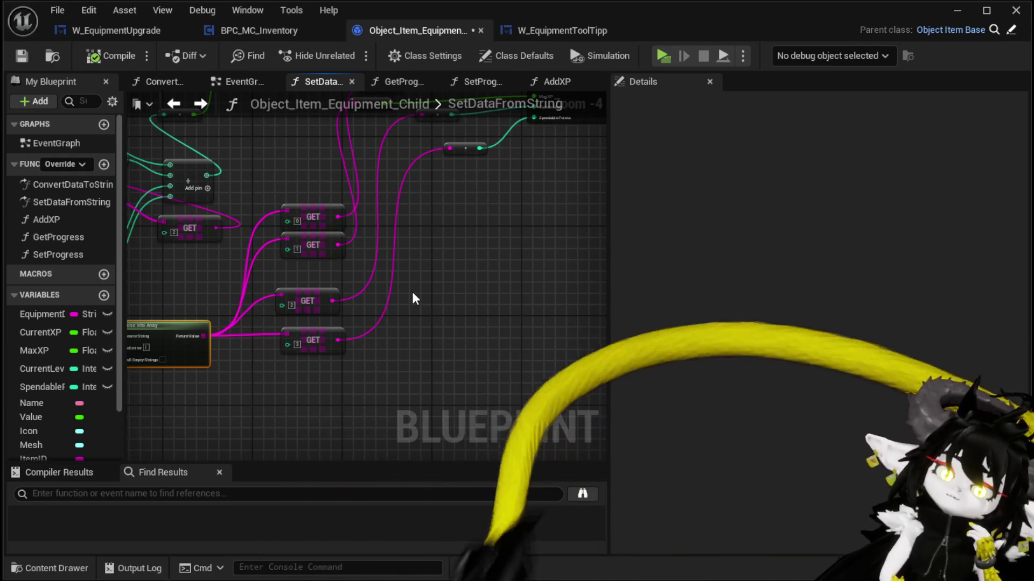
pyautogui.moveTo(413, 292)
pyautogui.mouseDown()
pyautogui.moveTo(325, 325)
pyautogui.moveTo(362, 309)
pyautogui.moveTo(403, 350)
pyautogui.moveTo(420, 337)
pyautogui.mouseUp()
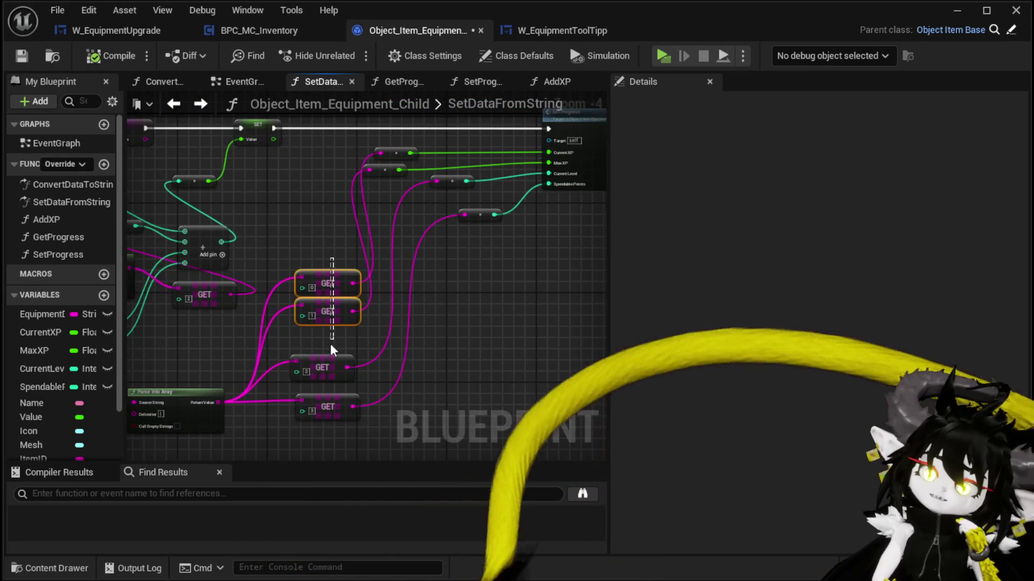
pyautogui.moveTo(331, 340); pyautogui.dragTo(329, 375)
pyautogui.moveTo(395, 392)
pyautogui.mouseDown()
pyautogui.moveTo(449, 320)
pyautogui.moveTo(520, 322)
pyautogui.mouseUp()
pyautogui.click(435, 306)
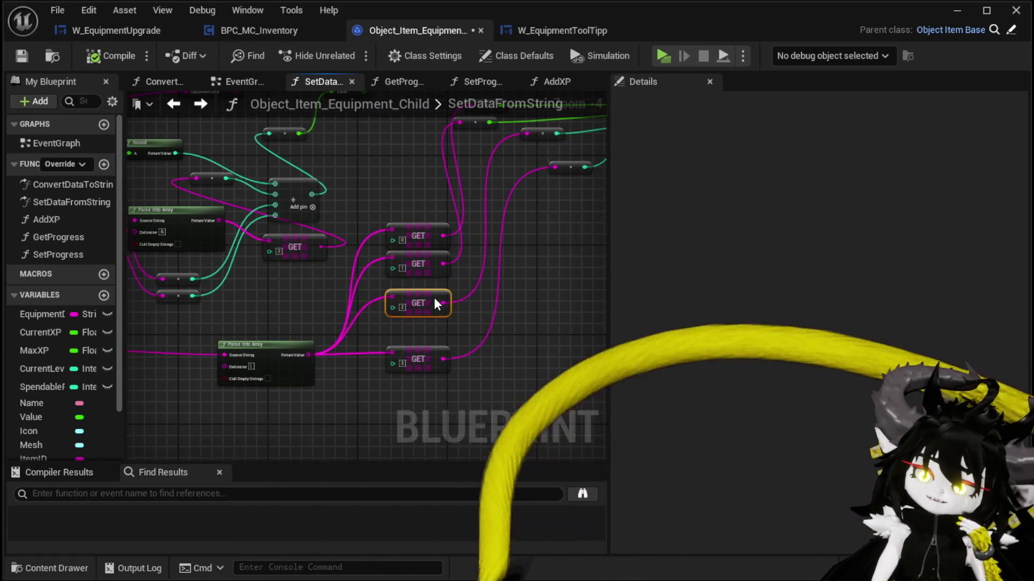
# Try and cancel an exec wire from Set Progress, then frame the Parse Into Array and GET nodes.
pyautogui.moveTo(372, 223)
pyautogui.mouseDown()
pyautogui.moveTo(474, 311)
pyautogui.moveTo(533, 285)
pyautogui.moveTo(584, 280)
pyautogui.moveTo(332, 307)
pyautogui.moveTo(580, 217)
pyautogui.moveTo(508, 228)
pyautogui.moveTo(567, 230)
pyautogui.mouseUp()
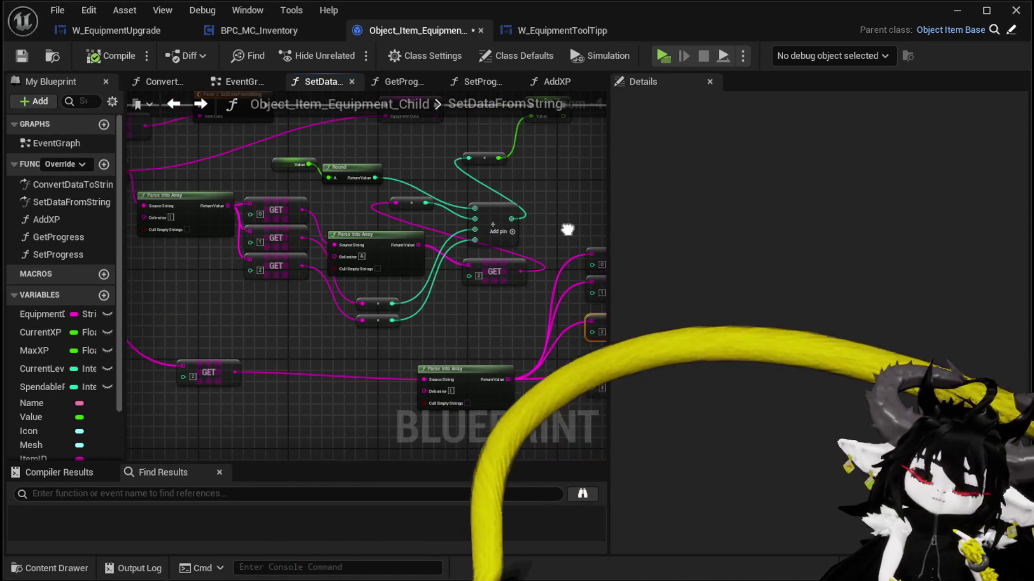
pyautogui.moveTo(568, 230); pyautogui.dragTo(160, 288)
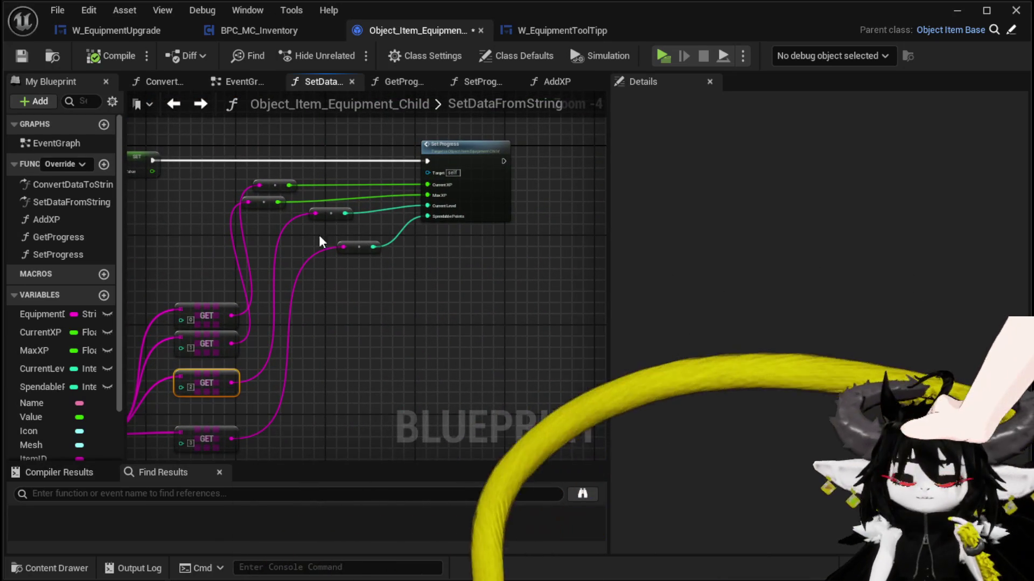
pyautogui.moveTo(509, 209); pyautogui.dragTo(352, 264)
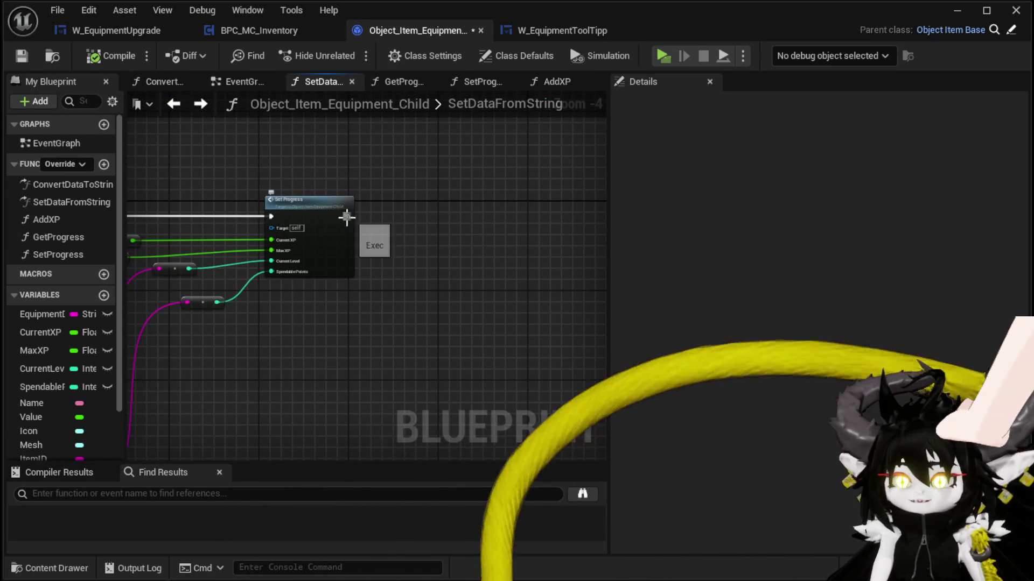
pyautogui.moveTo(440, 228); pyautogui.dragTo(439, 228)
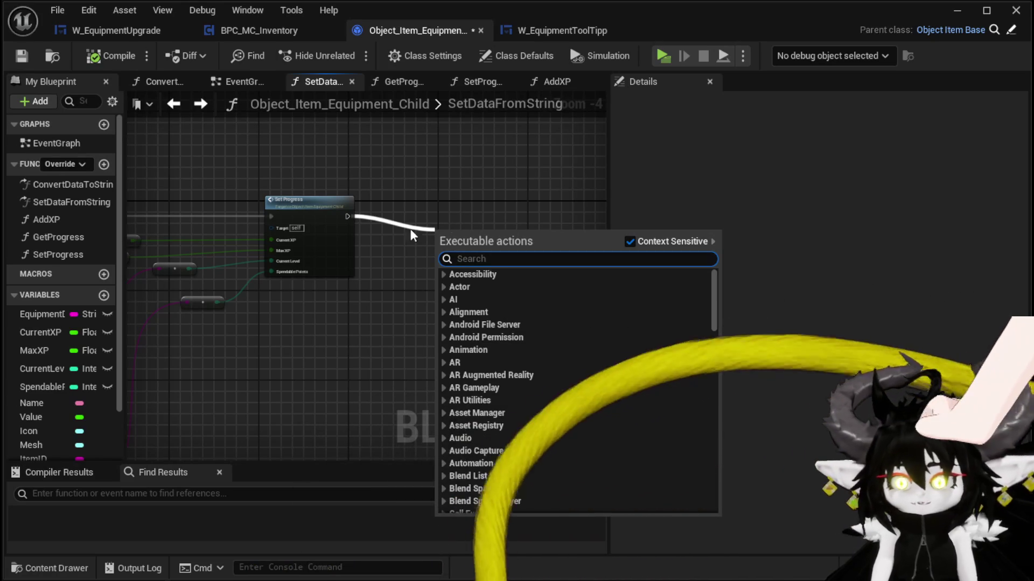
pyautogui.scroll(-2, 84, 316)
pyautogui.click(310, 365)
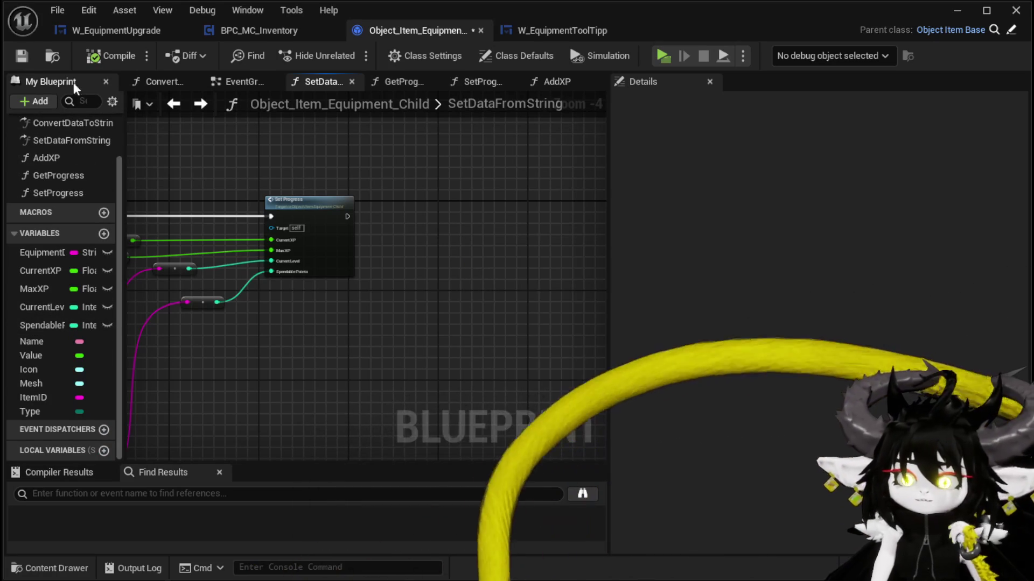
pyautogui.scroll(-2, 342, 318)
pyautogui.scroll(2, 390, 210)
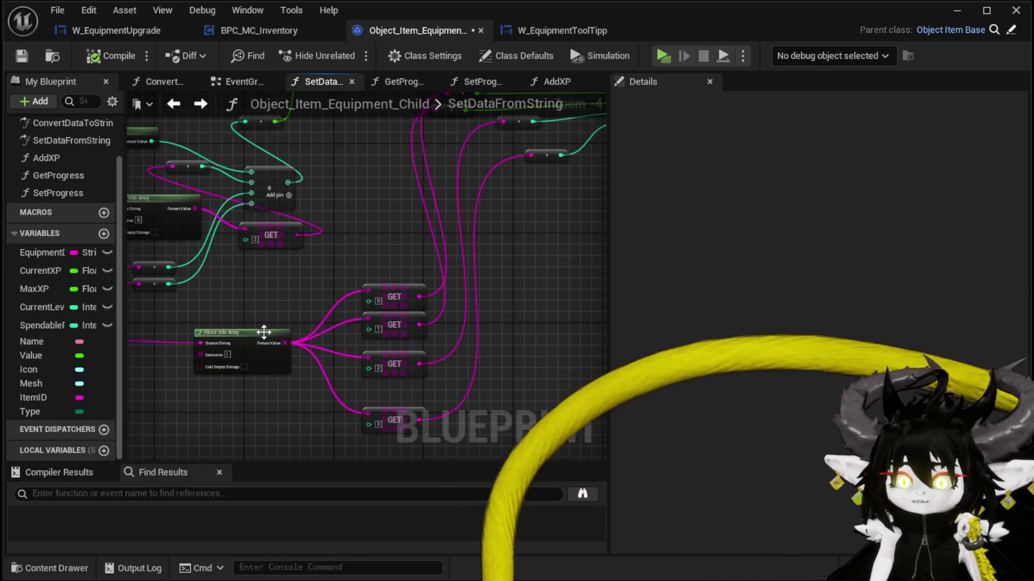
pyautogui.moveTo(263, 333); pyautogui.dragTo(430, 353)
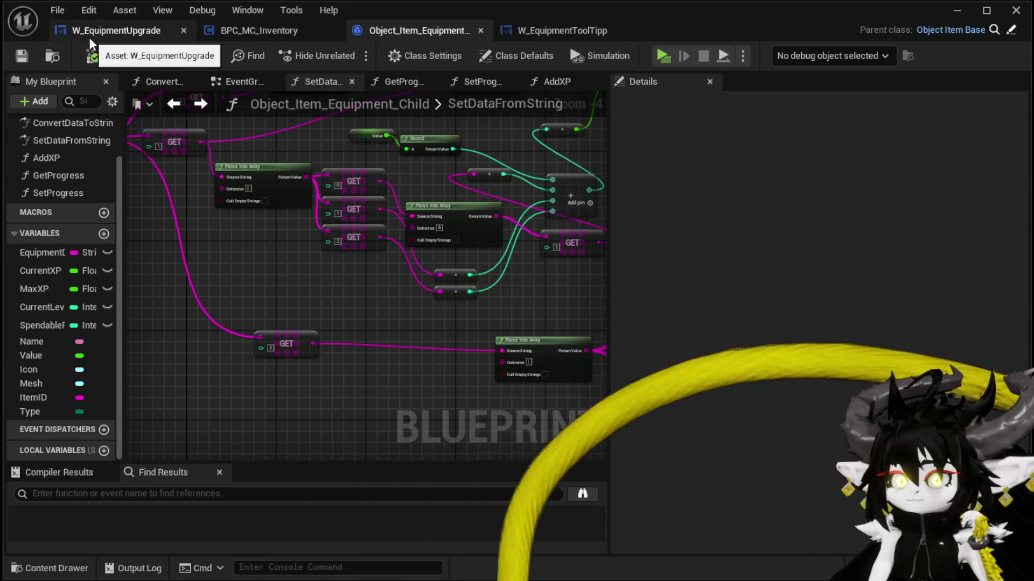
pyautogui.click(121, 31)
# Trace the Append output to Get Progress and compile W_EquipmentUpgrade.
pyautogui.scroll(-2, 496, 251)
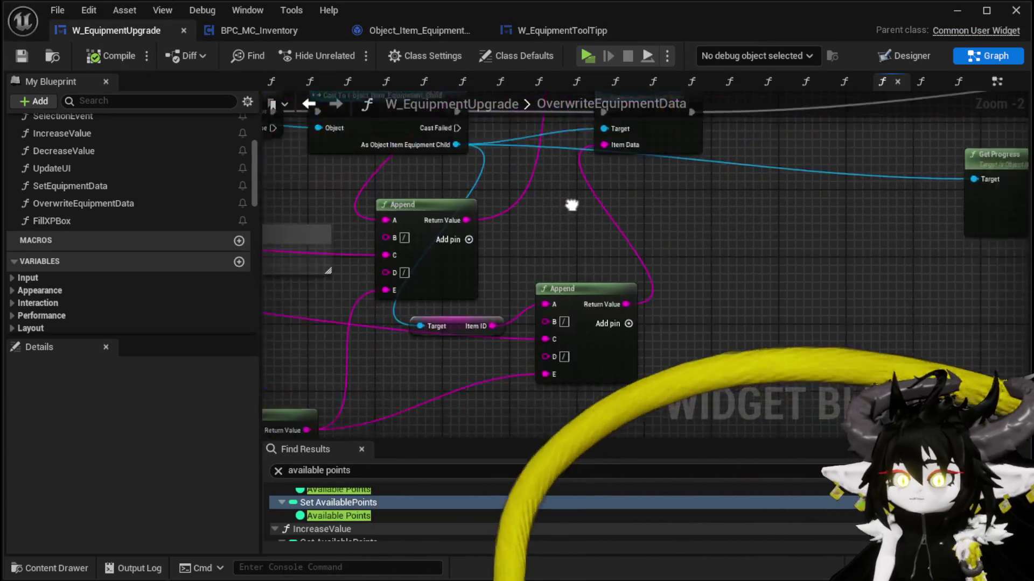
pyautogui.moveTo(467, 314)
pyautogui.mouseDown()
pyautogui.moveTo(628, 177)
pyautogui.moveTo(603, 168)
pyautogui.moveTo(618, 173)
pyautogui.moveTo(742, 109)
pyautogui.moveTo(735, 235)
pyautogui.mouseUp()
pyautogui.moveTo(512, 223); pyautogui.dragTo(760, 321)
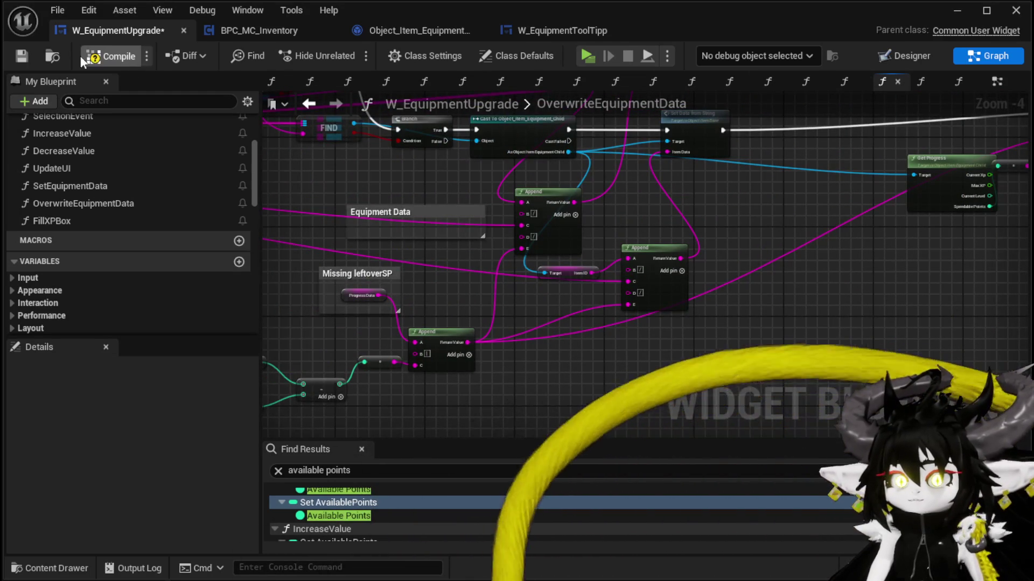
pyautogui.click(92, 58)
pyautogui.click(1016, 10)
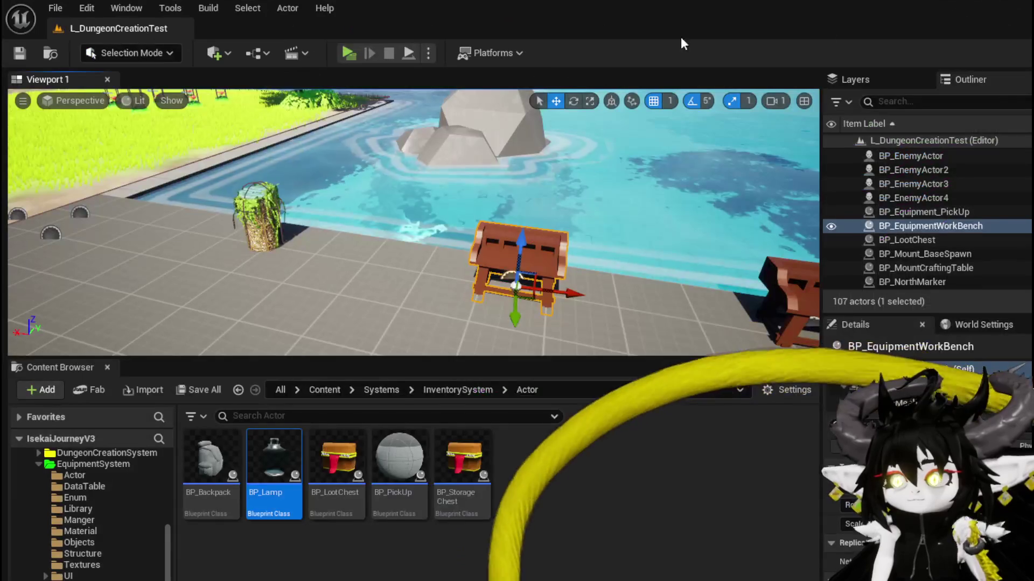
# Play-test levelling Iron_Chest to 2 with 100 essence and raising Defensive to 137, then stop.
pyautogui.hotkey('alt', 'p')
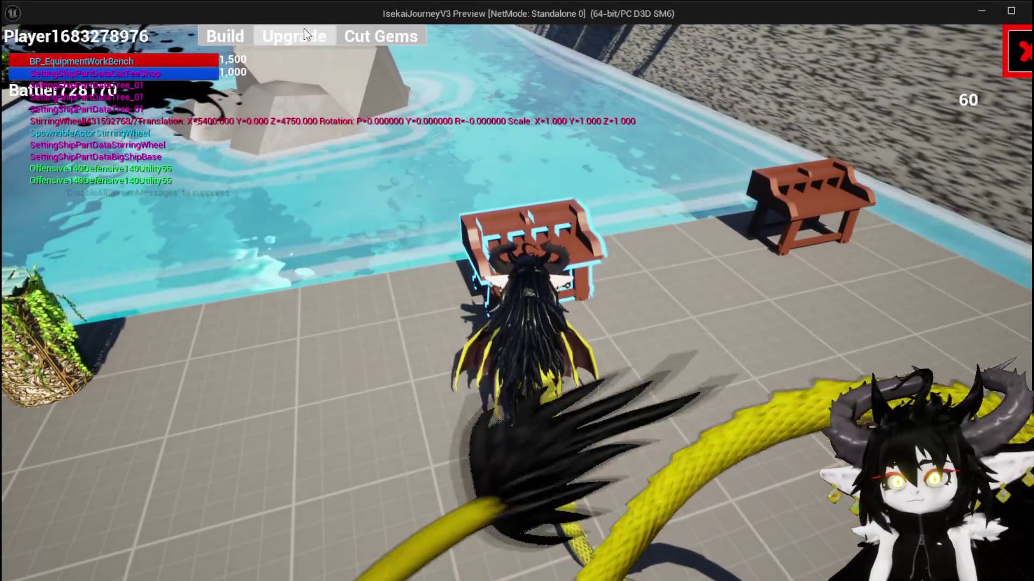
pyautogui.click(296, 33)
pyautogui.click(160, 288)
pyautogui.click(127, 122)
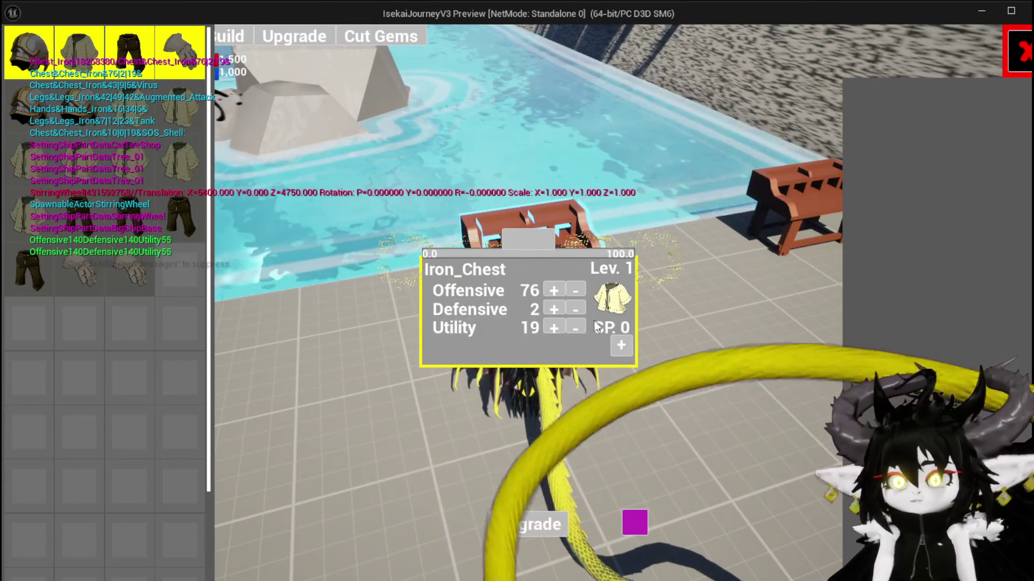
pyautogui.click(621, 345)
pyautogui.click(538, 210)
pyautogui.write('100')
pyautogui.click(497, 231)
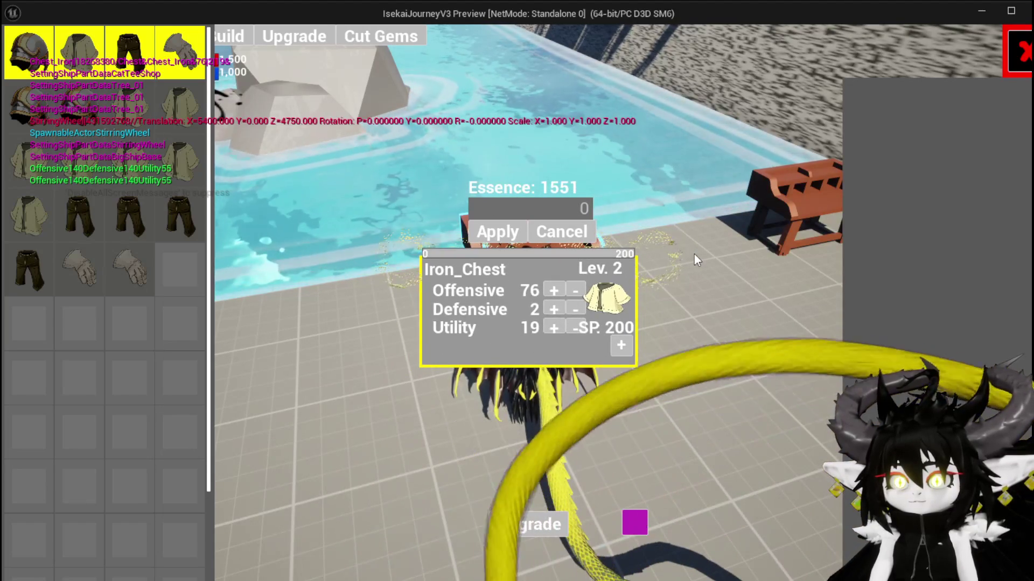
pyautogui.click(548, 311)
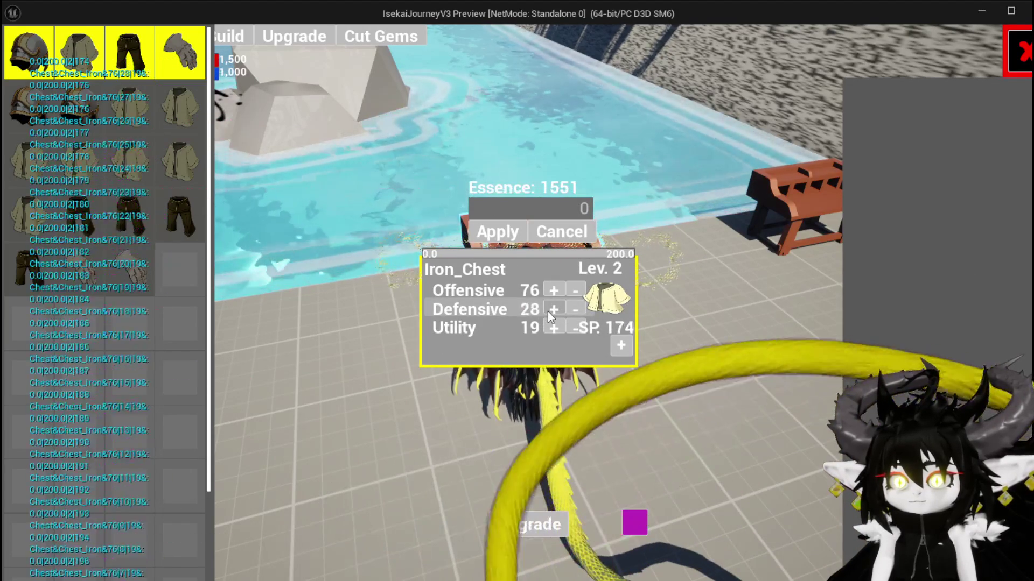
pyautogui.moveTo(548, 311); pyautogui.dragTo(547, 311)
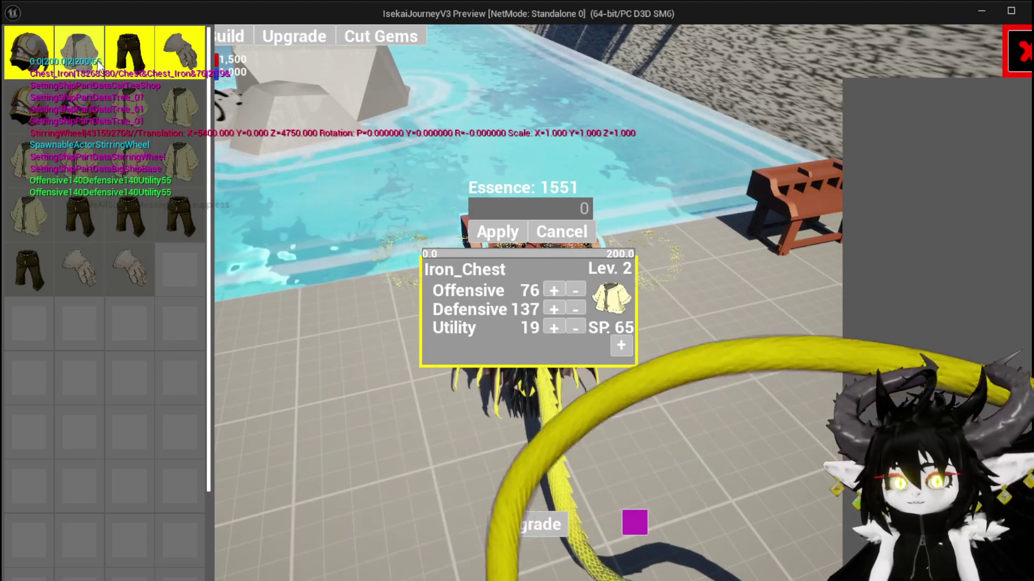
pyautogui.press('Escape')
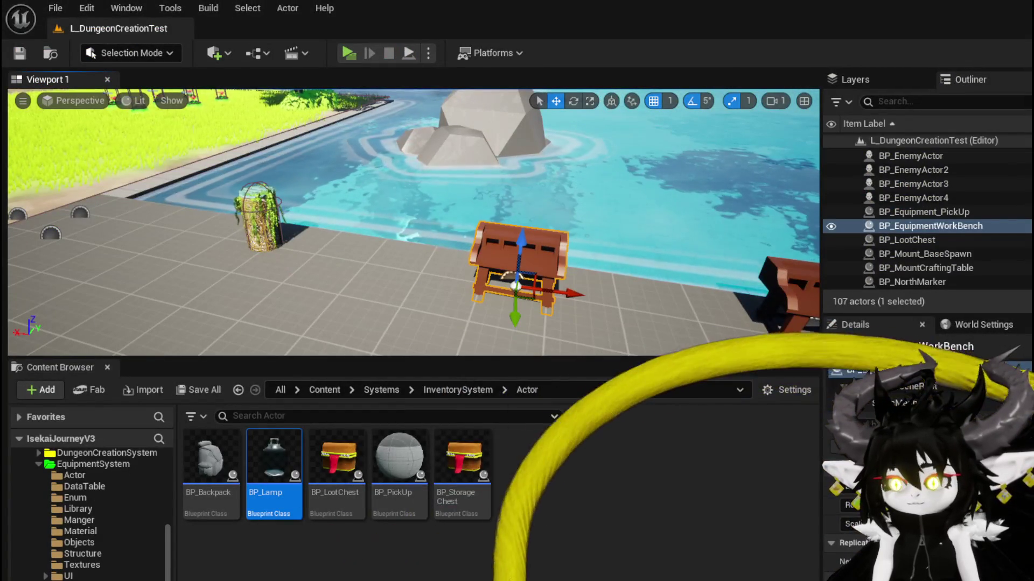
# In Object_Item_Equipment_Child's SetDataFromString, move the GET [0], [1] and [3] nodes up to make room.
pyautogui.hotkey('alt', 'Tab')
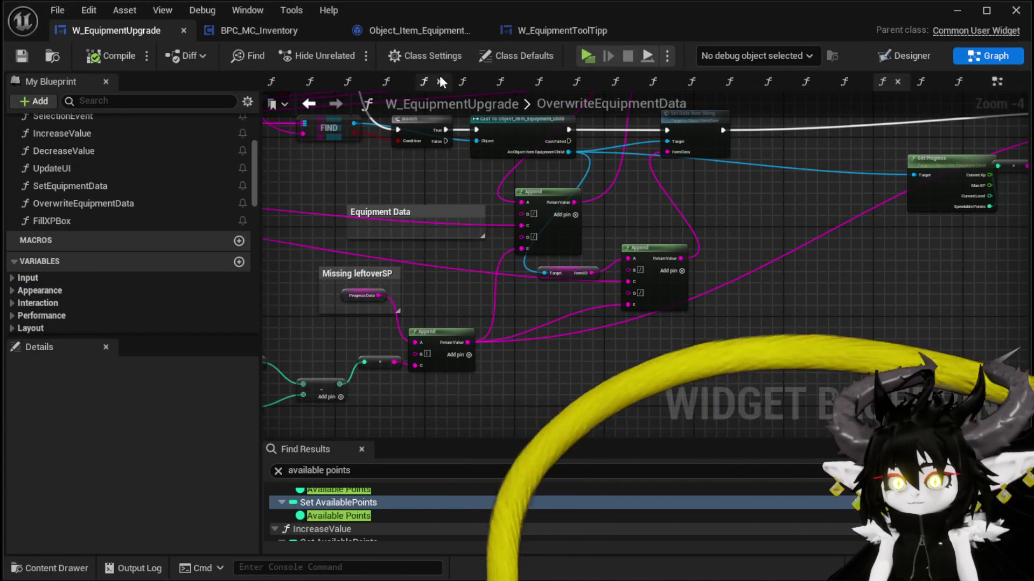
pyautogui.click(414, 34)
pyautogui.scroll(2, 474, 350)
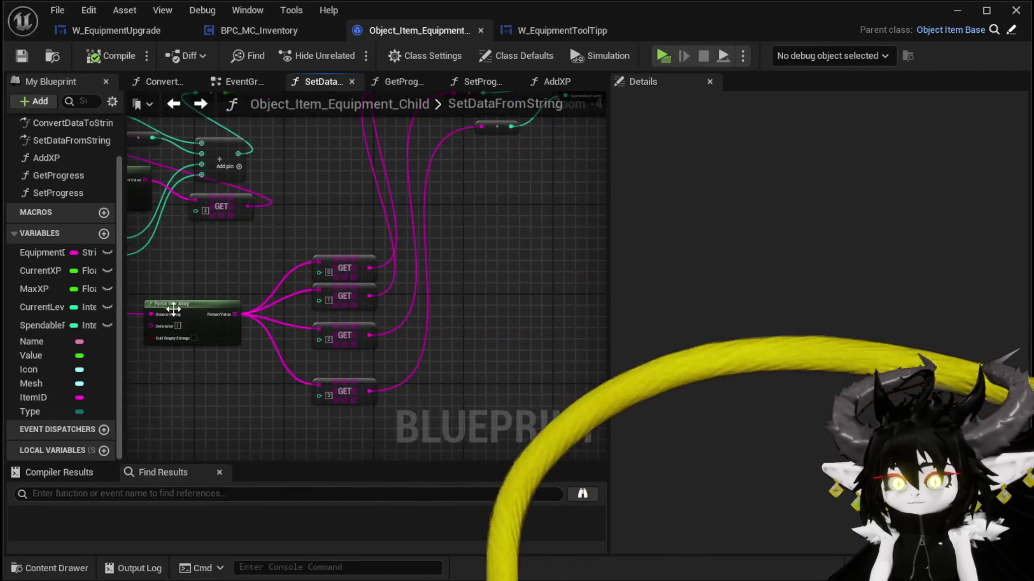
pyautogui.scroll(2, 412, 305)
pyautogui.moveTo(318, 243); pyautogui.dragTo(316, 226)
pyautogui.moveTo(309, 285); pyautogui.dragTo(309, 276)
pyautogui.moveTo(311, 426); pyautogui.dragTo(310, 384)
pyautogui.moveTo(200, 320)
pyautogui.mouseDown()
pyautogui.moveTo(252, 278)
pyautogui.moveTo(309, 386)
pyautogui.moveTo(318, 337)
pyautogui.mouseUp()
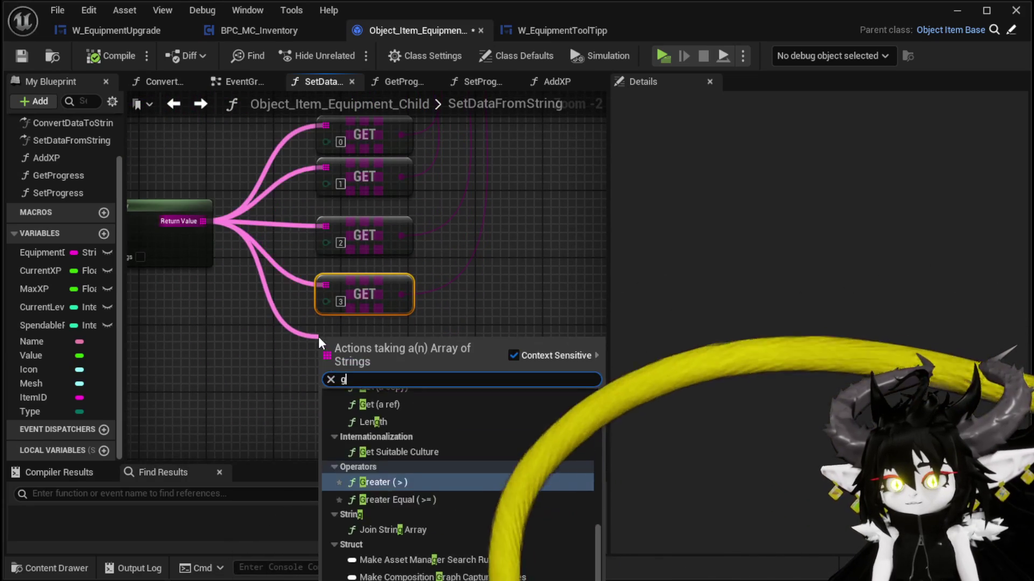
# Add a GET node on the split string array reading index 4.
pyautogui.write('get')
pyautogui.click(390, 439)
pyautogui.click(340, 361)
pyautogui.write('4')
# Shift all five GET nodes up and right beside the Set Progress node.
pyautogui.moveTo(445, 316)
pyautogui.mouseDown()
pyautogui.moveTo(296, 438)
pyautogui.moveTo(386, 414)
pyautogui.mouseUp()
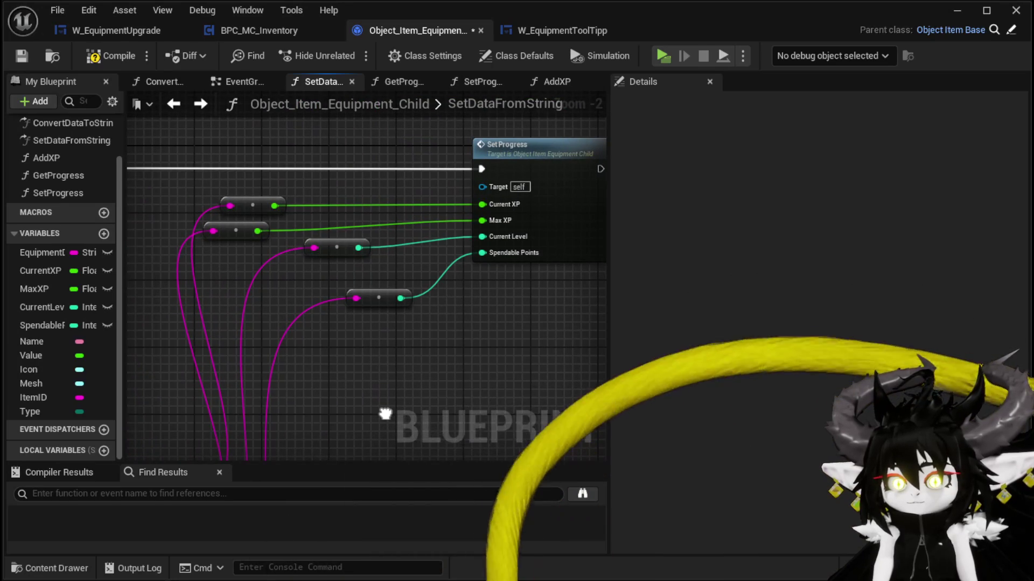
pyautogui.scroll(-1, 385, 397)
pyautogui.moveTo(385, 414)
pyautogui.mouseDown()
pyautogui.moveTo(388, 386)
pyautogui.moveTo(478, 270)
pyautogui.mouseUp()
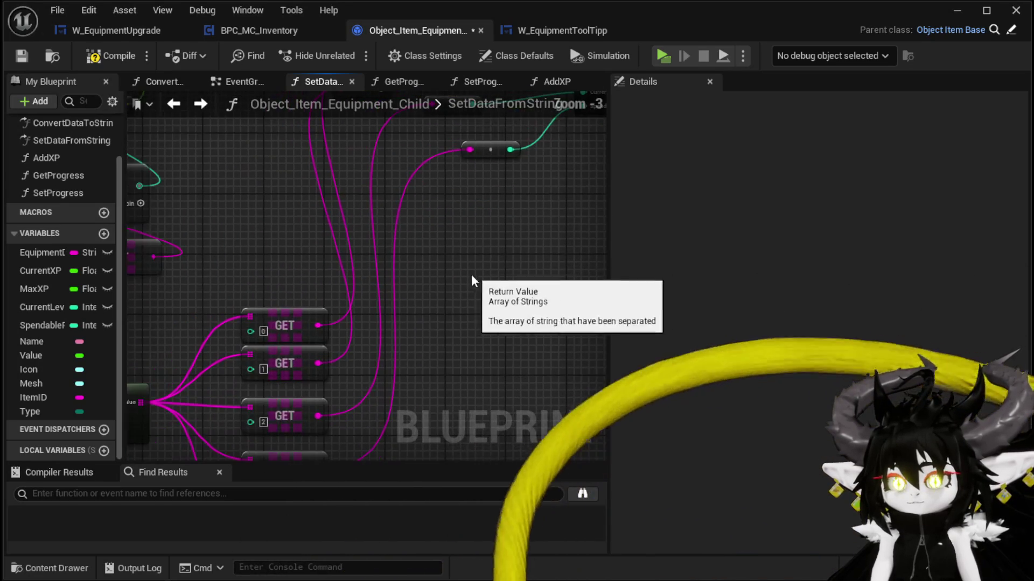
pyautogui.moveTo(277, 277)
pyautogui.mouseDown()
pyautogui.moveTo(302, 454)
pyautogui.moveTo(334, 367)
pyautogui.moveTo(306, 444)
pyautogui.moveTo(338, 435)
pyautogui.mouseUp()
pyautogui.click(343, 422)
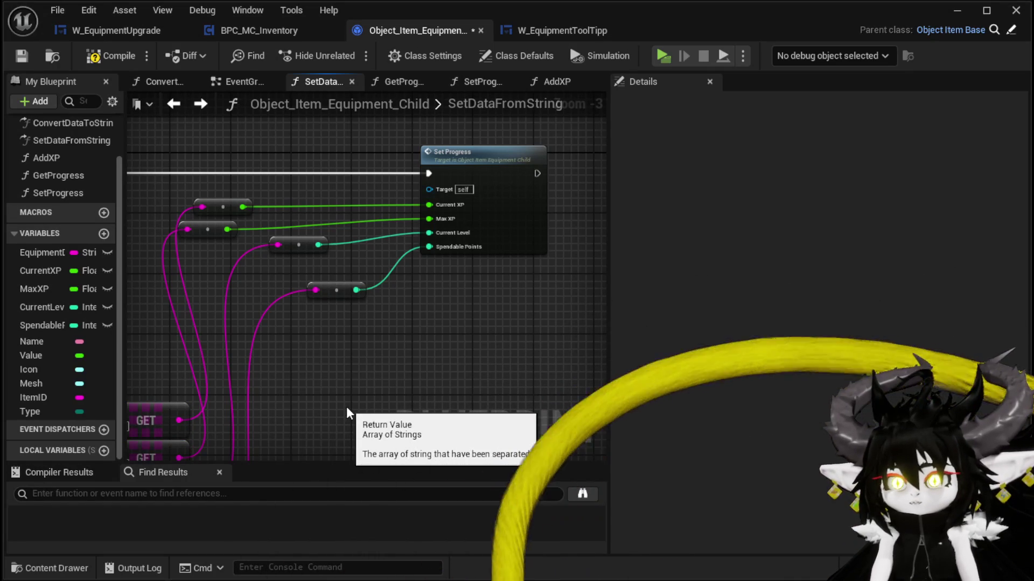
pyautogui.moveTo(345, 414)
pyautogui.mouseDown()
pyautogui.moveTo(382, 360)
pyautogui.moveTo(372, 379)
pyautogui.mouseUp()
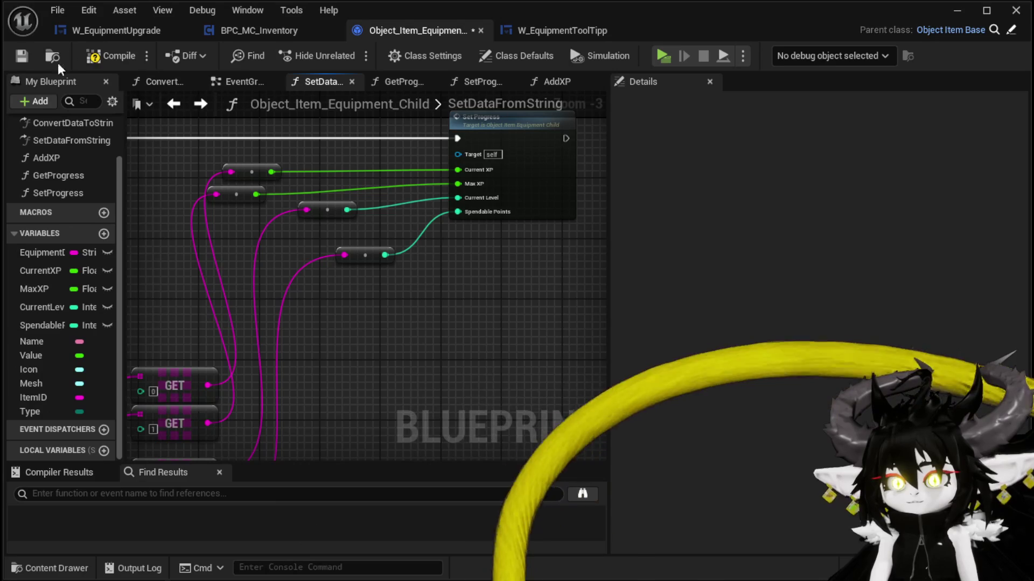
pyautogui.moveTo(445, 303)
pyautogui.mouseDown()
pyautogui.moveTo(560, 270)
pyautogui.moveTo(474, 134)
pyautogui.moveTo(425, 295)
pyautogui.moveTo(415, 224)
pyautogui.moveTo(397, 323)
pyautogui.moveTo(370, 302)
pyautogui.moveTo(416, 195)
pyautogui.moveTo(420, 232)
pyautogui.mouseUp()
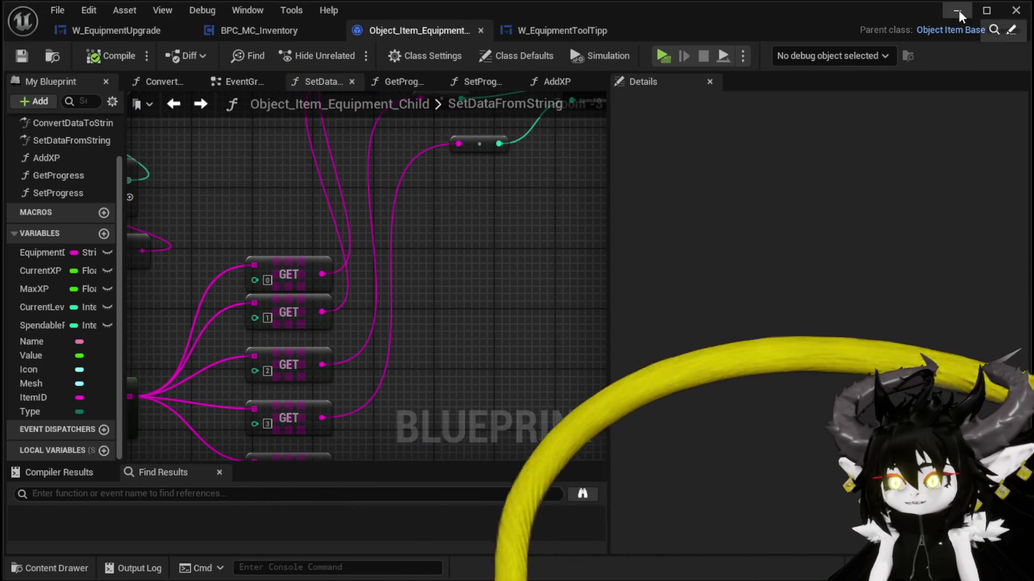
pyautogui.click(957, 12)
# Start a play test, select Iron_Chest in the upgrade screen and apply 10 essence.
pyautogui.hotkey('alt', 'p')
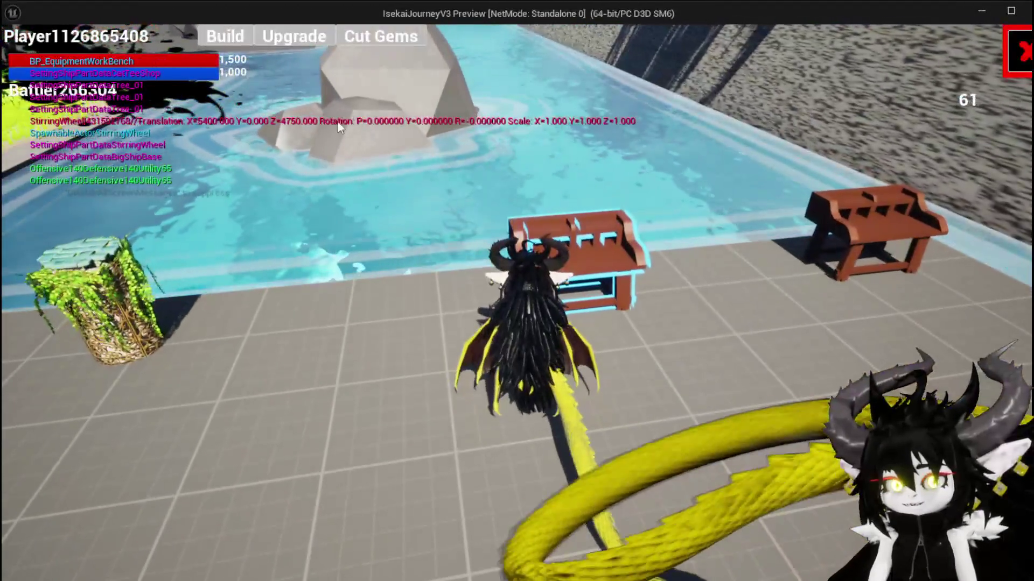
pyautogui.click(339, 128)
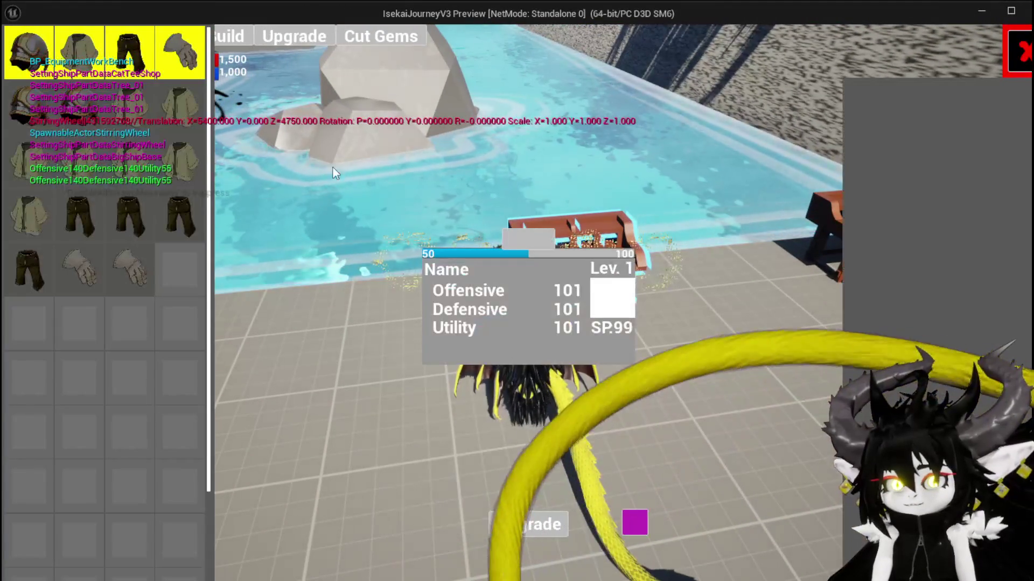
pyautogui.click(139, 100)
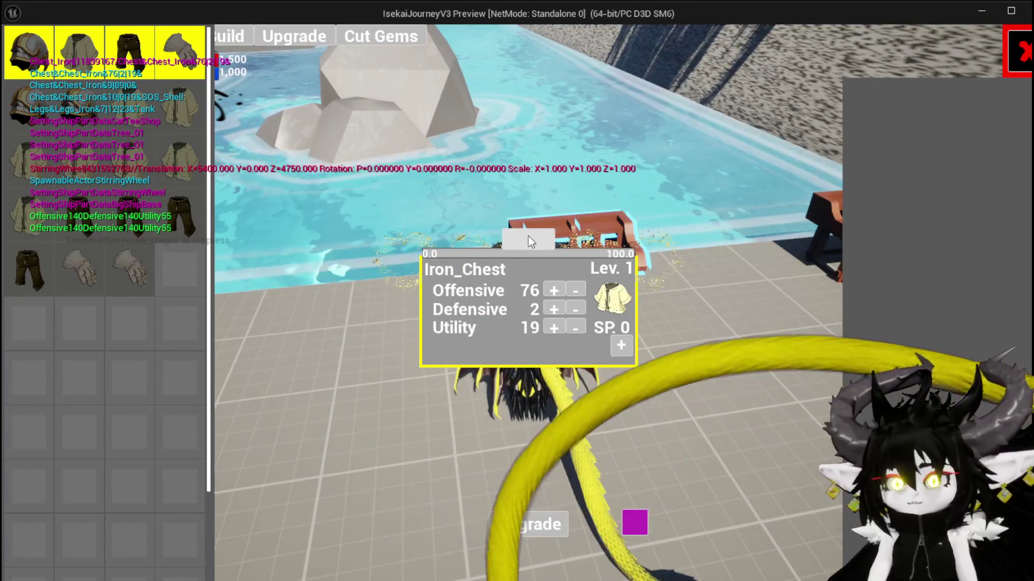
pyautogui.click(528, 235)
pyautogui.write('10')
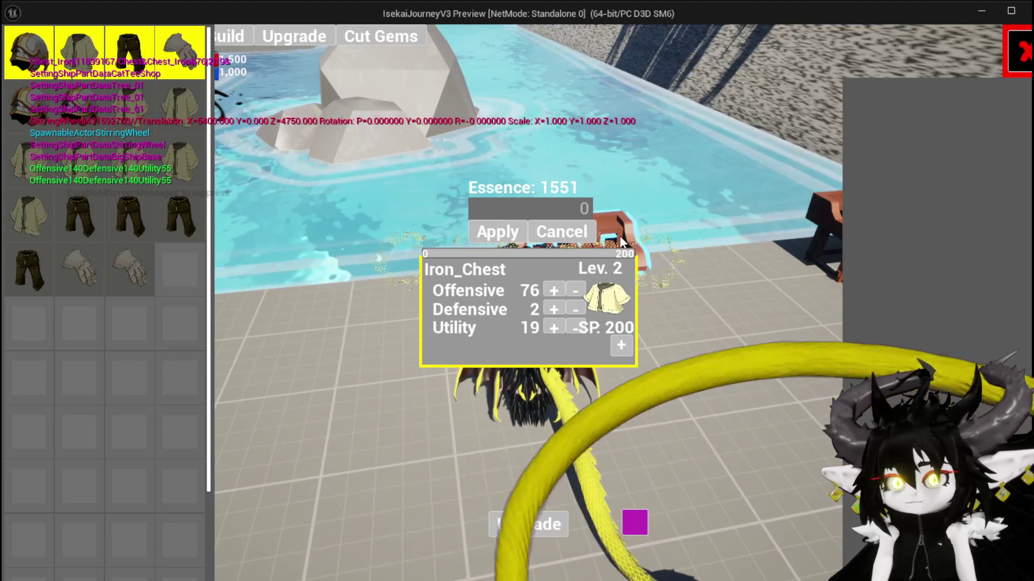
# Raise Iron_Chest's Defensive stat from 2 to 88, leaving SP at 114.
pyautogui.click(555, 312)
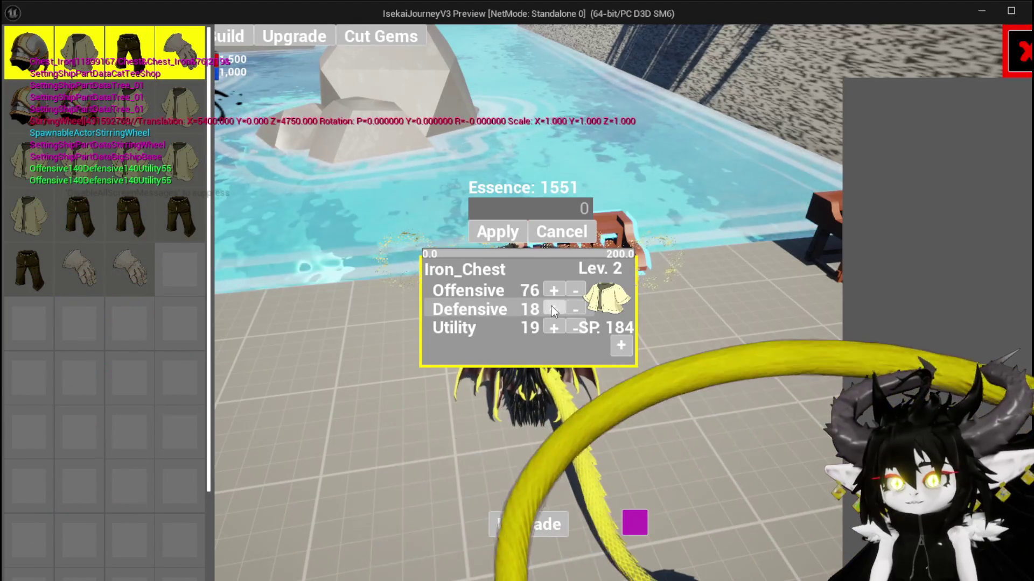
pyautogui.click(552, 308)
pyautogui.click(553, 307)
pyautogui.click(554, 308)
pyautogui.click(552, 305)
pyautogui.click(553, 305)
pyautogui.click(552, 305)
pyautogui.click(553, 305)
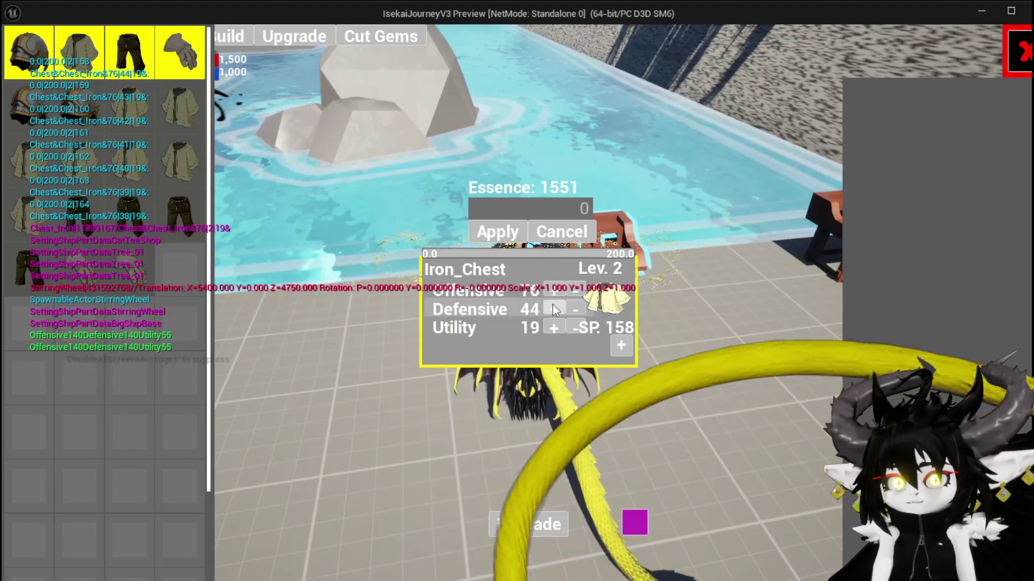
pyautogui.click(552, 305)
pyautogui.click(552, 305)
pyautogui.click(553, 305)
pyautogui.click(552, 304)
pyautogui.click(553, 304)
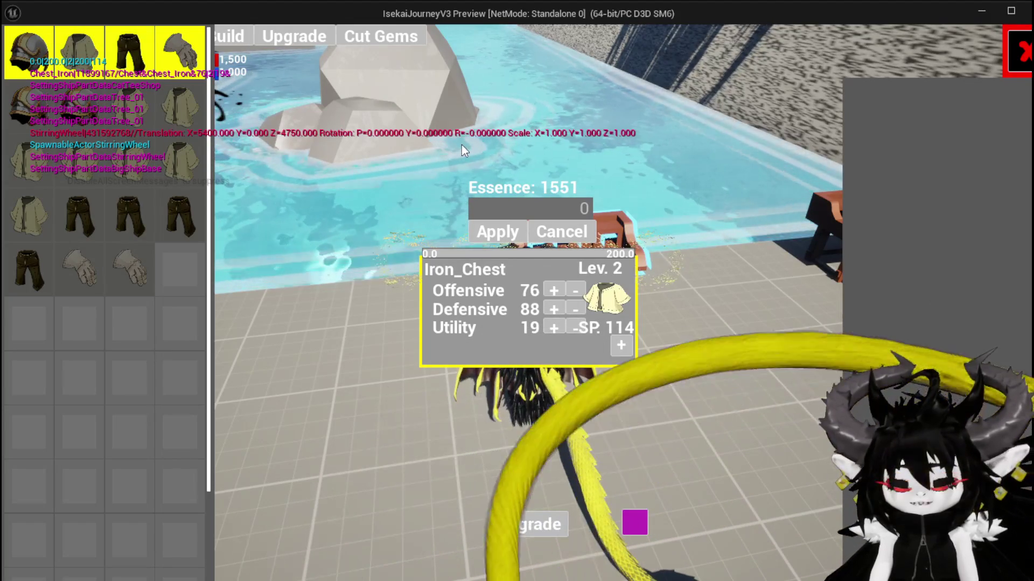
pyautogui.hotkey('alt', 'Tab')
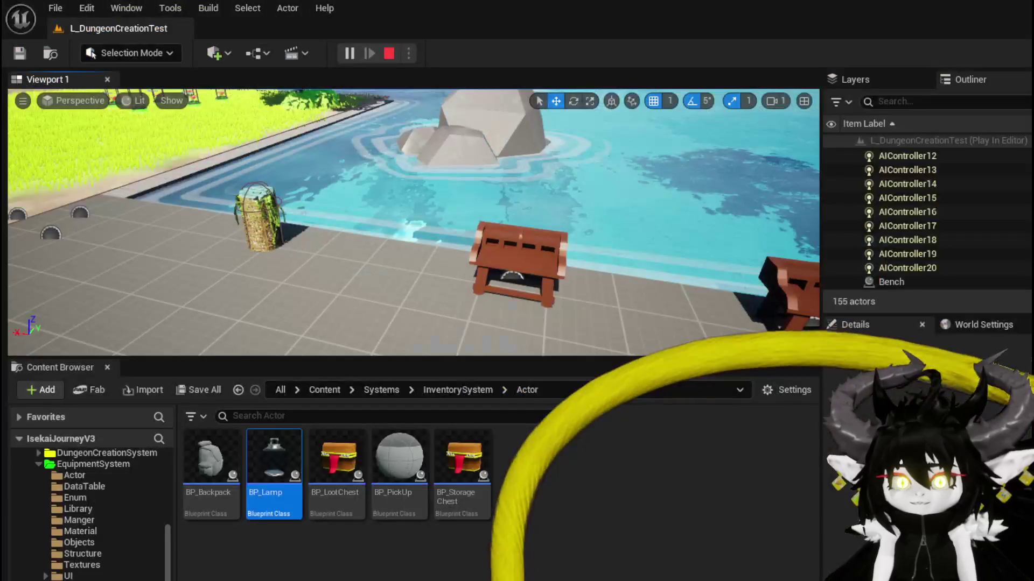
# Stop the simulation and, in OverwriteEquipmentData, move the Progress Data node further left.
pyautogui.hotkey('alt', 'Tab')
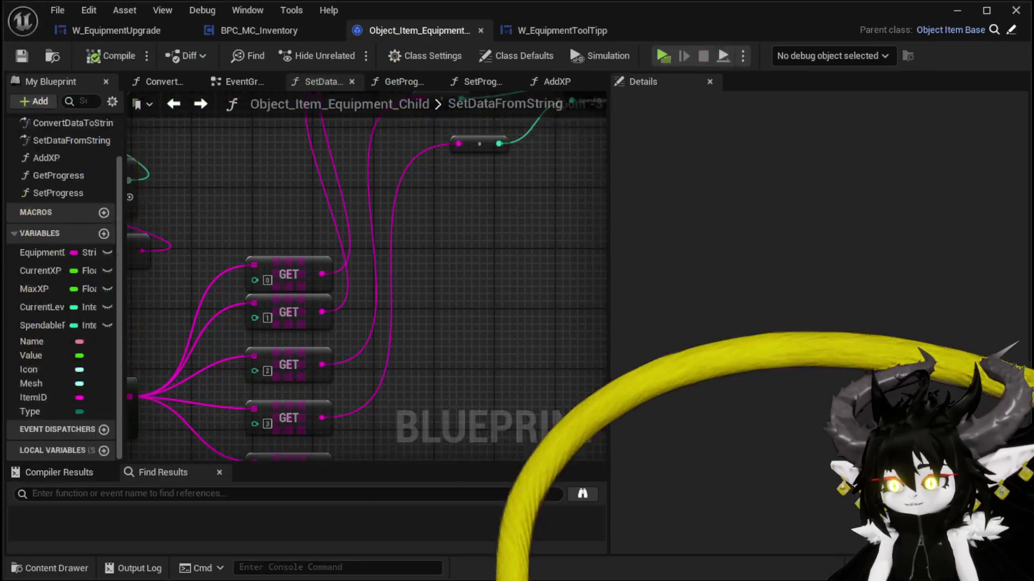
pyautogui.scroll(3, 340, 314)
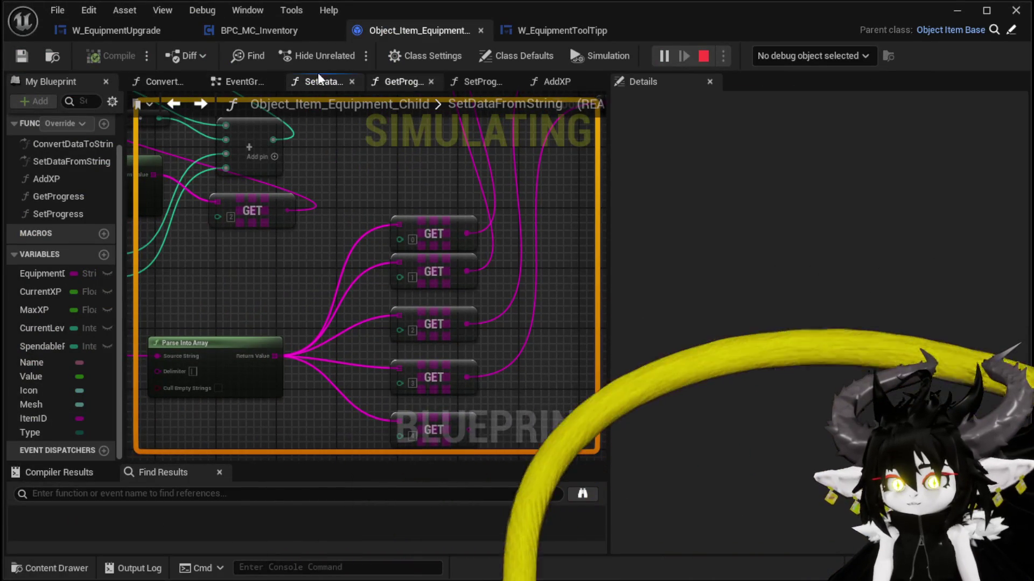
pyautogui.click(705, 57)
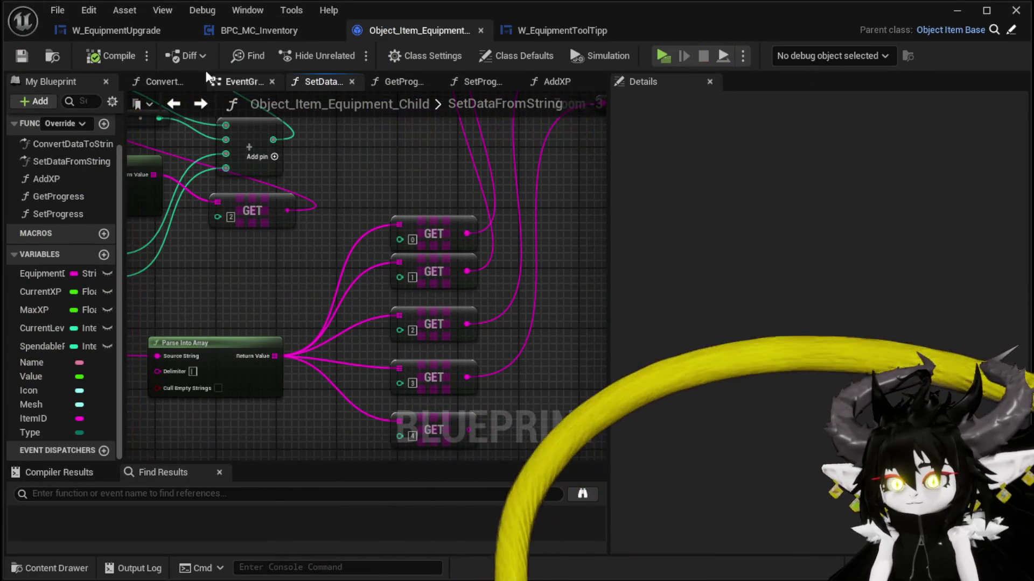
pyautogui.click(99, 31)
pyautogui.moveTo(495, 266); pyautogui.dragTo(696, 244)
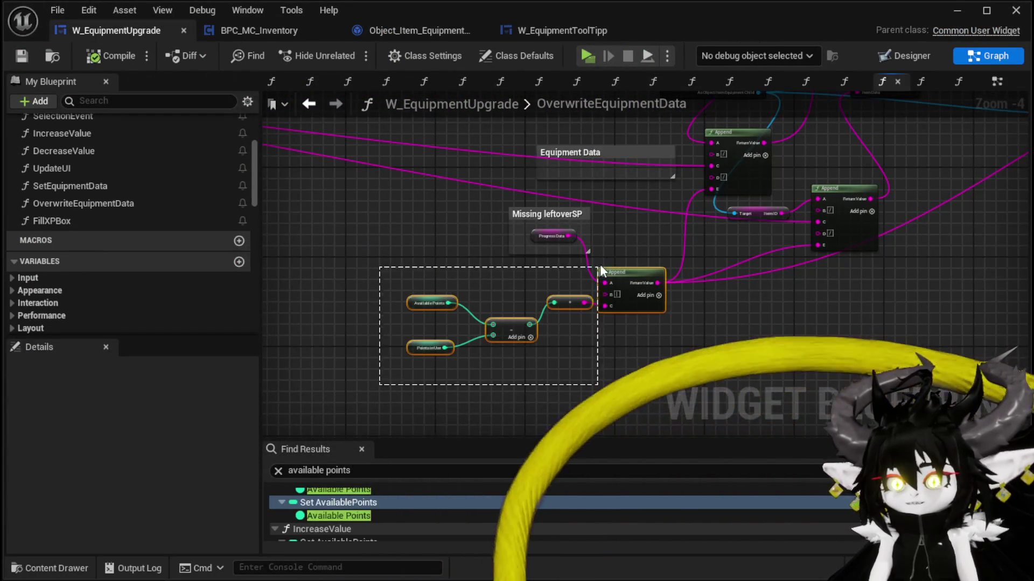
pyautogui.scroll(2, 524, 274)
pyautogui.moveTo(571, 198)
pyautogui.mouseDown()
pyautogui.moveTo(269, 199)
pyautogui.moveTo(373, 199)
pyautogui.mouseUp()
# Add a Parse Into Array node fed by Progress Data.
pyautogui.write('Parse')
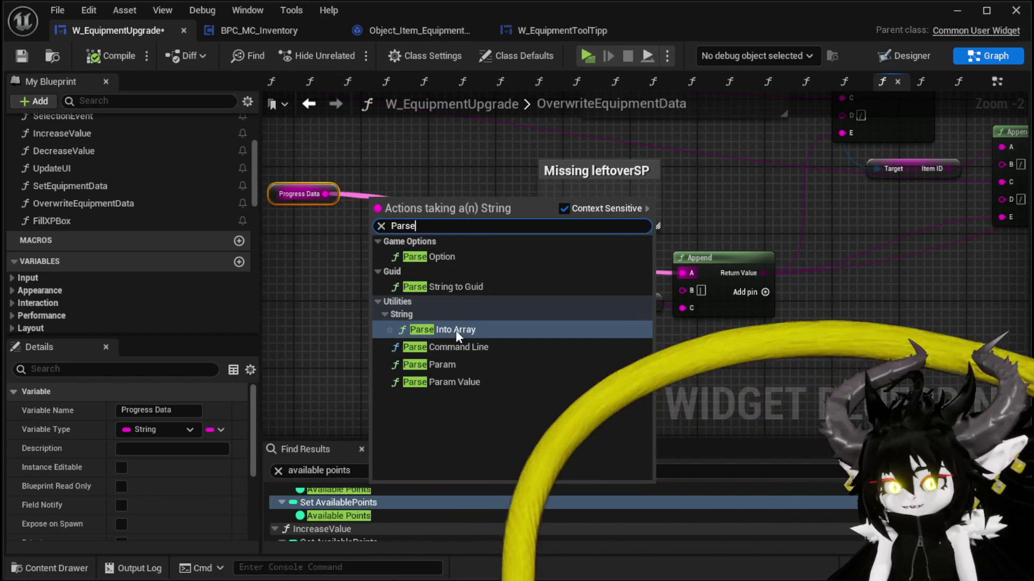
pyautogui.click(454, 286)
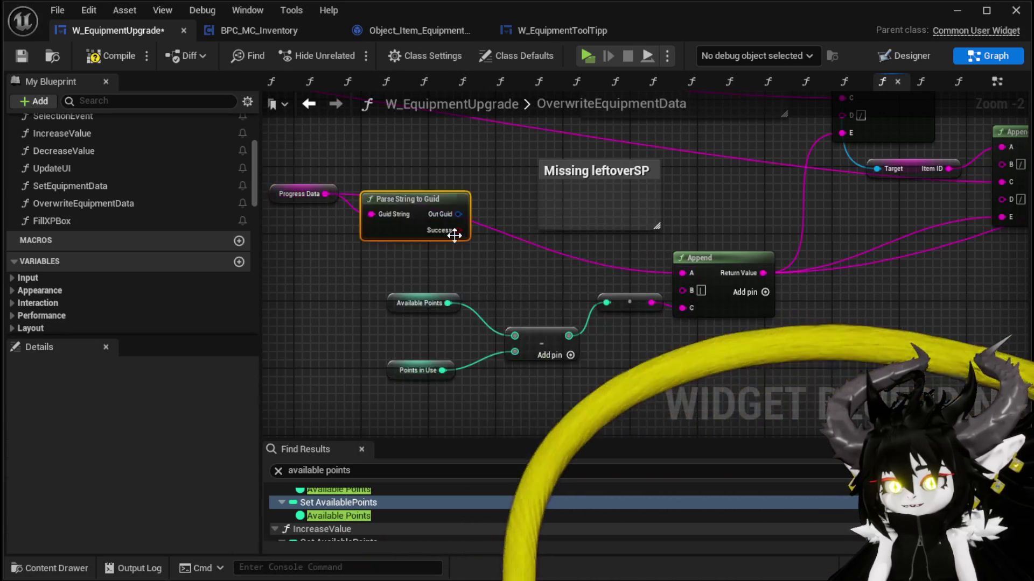
pyautogui.moveTo(324, 194); pyautogui.dragTo(402, 217)
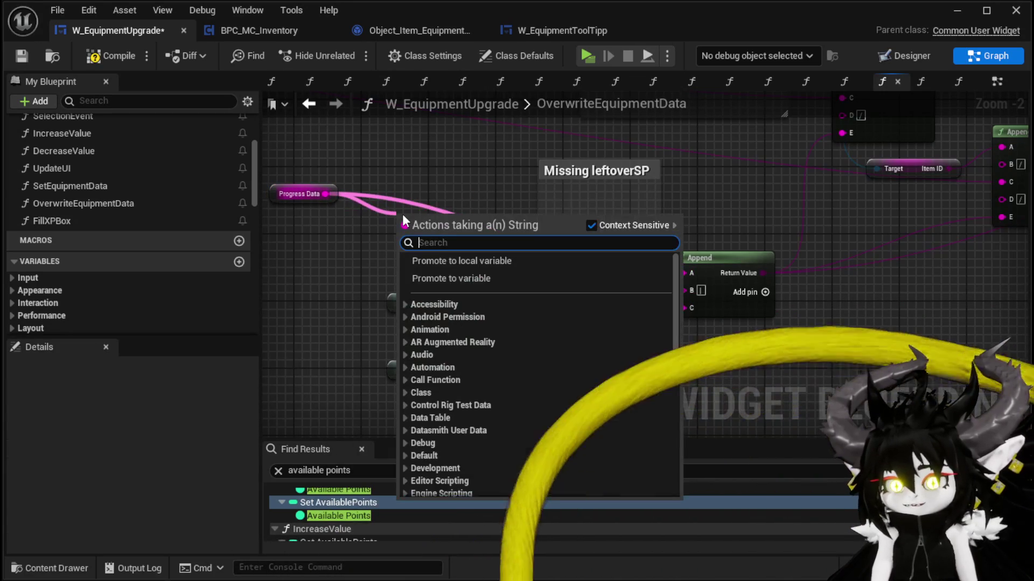
pyautogui.write('parse')
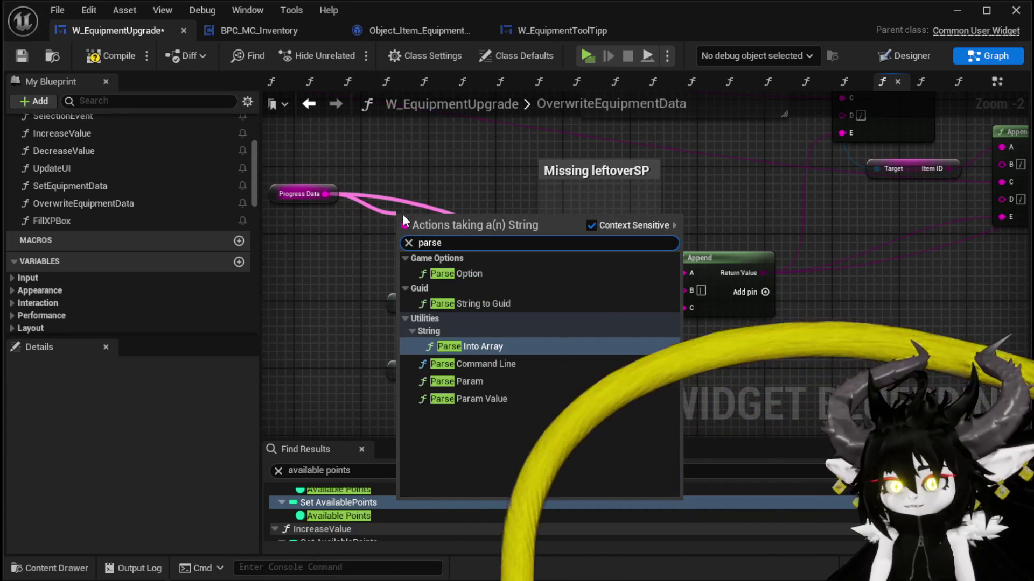
pyautogui.click(479, 350)
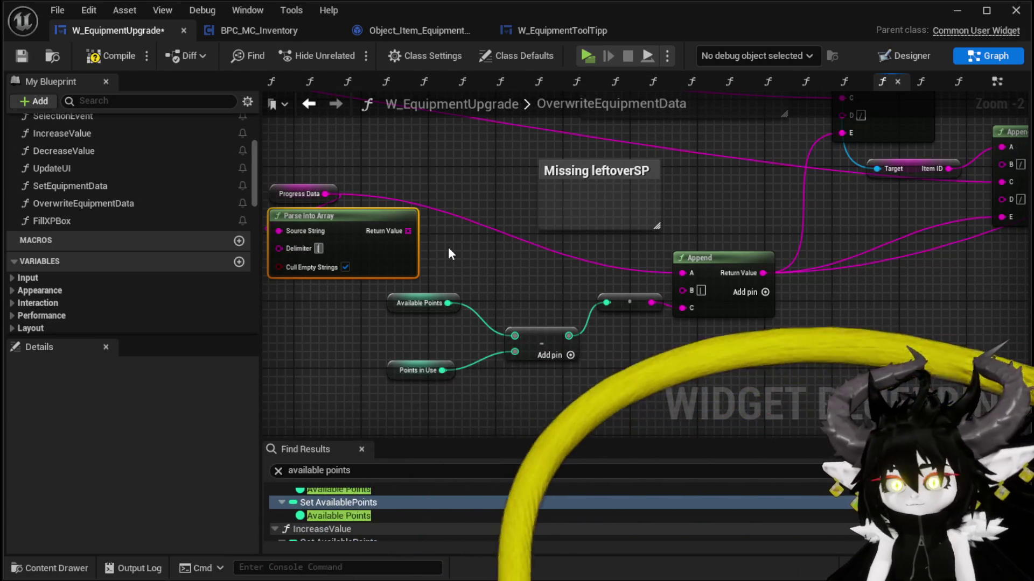
# Wire a GET [0] from the parsed array into Append A and unhook the points result from C.
pyautogui.moveTo(408, 231); pyautogui.dragTo(479, 237)
pyautogui.write('get')
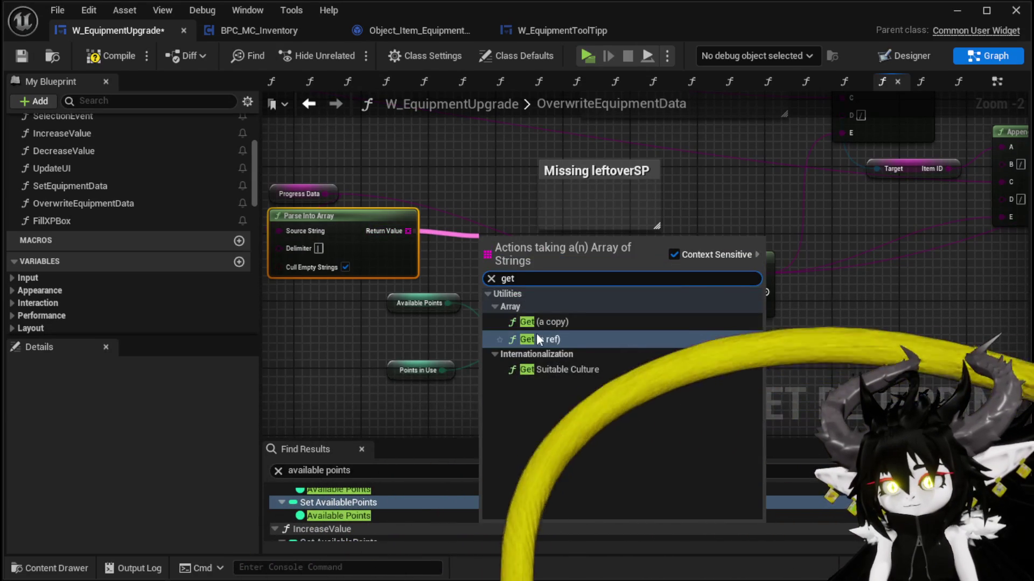
pyautogui.press('Return')
pyautogui.moveTo(566, 255)
pyautogui.mouseDown()
pyautogui.moveTo(697, 272)
pyautogui.moveTo(680, 272)
pyautogui.moveTo(747, 236)
pyautogui.mouseUp()
pyautogui.moveTo(413, 373)
pyautogui.mouseDown()
pyautogui.moveTo(612, 257)
pyautogui.moveTo(469, 316)
pyautogui.mouseUp()
pyautogui.keyDown('alt'); pyautogui.click(491, 323); pyautogui.keyUp('alt')
# Connect a second GET node (index 1) from the parsed array to Append's C input.
pyautogui.moveTo(520, 234); pyautogui.dragTo(520, 234)
pyautogui.write('get')
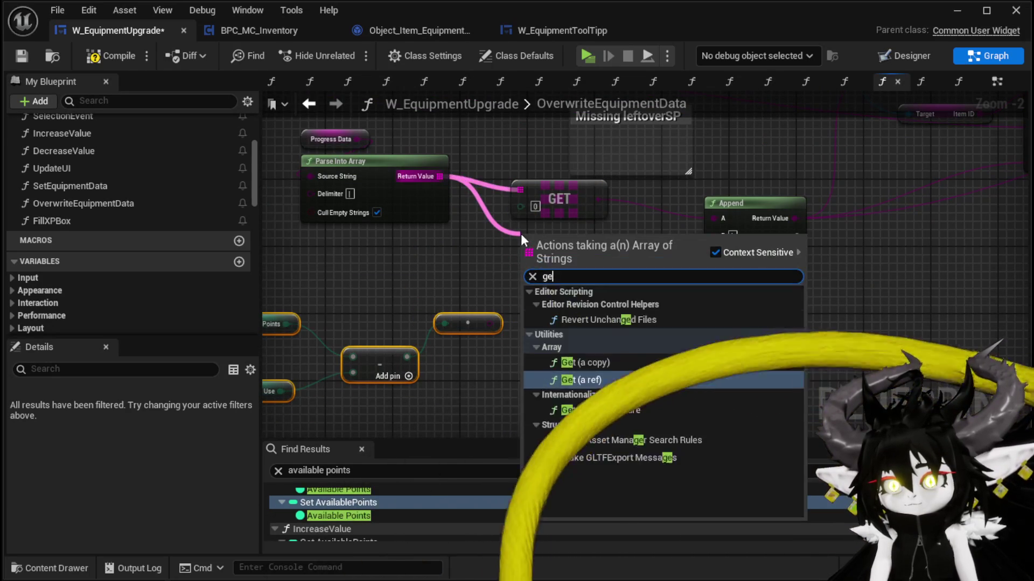
pyautogui.click(581, 335)
pyautogui.moveTo(604, 251); pyautogui.dragTo(715, 255)
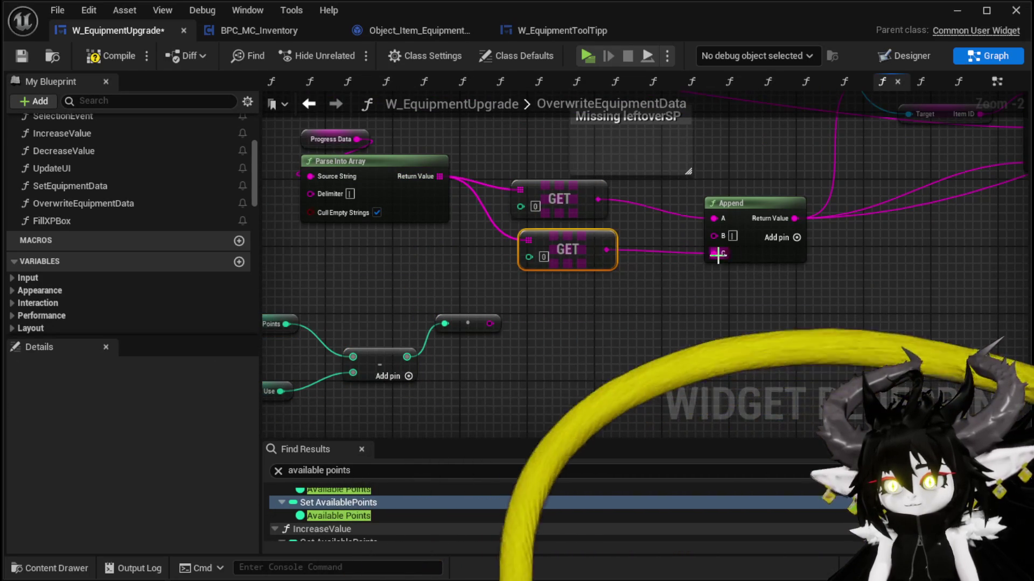
pyautogui.click(627, 319)
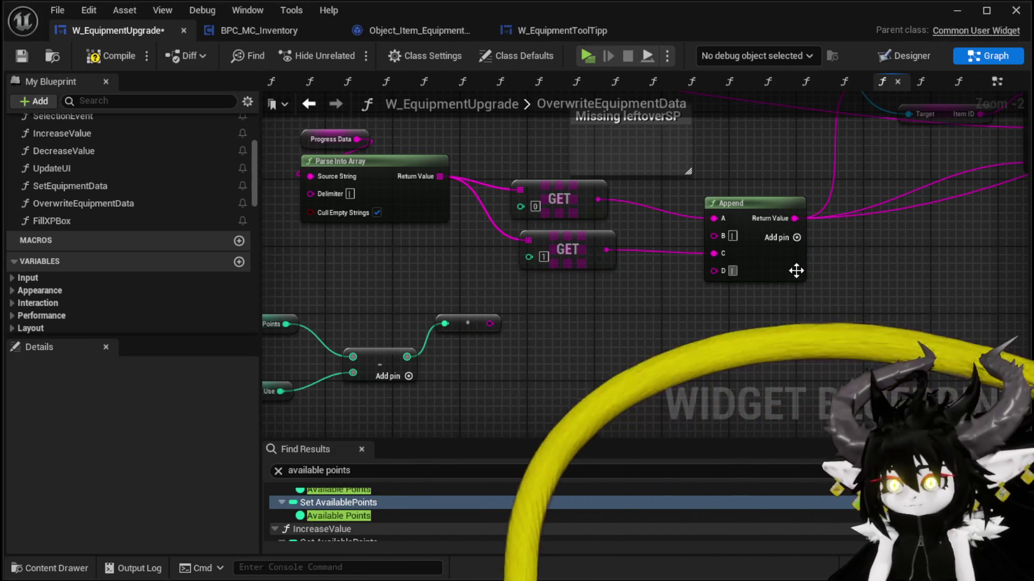
# Add an E pin to Append and feed it a third GET node set to index 2.
pyautogui.click(796, 238)
pyautogui.moveTo(440, 177)
pyautogui.mouseDown()
pyautogui.moveTo(461, 188)
pyautogui.moveTo(512, 302)
pyautogui.moveTo(526, 283)
pyautogui.mouseUp()
pyautogui.write('get')
pyautogui.press('Return')
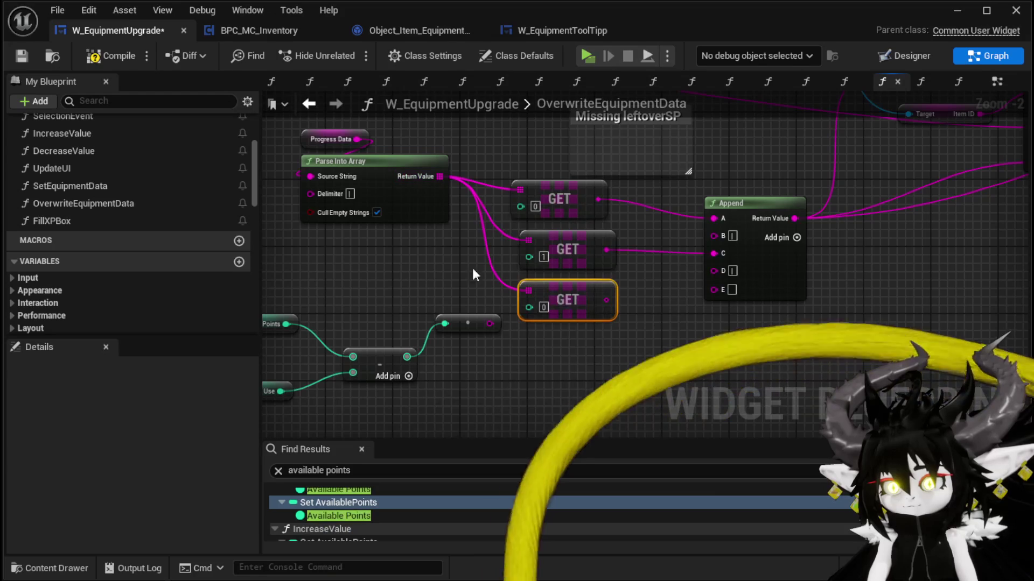
pyautogui.click(377, 212)
pyautogui.moveTo(606, 300); pyautogui.dragTo(713, 289)
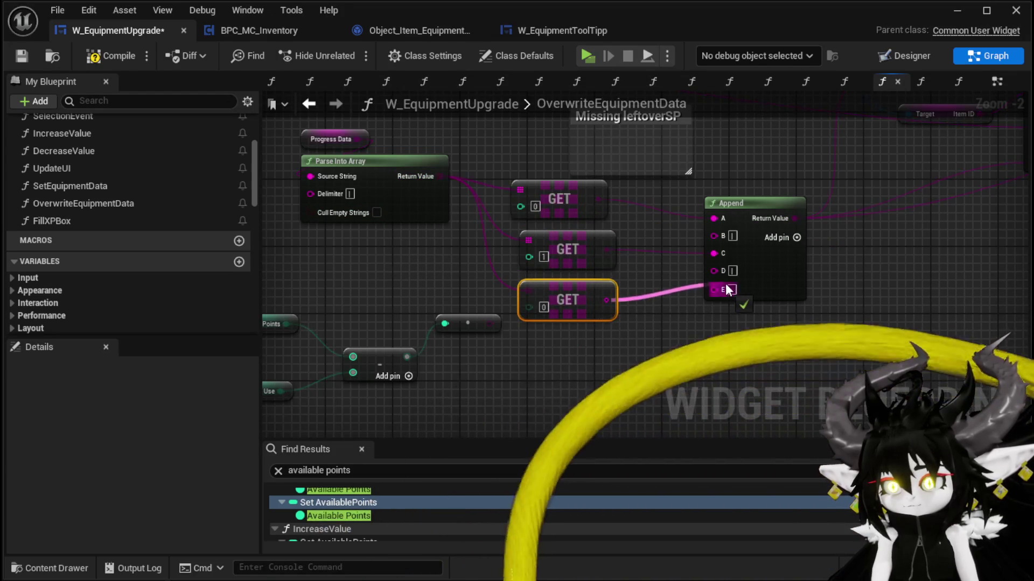
pyautogui.click(544, 308)
pyautogui.write('2')
pyautogui.press('Return')
# Add Append pins F and G, wire the points result into G, then compile and save.
pyautogui.click(797, 238)
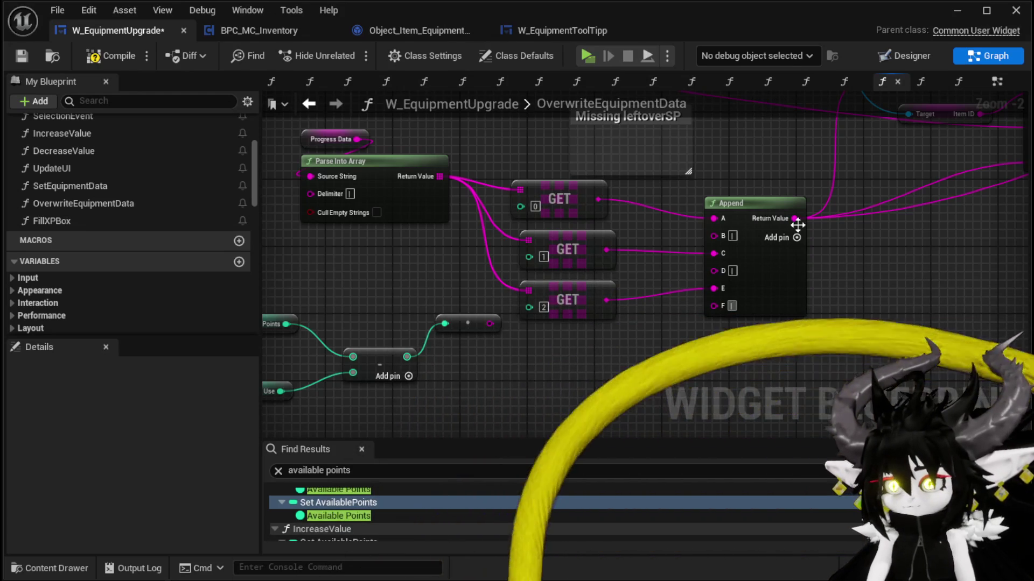
pyautogui.click(797, 237)
pyautogui.moveTo(490, 323)
pyautogui.mouseDown()
pyautogui.moveTo(728, 334)
pyautogui.moveTo(717, 324)
pyautogui.mouseUp()
pyautogui.scroll(-1, 863, 318)
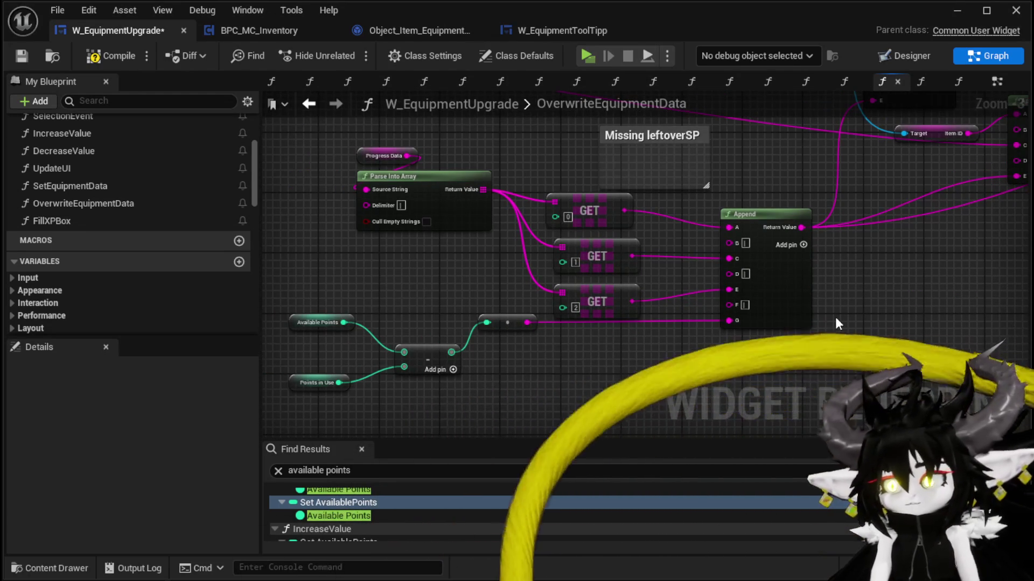
pyautogui.click(117, 56)
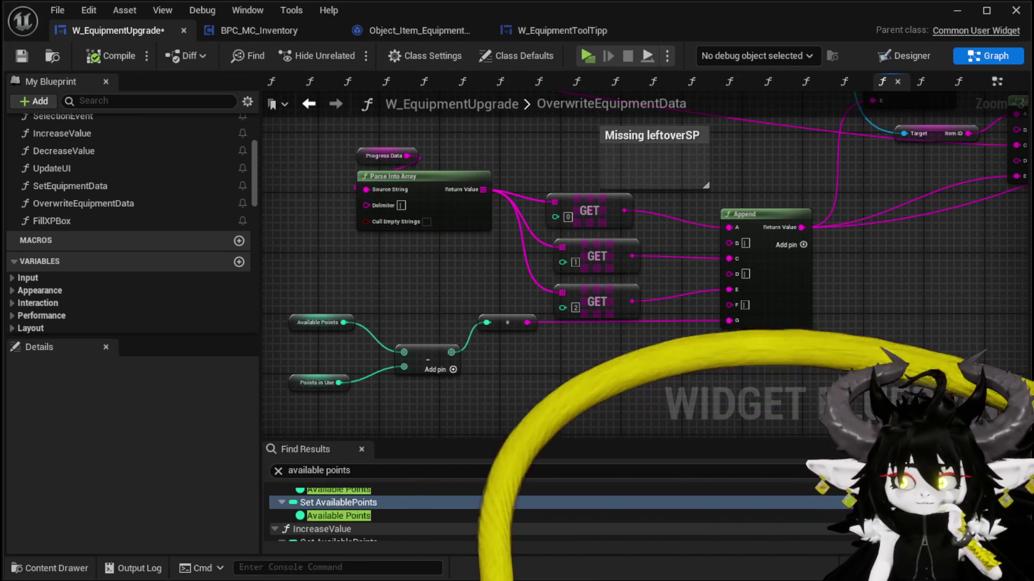
pyautogui.hotkey('ctrl', 's')
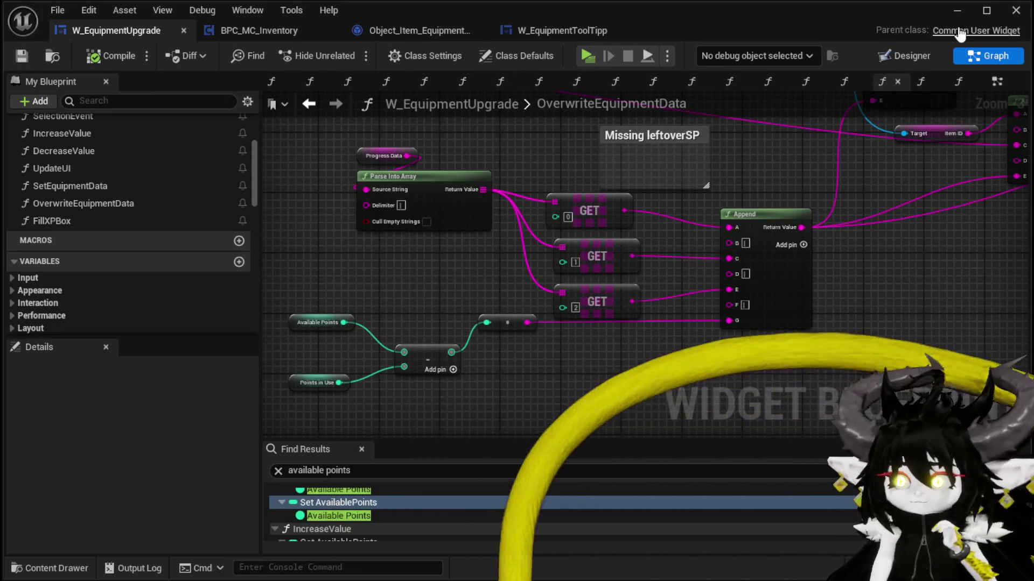
pyautogui.click(1016, 10)
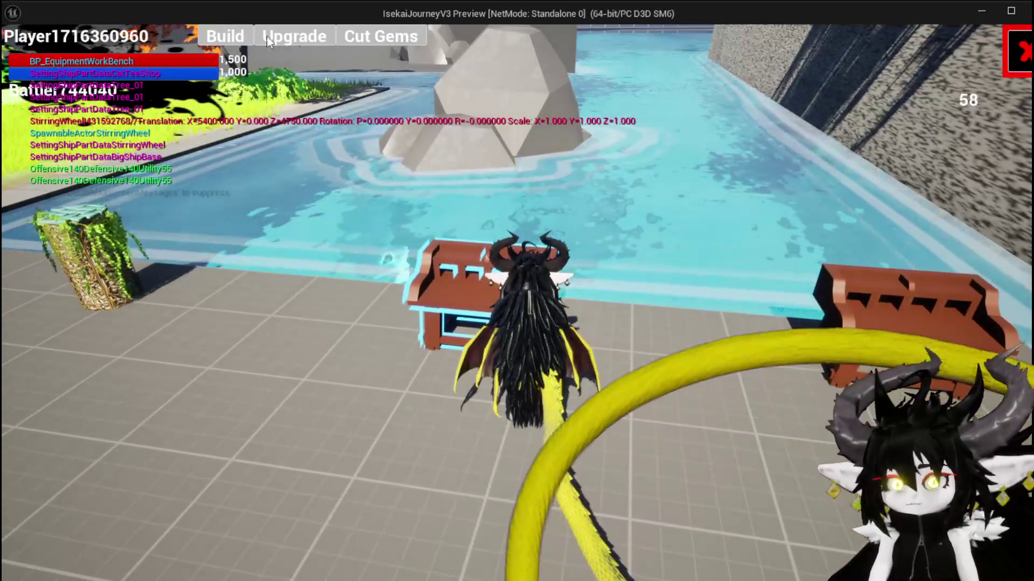
# On the workbench Upgrade screen, compare the Iron_Chest and Iron_Hands pieces and select Iron_Hands.
pyautogui.click(294, 36)
pyautogui.click(531, 246)
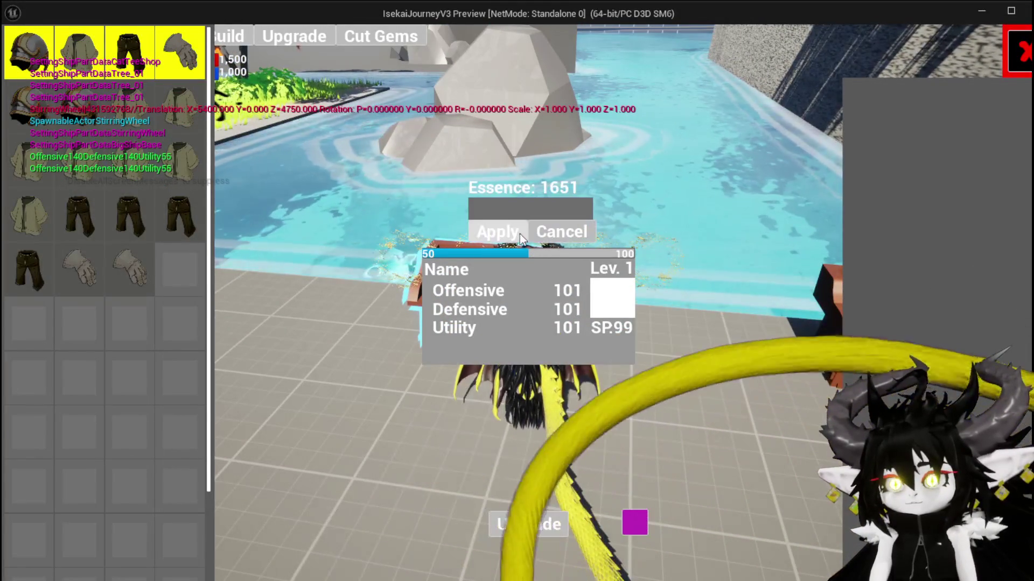
pyautogui.click(195, 137)
pyautogui.click(188, 120)
pyautogui.click(140, 121)
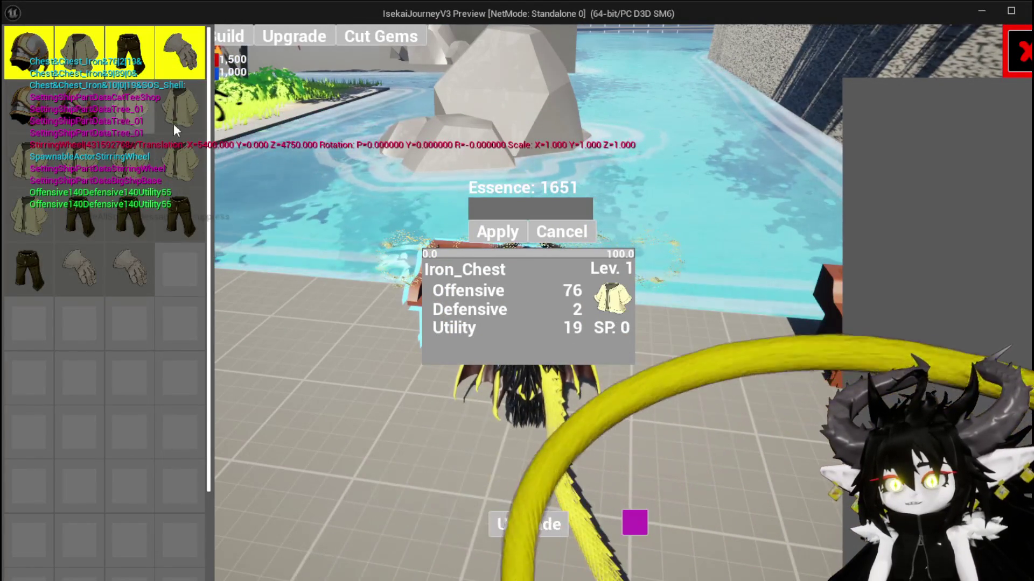
pyautogui.click(135, 153)
pyautogui.click(113, 264)
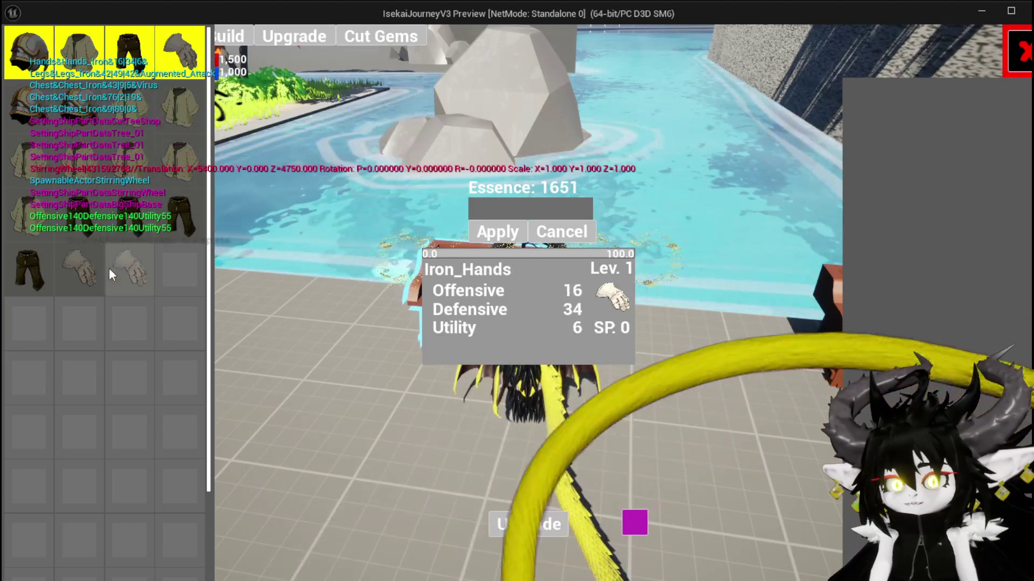
pyautogui.click(76, 260)
pyautogui.click(127, 266)
pyautogui.click(79, 264)
pyautogui.click(117, 268)
pyautogui.click(77, 267)
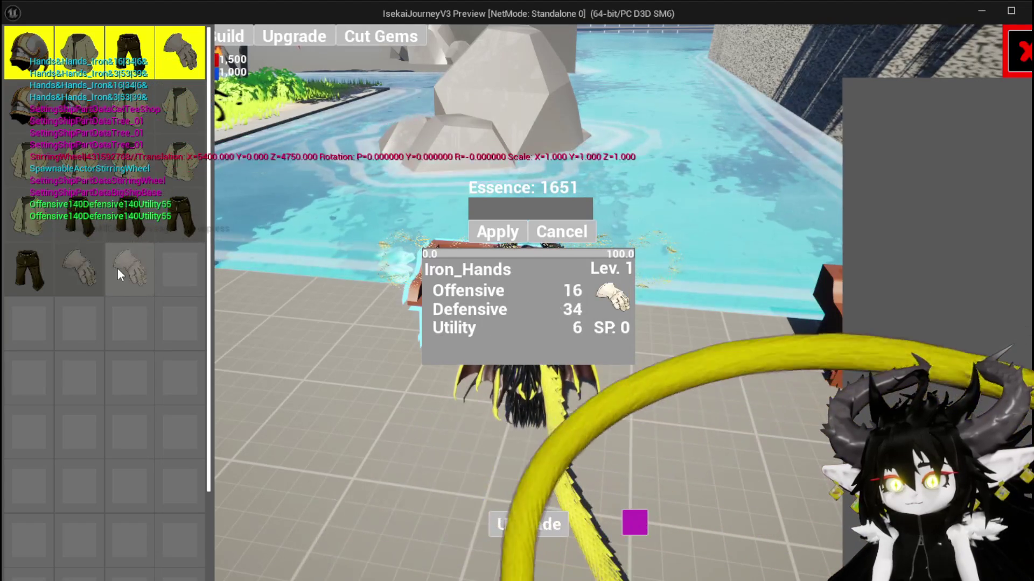
pyautogui.click(118, 273)
pyautogui.click(118, 273)
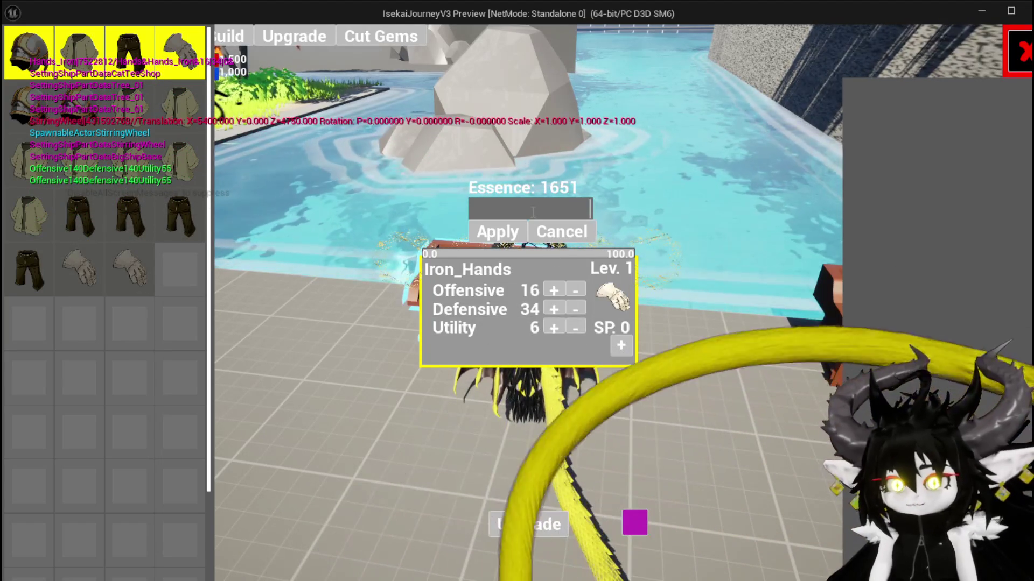
pyautogui.write('1')
# Apply 100 Essence to Iron_Hands, raise Utility to 163, then view the Equipment screen.
pyautogui.click(533, 212)
pyautogui.write('100')
pyautogui.click(528, 233)
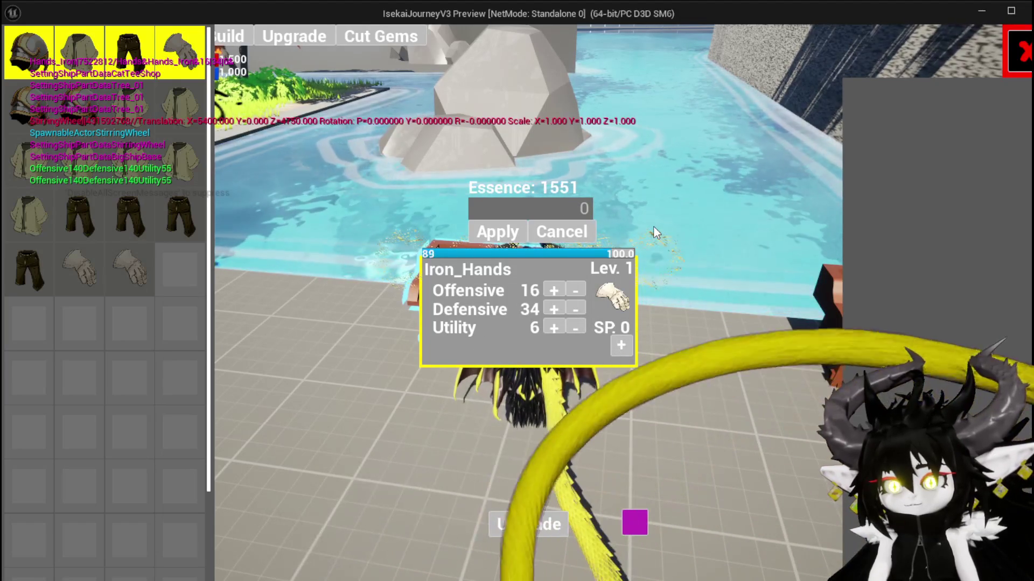
pyautogui.moveTo(559, 325); pyautogui.dragTo(557, 325)
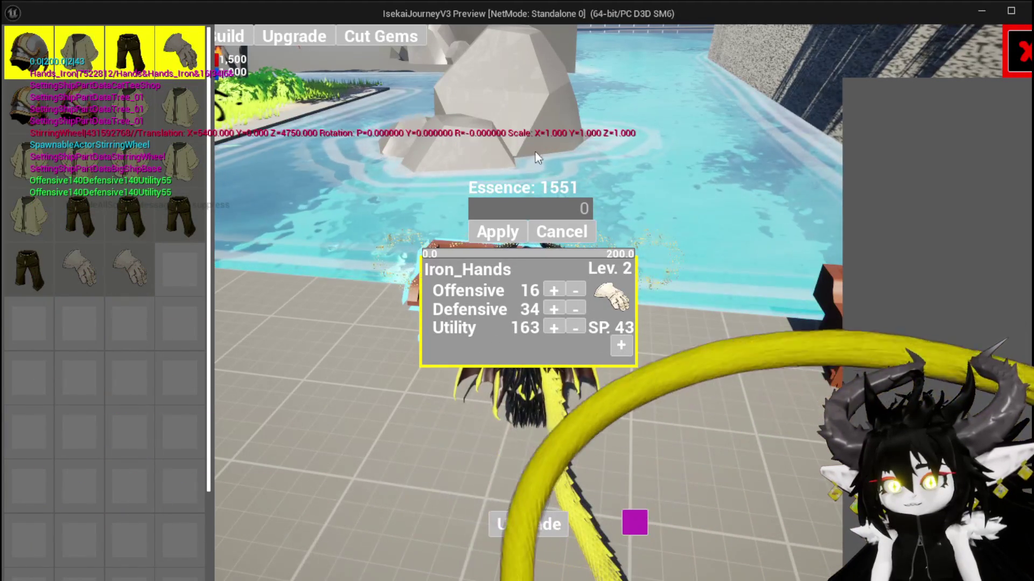
pyautogui.click(1020, 51)
pyautogui.click(164, 32)
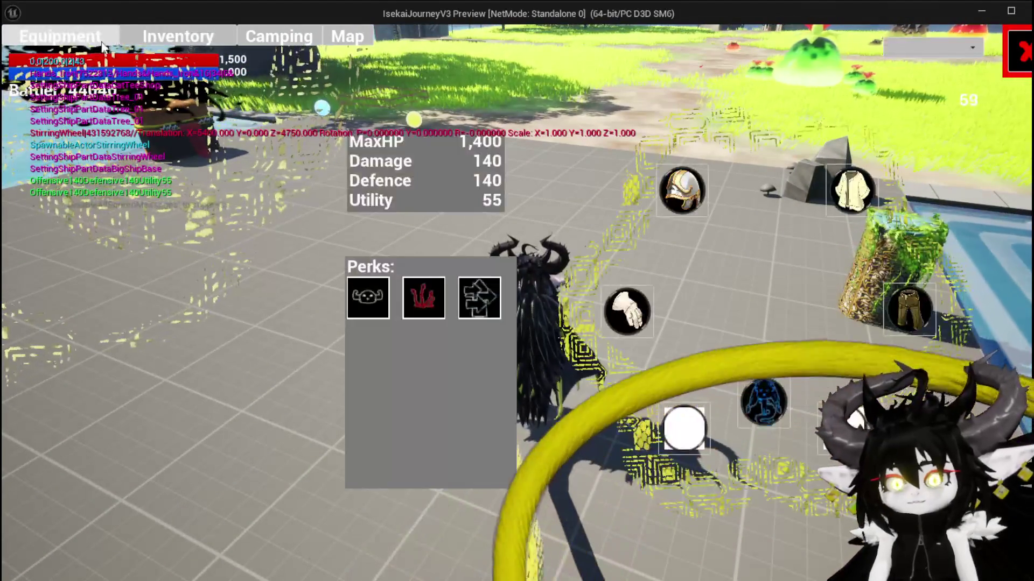
# Reopen the workbench upgrade list and spend Iron_Hands' remaining skill points on Utility, reaching 206.
pyautogui.moveTo(270, 161)
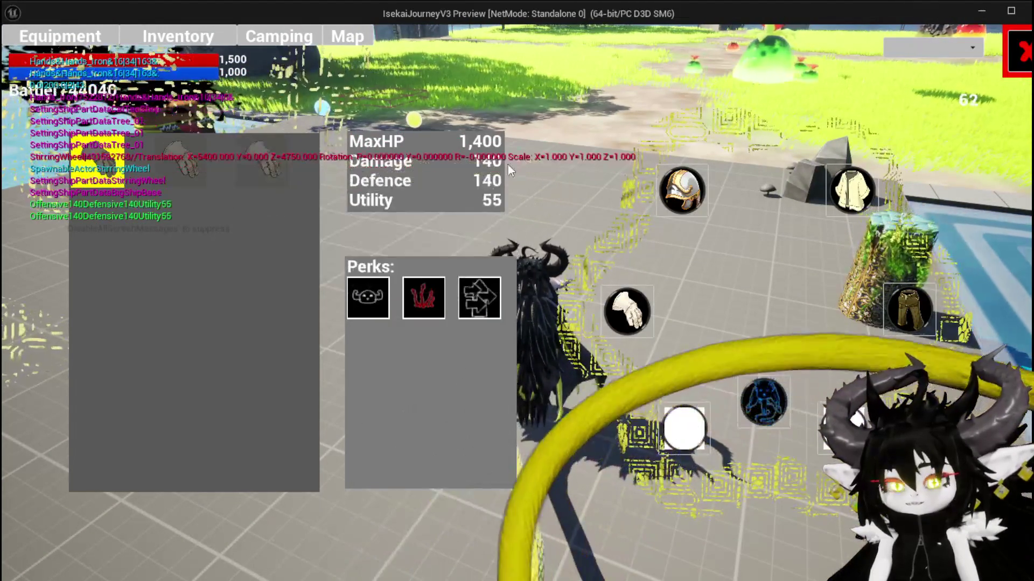
pyautogui.click(1020, 51)
pyautogui.press('e')
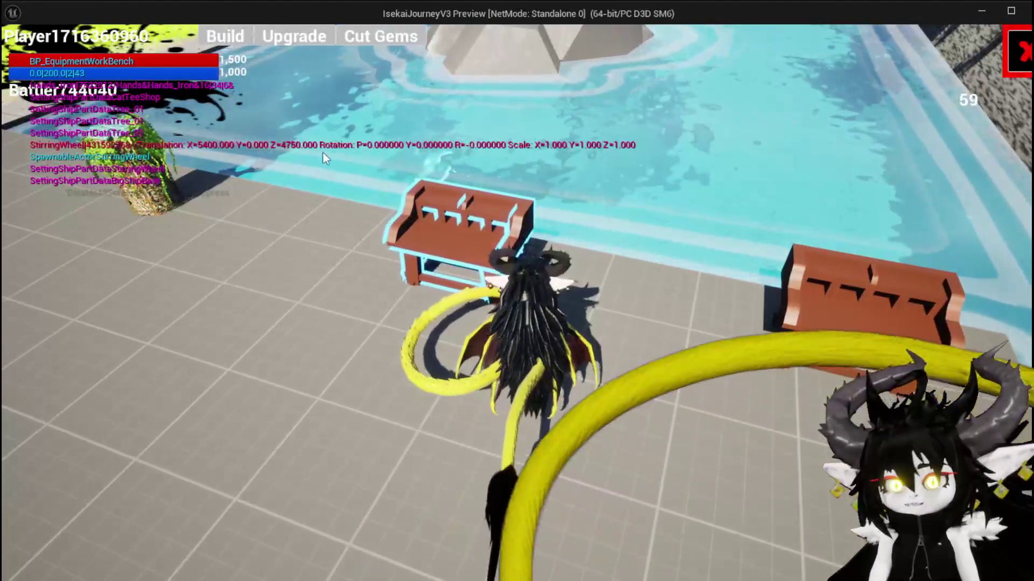
pyautogui.click(298, 41)
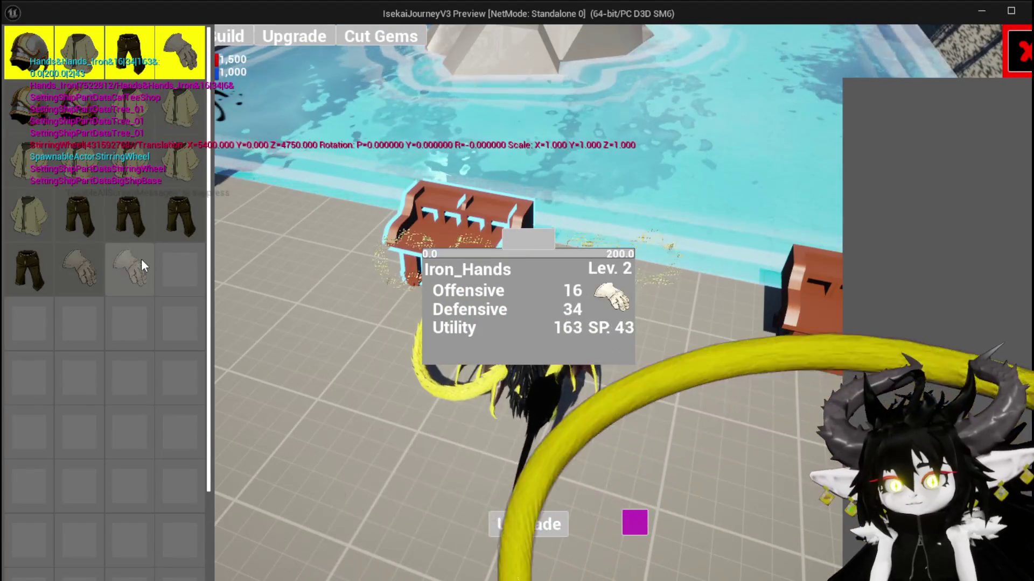
pyautogui.click(141, 260)
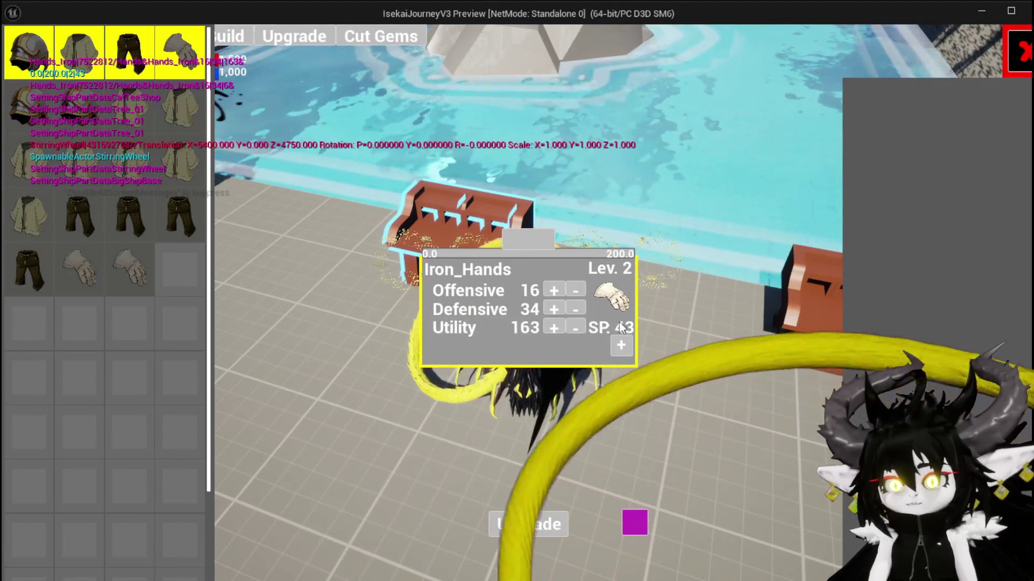
pyautogui.click(557, 325)
pyautogui.click(558, 326)
pyautogui.click(557, 326)
pyautogui.click(557, 323)
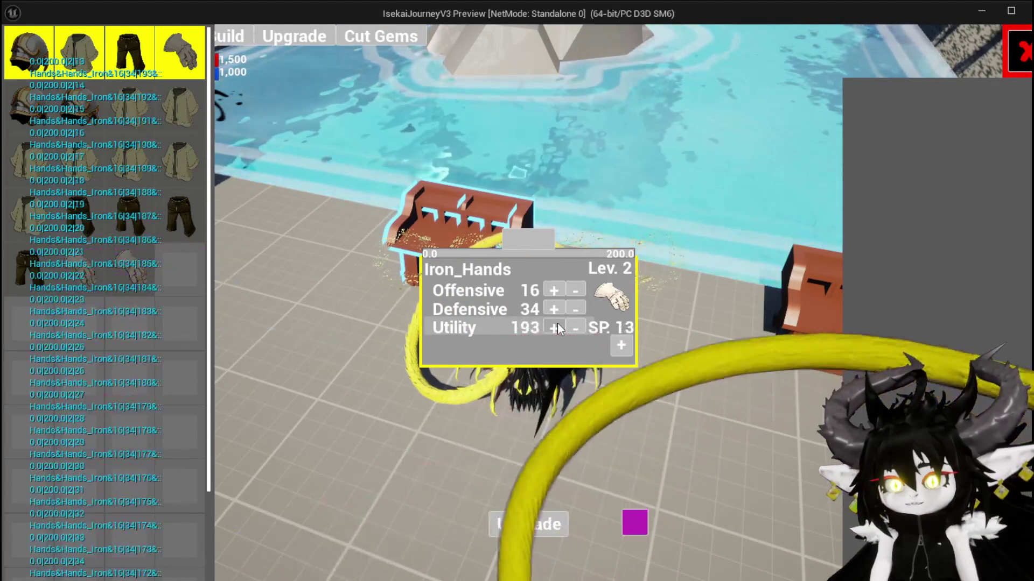
# Apply 600 essence to Iron_Hands and stop the play preview.
pyautogui.click(525, 239)
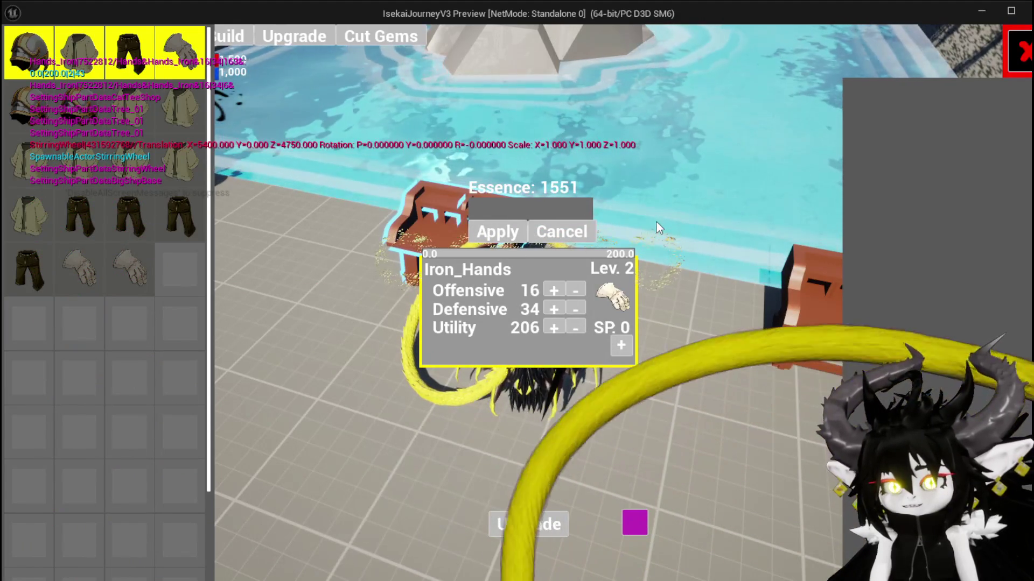
pyautogui.click(542, 217)
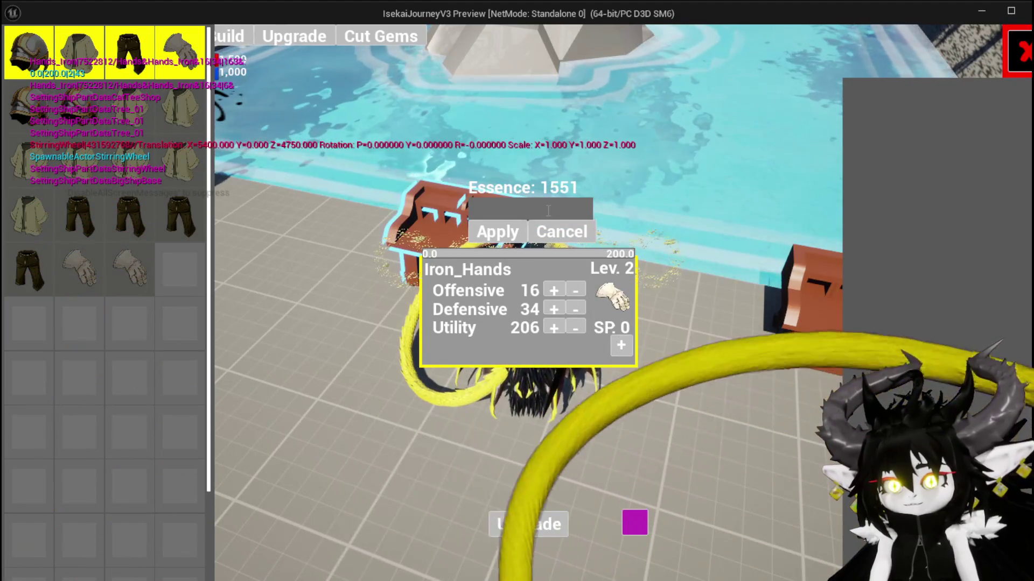
pyautogui.write('600')
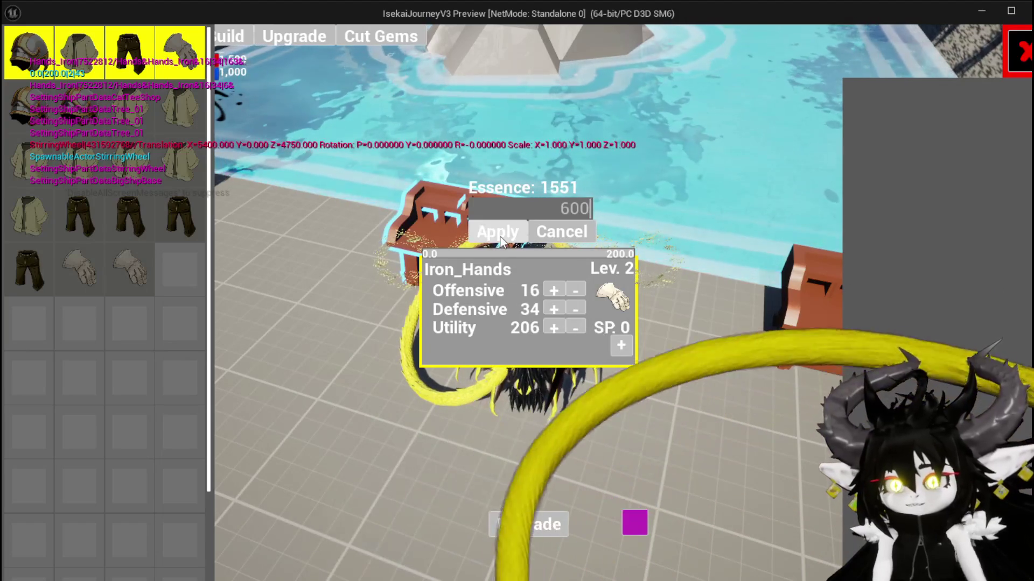
pyautogui.click(500, 234)
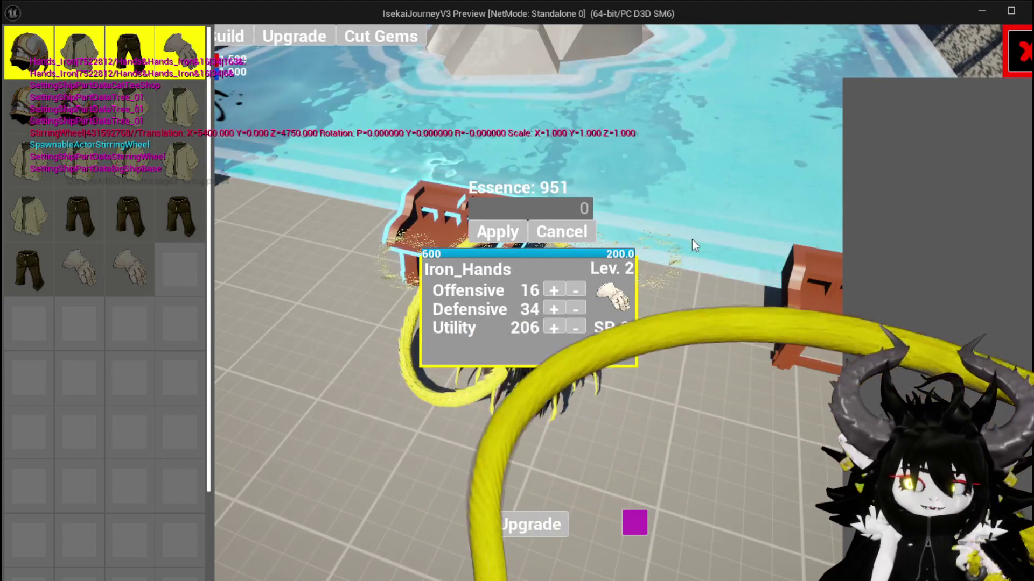
pyautogui.press('Escape')
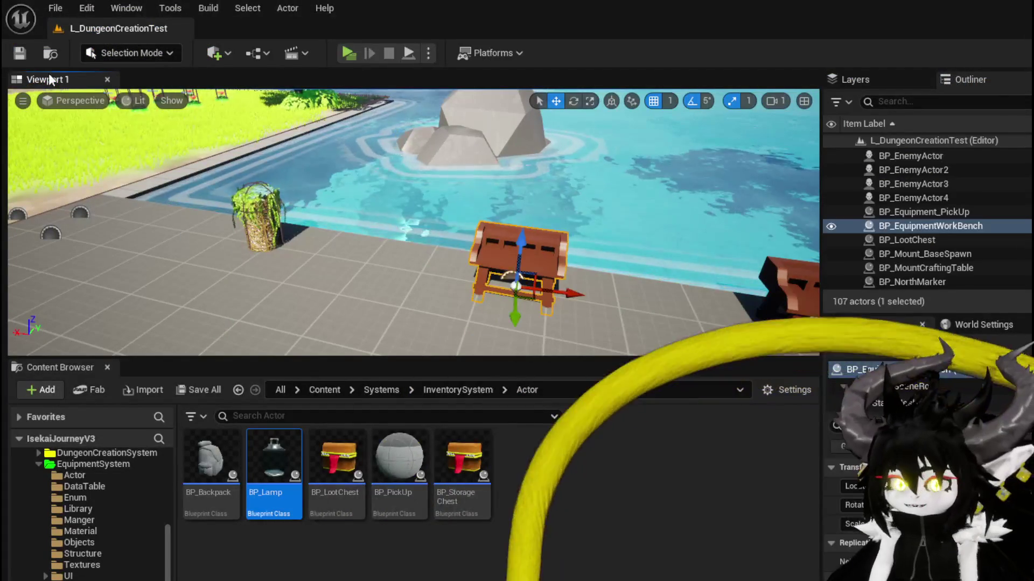
# Save the level and switch to W_EquipmentUpgrade's EventGraph.
pyautogui.click(19, 53)
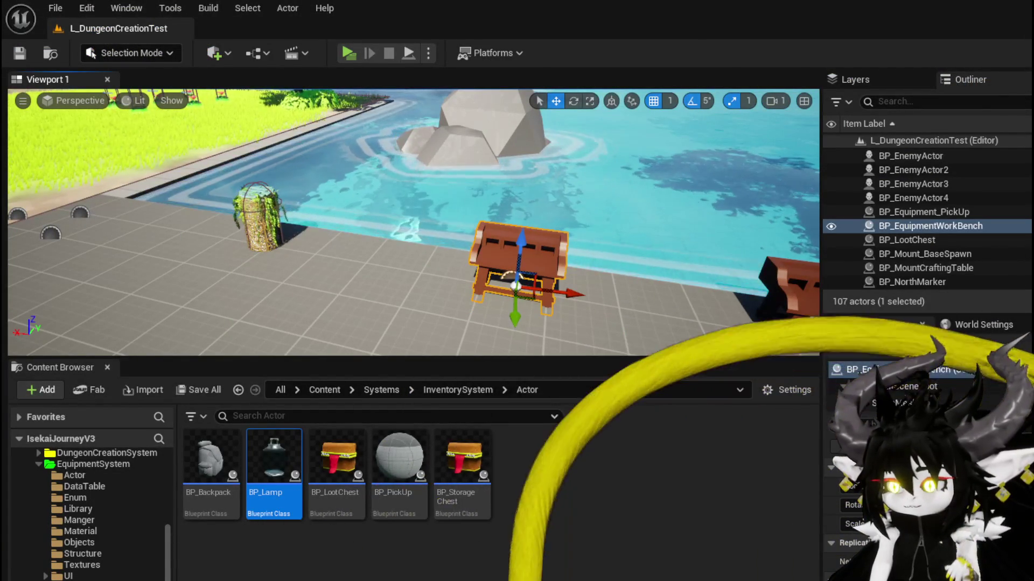
pyautogui.hotkey('alt', 'Tab')
pyautogui.scroll(-5, 754, 323)
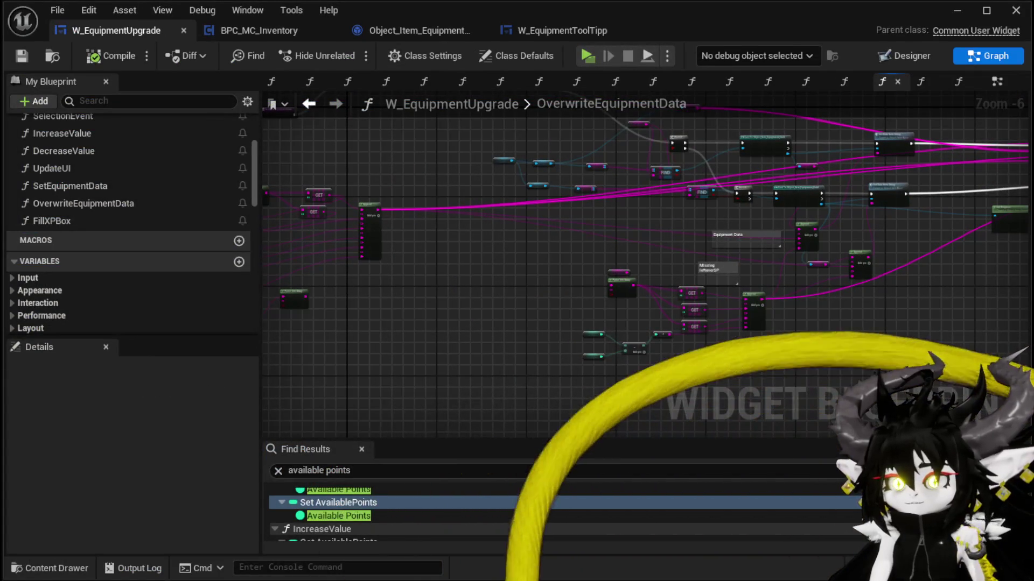
pyautogui.click(1000, 82)
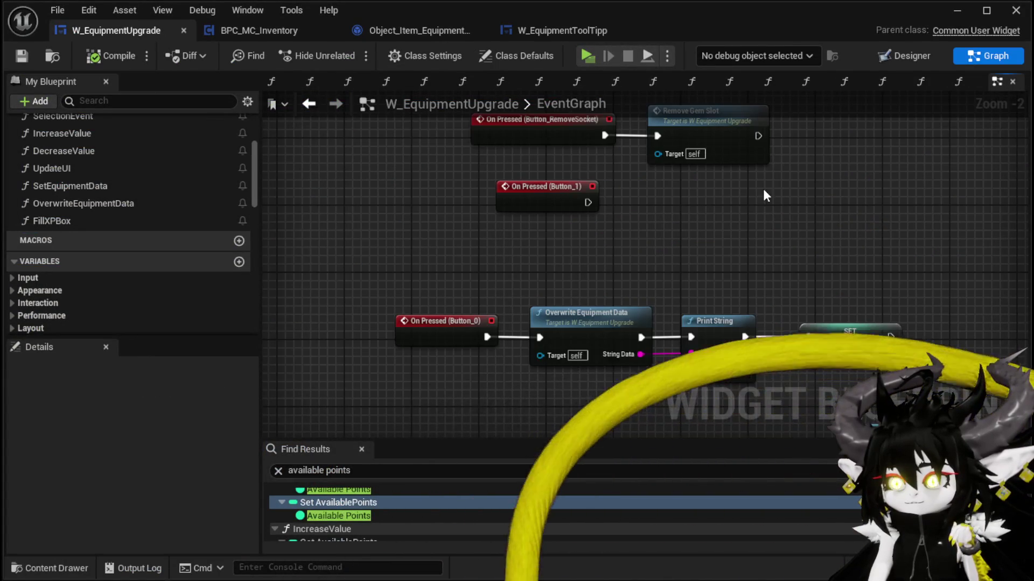
# Find the Fill Progress Bar node and open its FillProgressBar function in W_EquipmentToolTipp.
pyautogui.moveTo(839, 227)
pyautogui.mouseDown()
pyautogui.moveTo(658, 172)
pyautogui.moveTo(666, 292)
pyautogui.moveTo(648, 186)
pyautogui.mouseUp()
pyautogui.scroll(-3, 658, 172)
pyautogui.scroll(3, 373, 342)
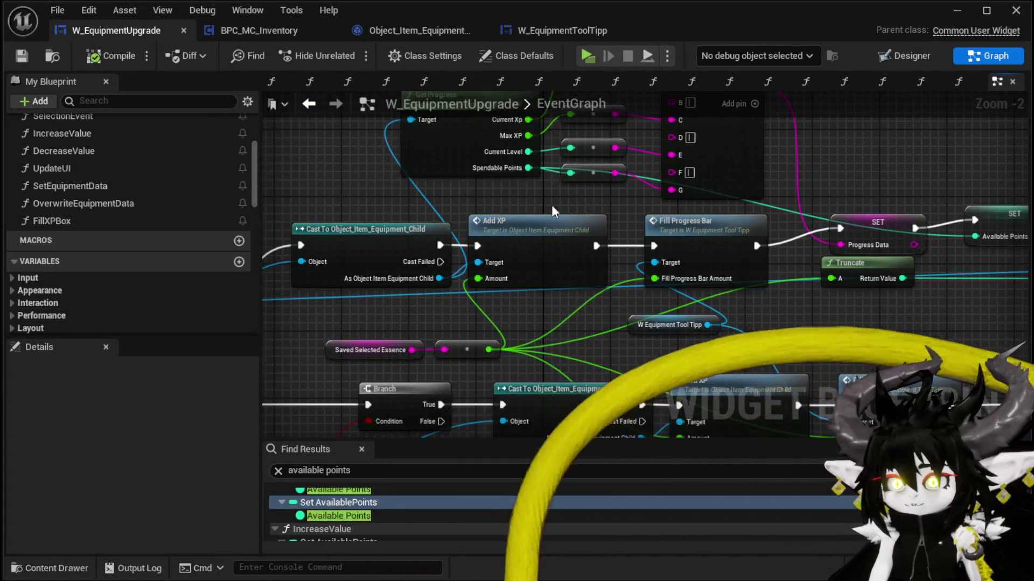
pyautogui.scroll(-2, 568, 208)
pyautogui.moveTo(627, 204)
pyautogui.mouseDown()
pyautogui.moveTo(653, 181)
pyautogui.moveTo(654, 200)
pyautogui.mouseUp()
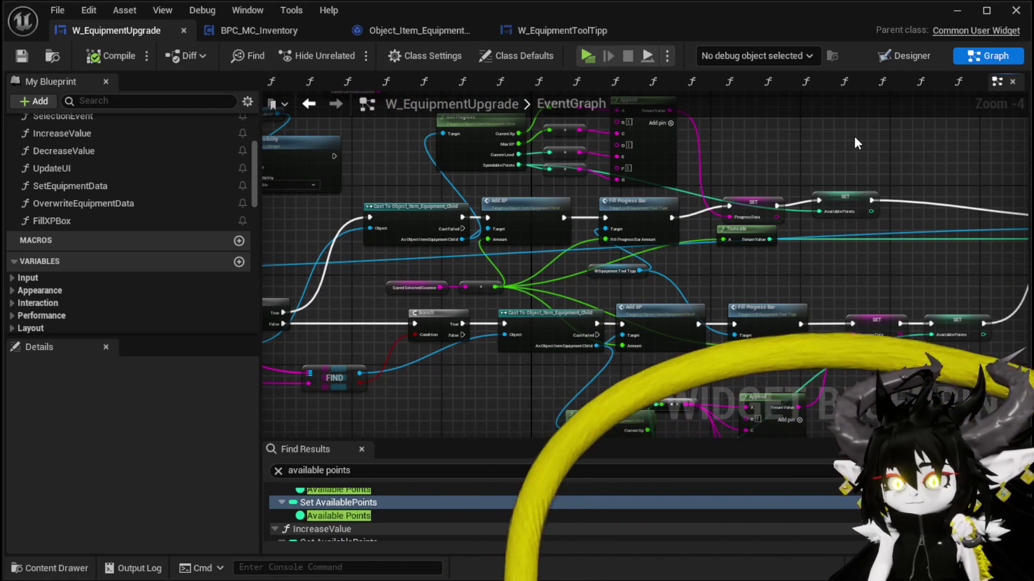
pyautogui.doubleClick(667, 199)
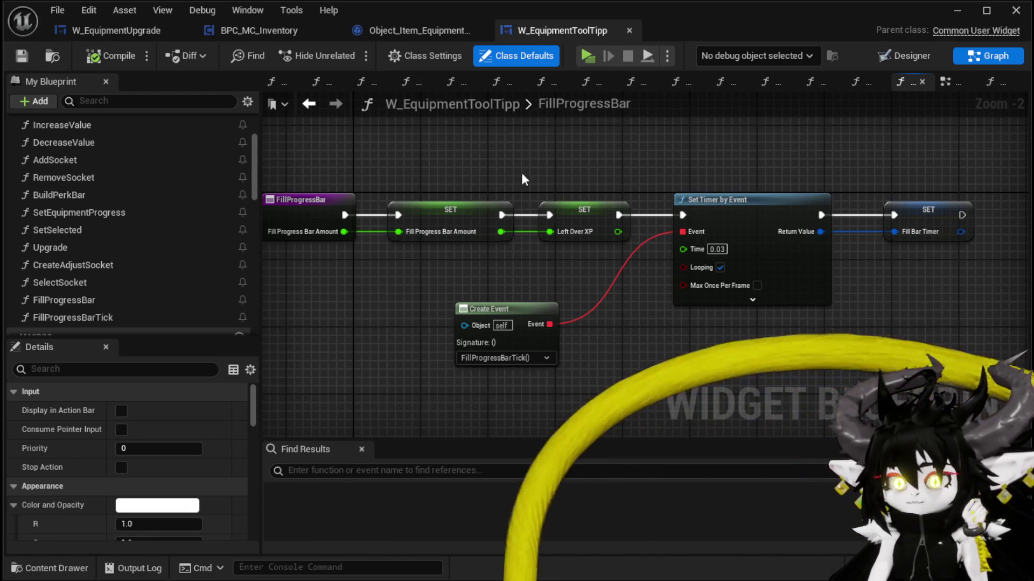
# Open the BindEvent graph, then the FillProgressBarTick function graph of W_EquipmentToolTipp.
pyautogui.scroll(3, 135, 171)
pyautogui.doubleClick(132, 161)
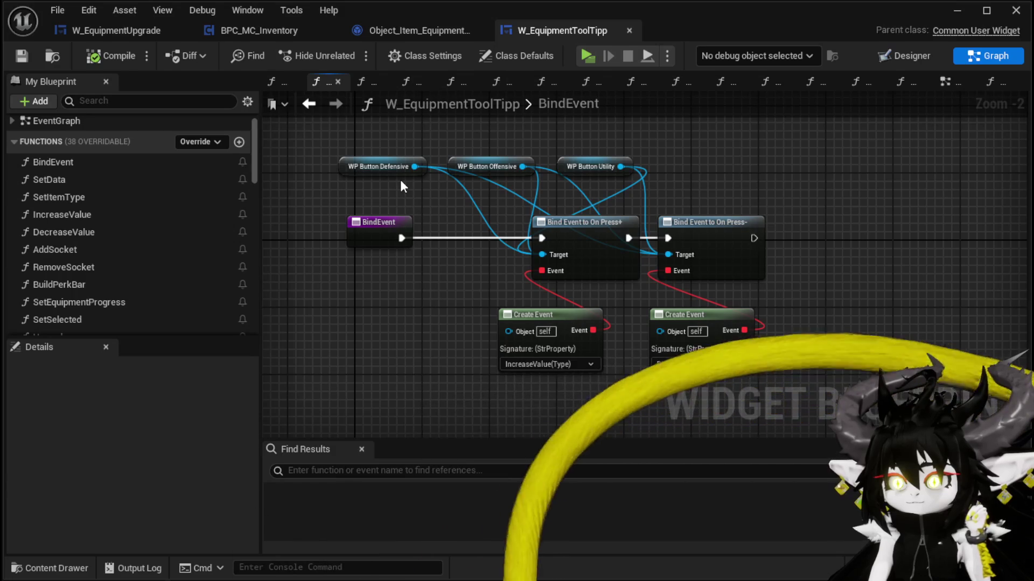
pyautogui.scroll(-10, 109, 175)
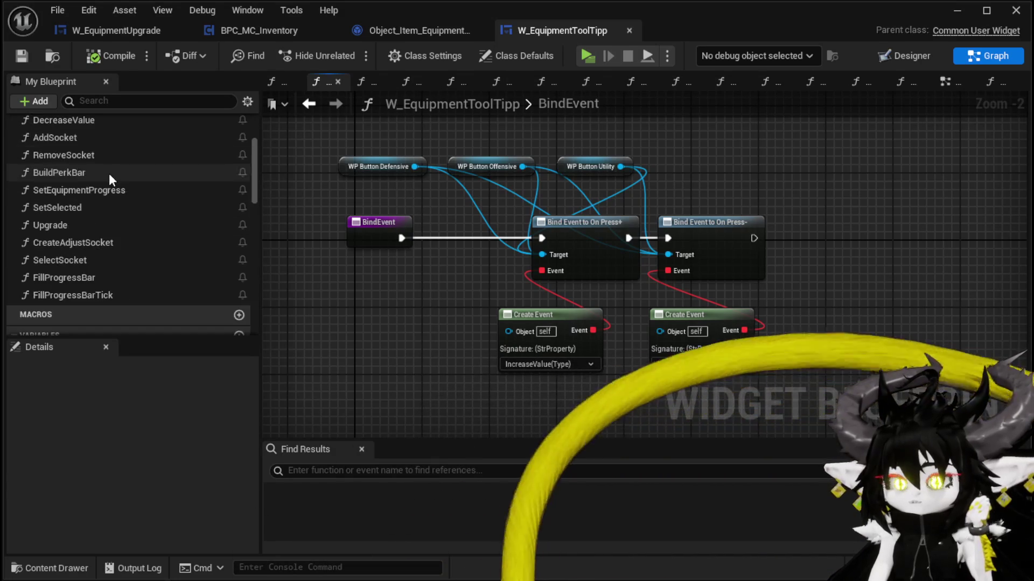
pyautogui.scroll(-5, 109, 169)
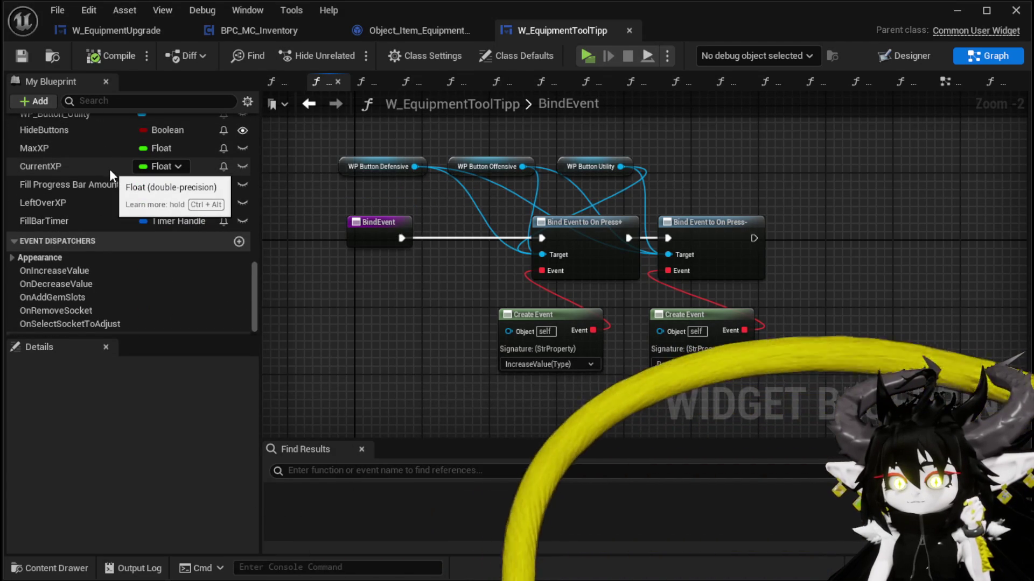
pyautogui.scroll(5, 110, 173)
pyautogui.scroll(10, 109, 172)
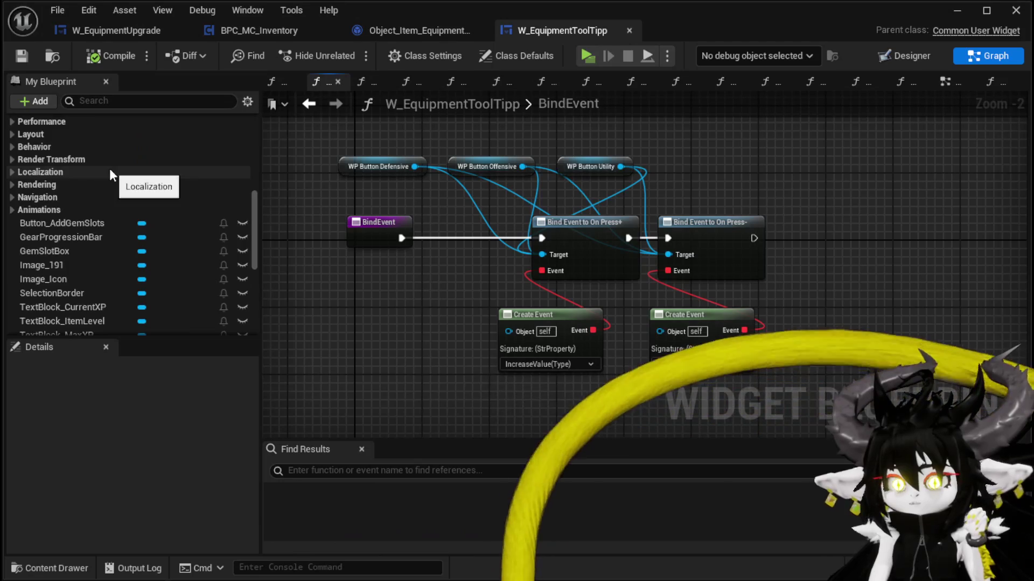
pyautogui.doubleClick(178, 206)
pyautogui.scroll(4, 445, 196)
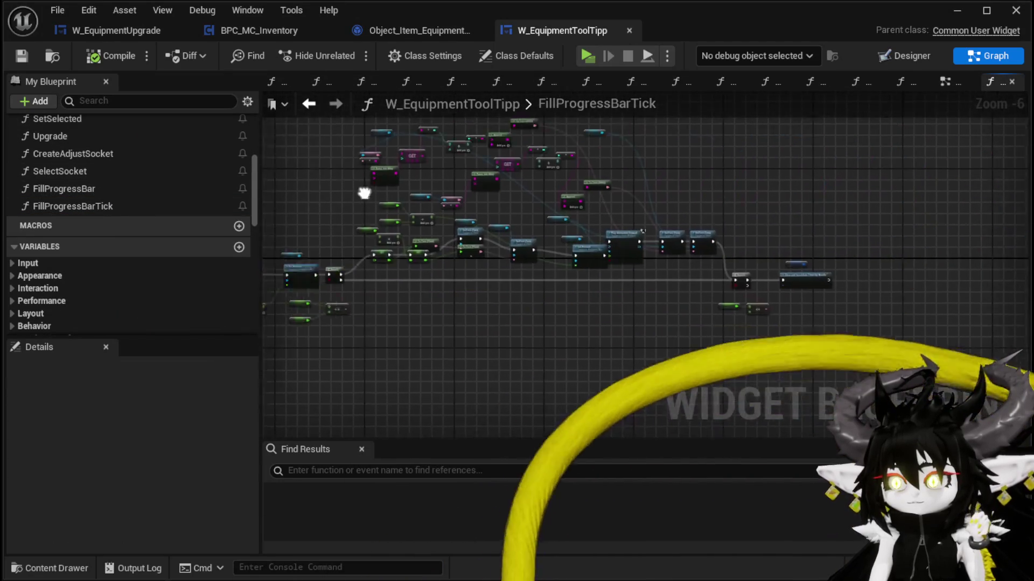
# Move GearProgressionBar/Set Percent up-left and Pop beside Play Animation Forward, then save.
pyautogui.moveTo(773, 266); pyautogui.dragTo(1002, 275)
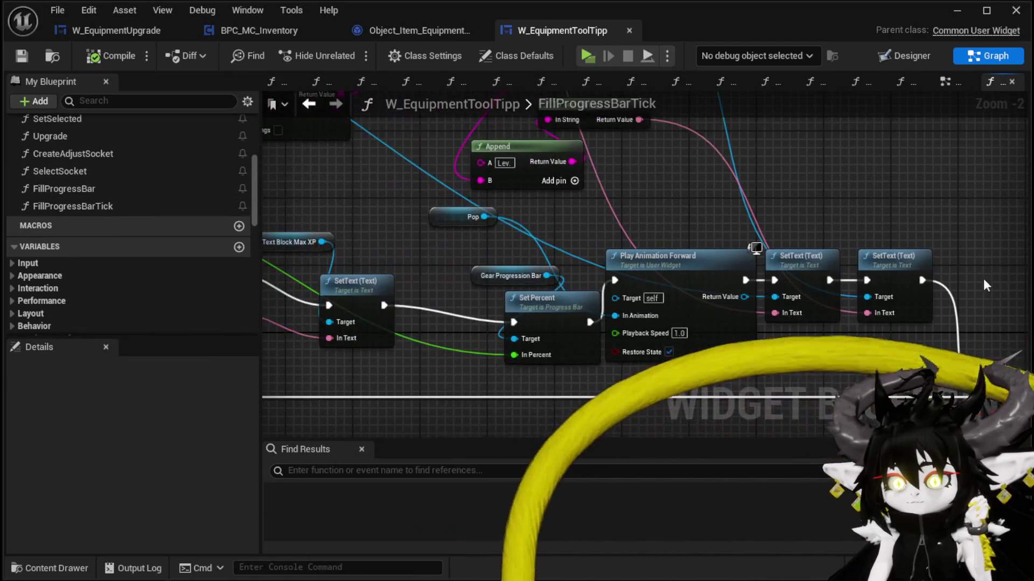
pyautogui.scroll(-2, 954, 292)
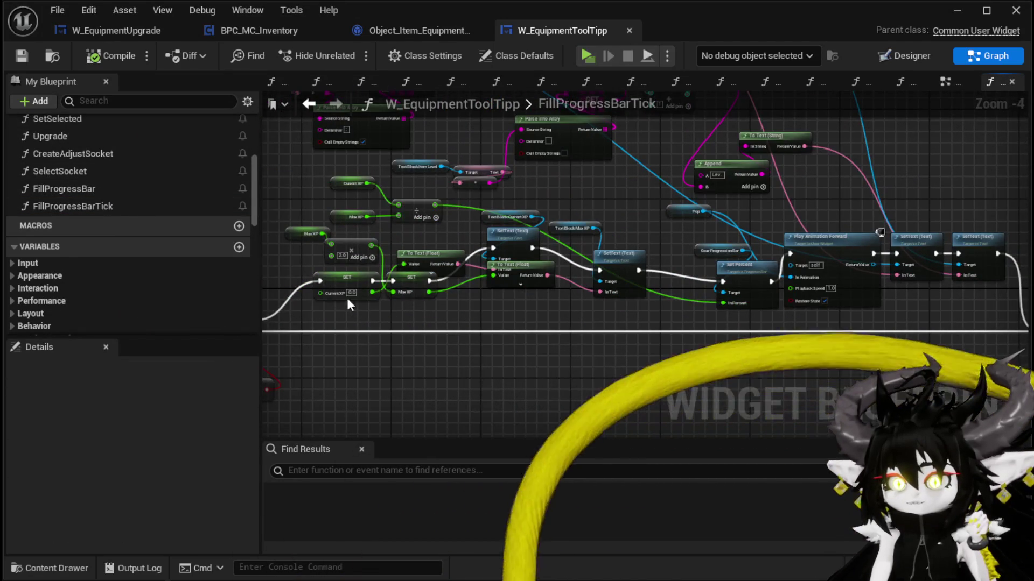
pyautogui.moveTo(337, 303); pyautogui.dragTo(984, 156)
pyautogui.moveTo(504, 306)
pyautogui.mouseDown()
pyautogui.moveTo(633, 279)
pyautogui.moveTo(465, 230)
pyautogui.moveTo(597, 198)
pyautogui.moveTo(809, 215)
pyautogui.moveTo(761, 201)
pyautogui.moveTo(473, 201)
pyautogui.mouseUp()
pyautogui.moveTo(770, 226)
pyautogui.mouseDown()
pyautogui.moveTo(579, 248)
pyautogui.moveTo(630, 273)
pyautogui.moveTo(501, 293)
pyautogui.moveTo(510, 302)
pyautogui.moveTo(454, 213)
pyautogui.moveTo(491, 248)
pyautogui.moveTo(490, 226)
pyautogui.mouseUp()
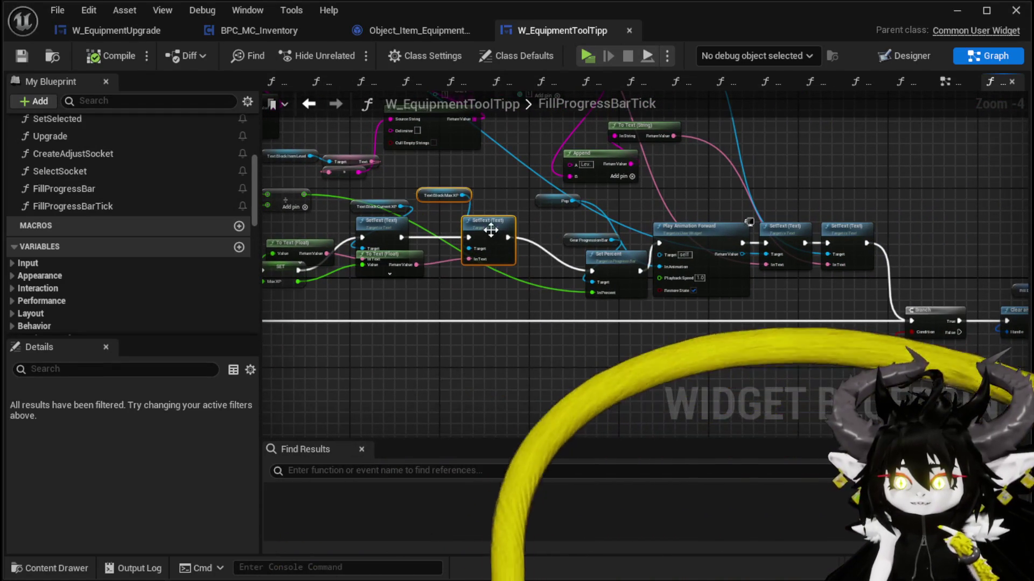
pyautogui.moveTo(535, 301)
pyautogui.mouseDown()
pyautogui.moveTo(619, 232)
pyautogui.moveTo(588, 246)
pyautogui.moveTo(595, 239)
pyautogui.mouseUp()
pyautogui.moveTo(549, 202); pyautogui.dragTo(670, 203)
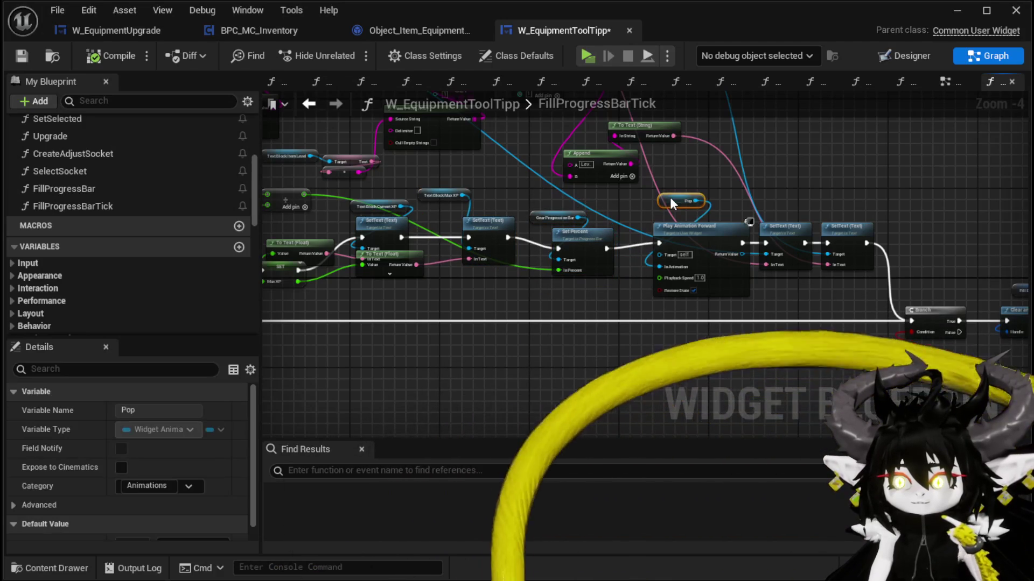
pyautogui.moveTo(595, 221); pyautogui.dragTo(592, 230)
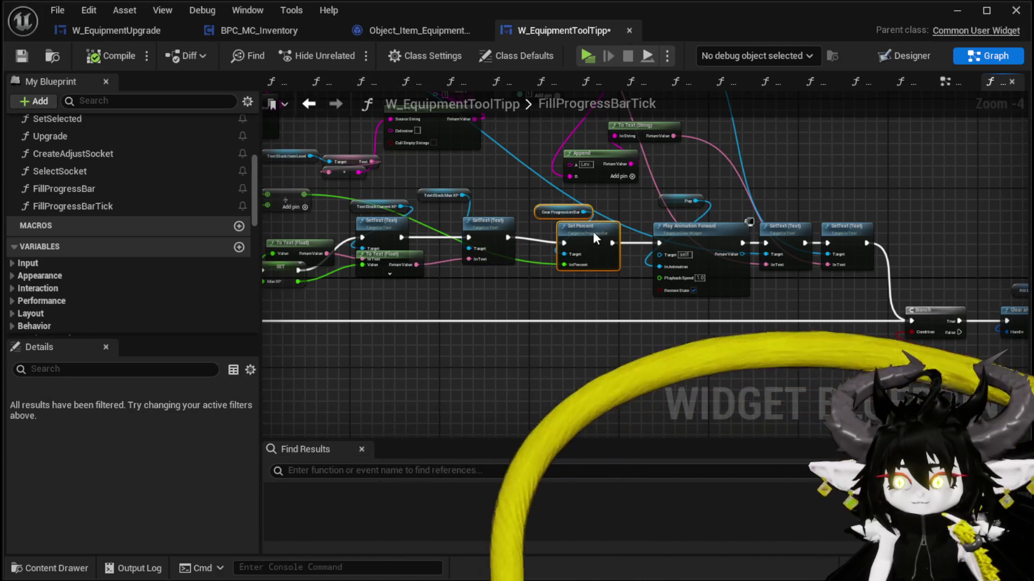
pyautogui.moveTo(873, 205)
pyautogui.mouseDown()
pyautogui.moveTo(628, 216)
pyautogui.moveTo(558, 200)
pyautogui.mouseUp()
pyautogui.click(626, 213)
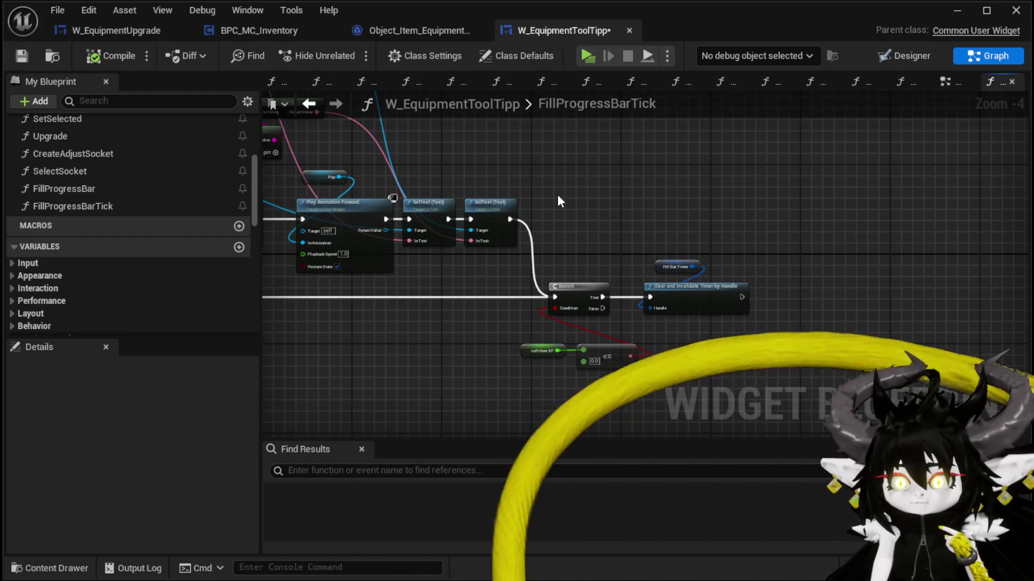
pyautogui.moveTo(558, 195)
pyautogui.mouseDown()
pyautogui.moveTo(706, 240)
pyautogui.moveTo(808, 305)
pyautogui.moveTo(843, 272)
pyautogui.moveTo(927, 285)
pyautogui.mouseUp()
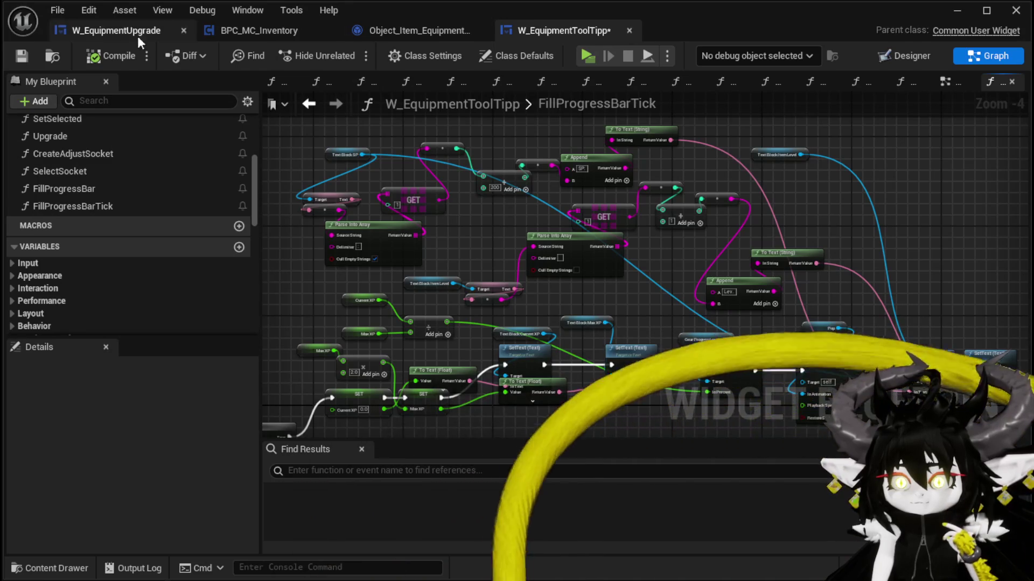
pyautogui.click(21, 56)
# Shift the Branch, timer and LeftOverXP nodes to the right.
pyautogui.moveTo(895, 208); pyautogui.dragTo(603, 180)
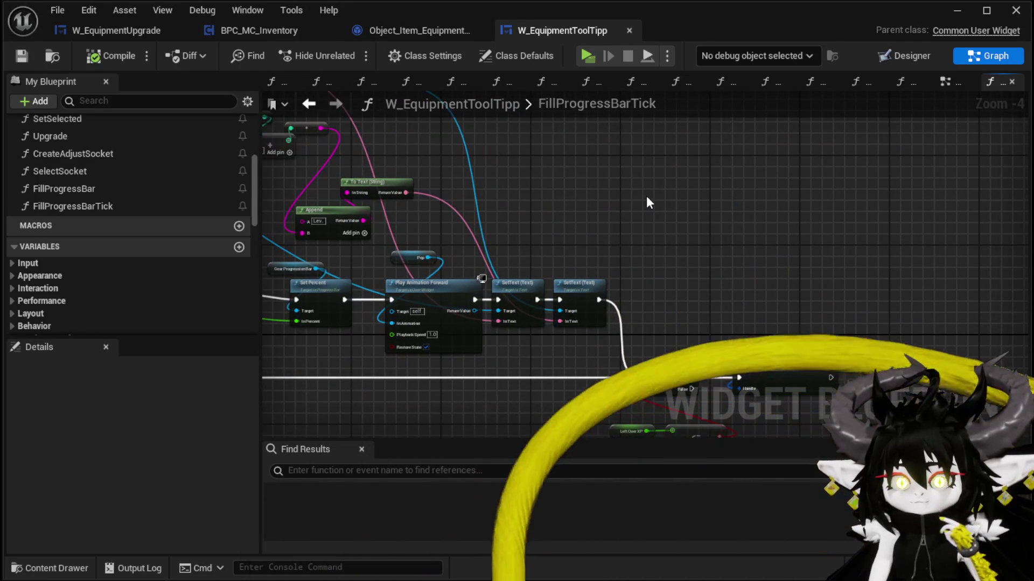
pyautogui.moveTo(646, 196); pyautogui.dragTo(508, 125)
pyautogui.moveTo(514, 225)
pyautogui.mouseDown()
pyautogui.moveTo(635, 341)
pyautogui.moveTo(635, 358)
pyautogui.mouseUp()
pyautogui.moveTo(563, 314)
pyautogui.mouseDown()
pyautogui.moveTo(615, 298)
pyautogui.moveTo(651, 302)
pyautogui.mouseUp()
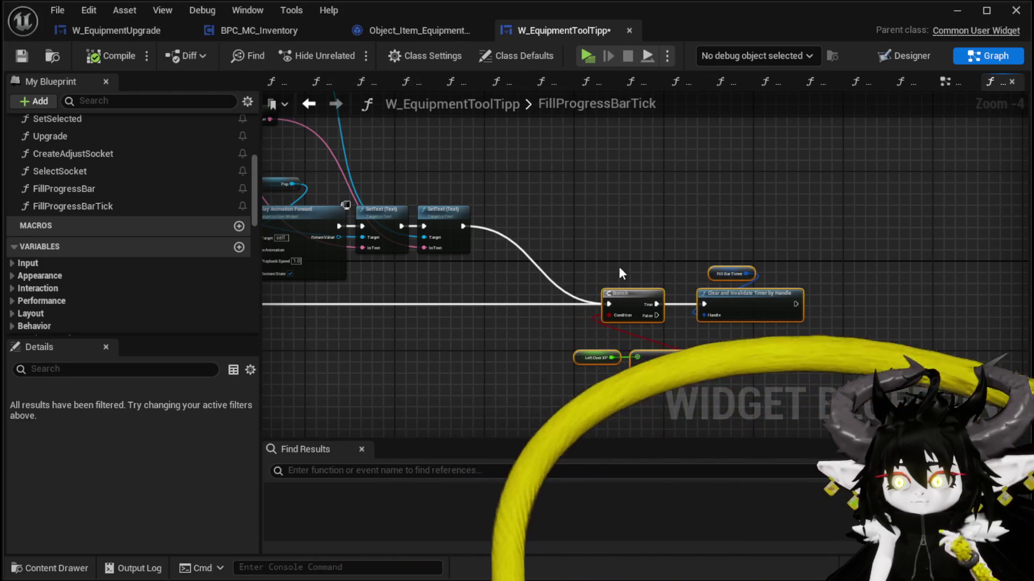
pyautogui.click(596, 239)
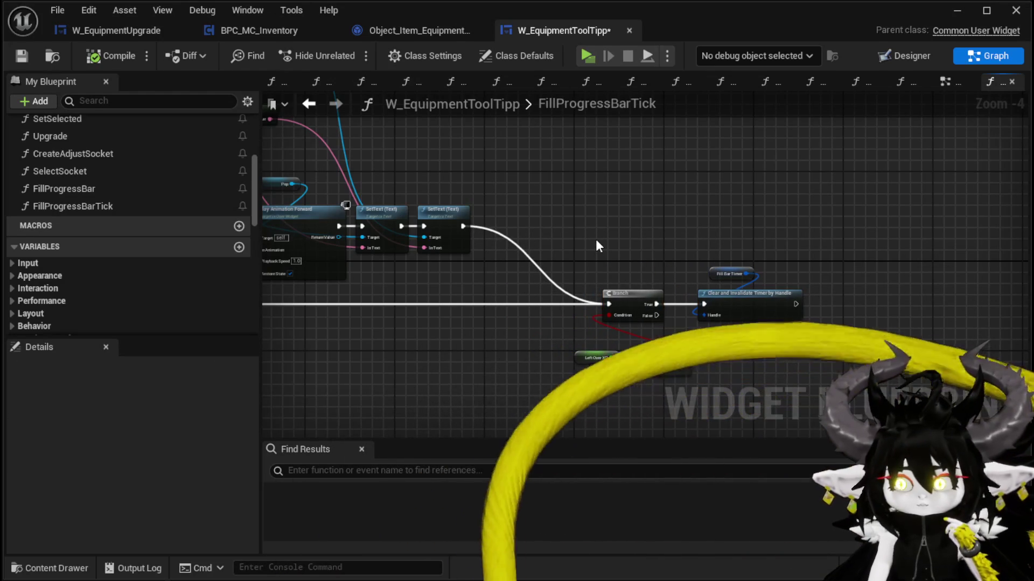
# Add a new event dispatcher to W_EquipmentToolTipp.
pyautogui.scroll(-6, 177, 231)
pyautogui.scroll(-5, 189, 224)
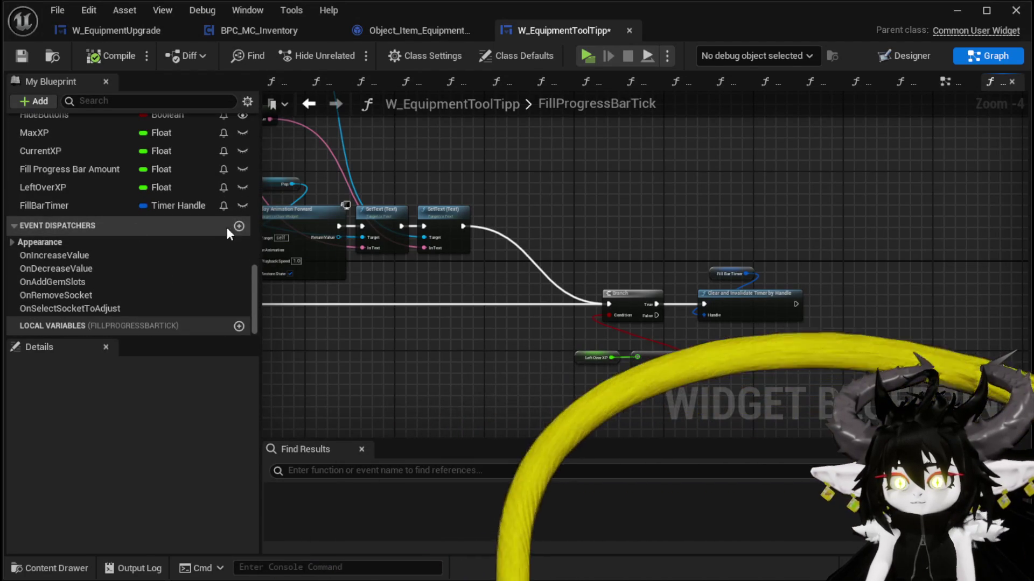
pyautogui.click(239, 226)
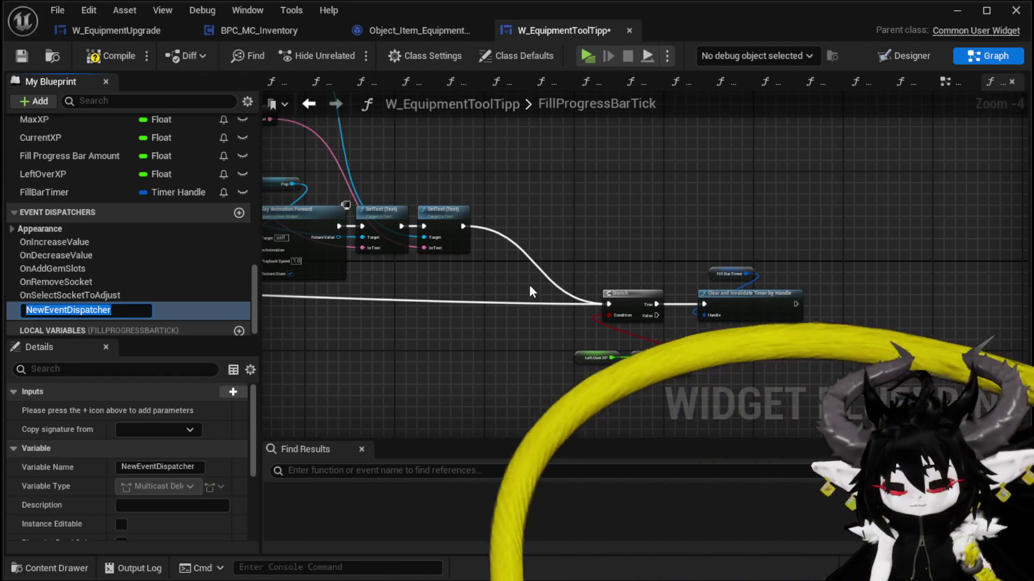
# Name the dispatcher OnLevelUp, call it between SetText and Branch, then switch to W_EquipmentUpgrade.
pyautogui.write('On')
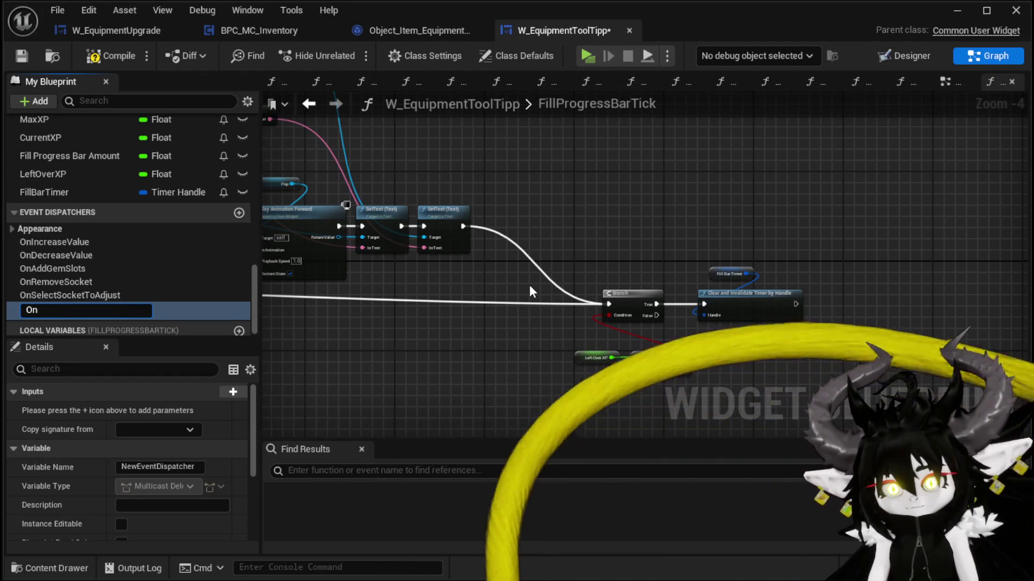
pyautogui.write('LevelUp')
pyautogui.press('Return')
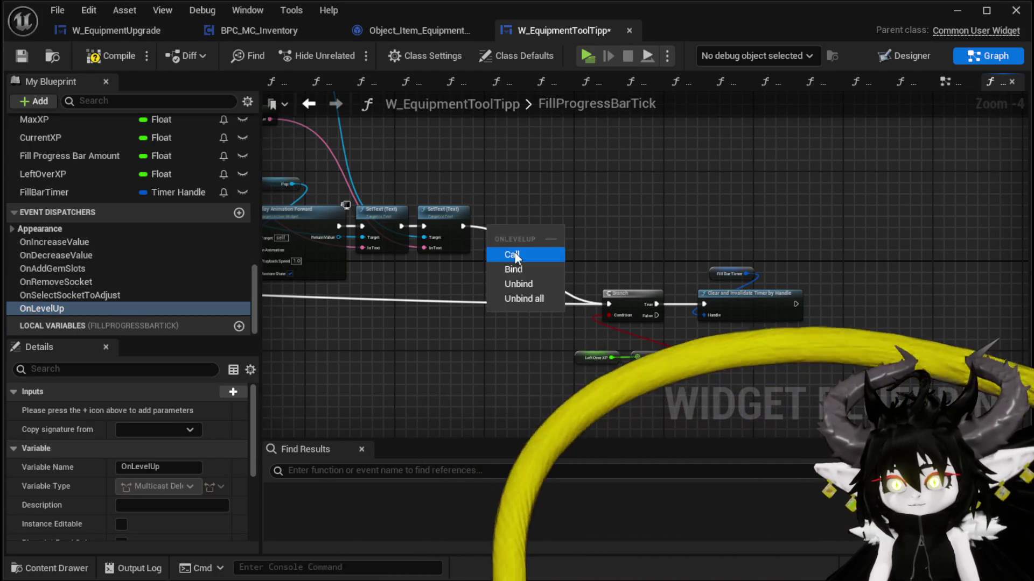
pyautogui.click(515, 256)
pyautogui.moveTo(460, 227)
pyautogui.mouseDown()
pyautogui.moveTo(497, 237)
pyautogui.moveTo(506, 222)
pyautogui.mouseUp()
pyautogui.moveTo(623, 299); pyautogui.dragTo(607, 302)
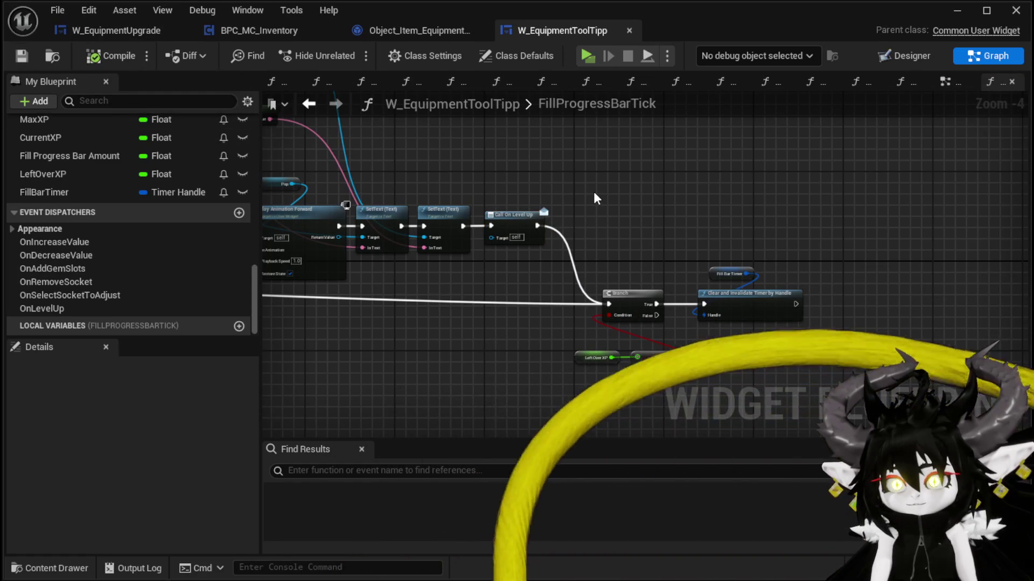
pyautogui.click(147, 36)
pyautogui.scroll(3, 144, 243)
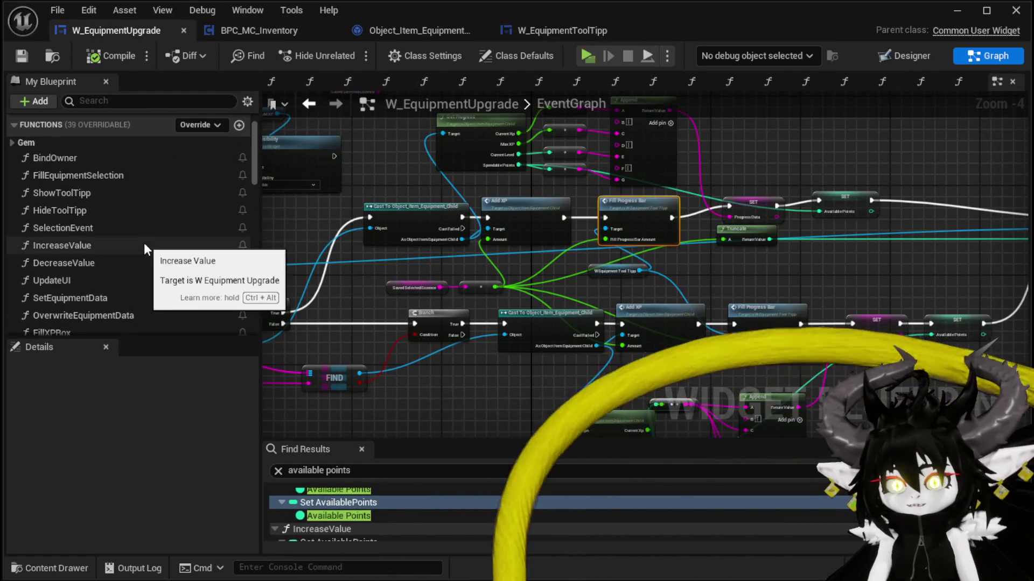
# In BindOwner, add a Bind Event to On Level Up, wire it before On Increase Value, and compile.
pyautogui.doubleClick(95, 177)
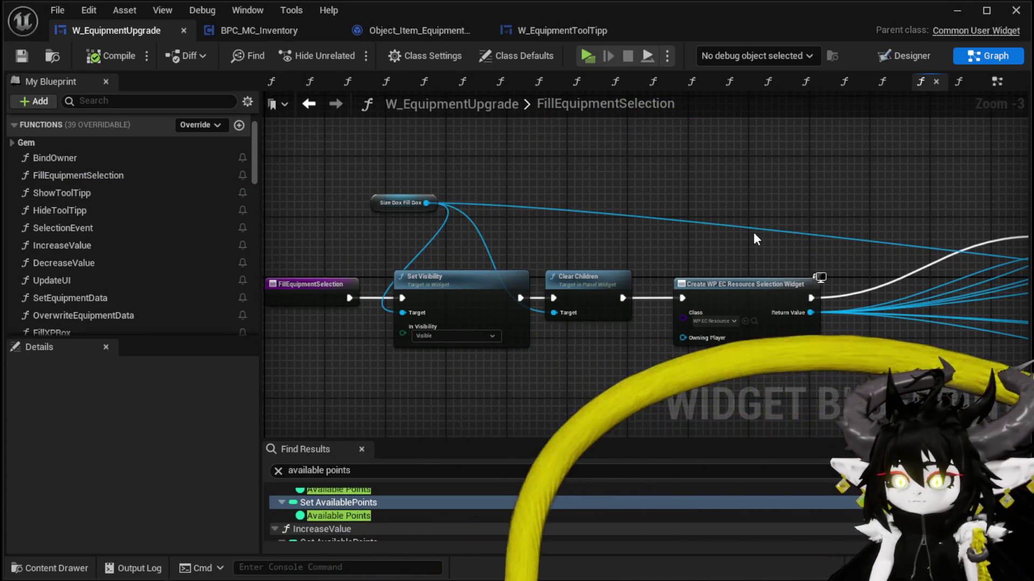
pyautogui.doubleClick(86, 157)
pyautogui.scroll(-3, 623, 245)
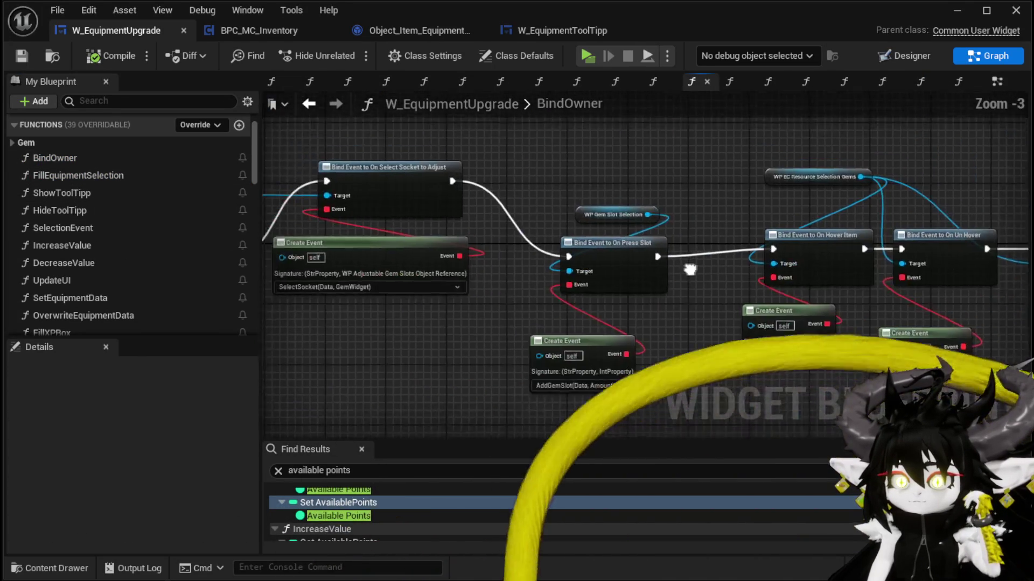
pyautogui.moveTo(614, 198)
pyautogui.mouseDown()
pyautogui.moveTo(548, 169)
pyautogui.moveTo(560, 200)
pyautogui.moveTo(571, 200)
pyautogui.mouseUp()
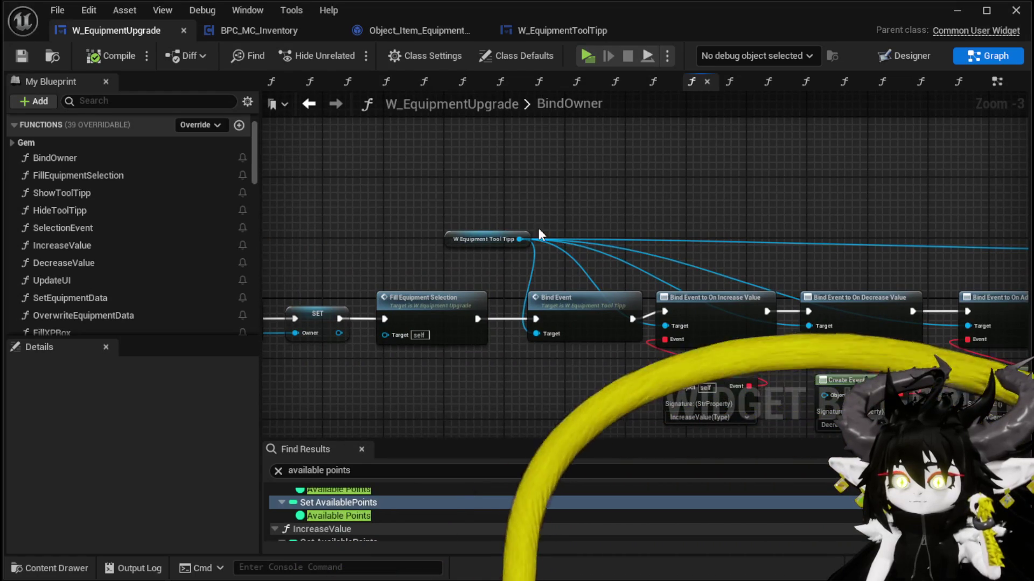
pyautogui.moveTo(518, 239); pyautogui.dragTo(605, 211)
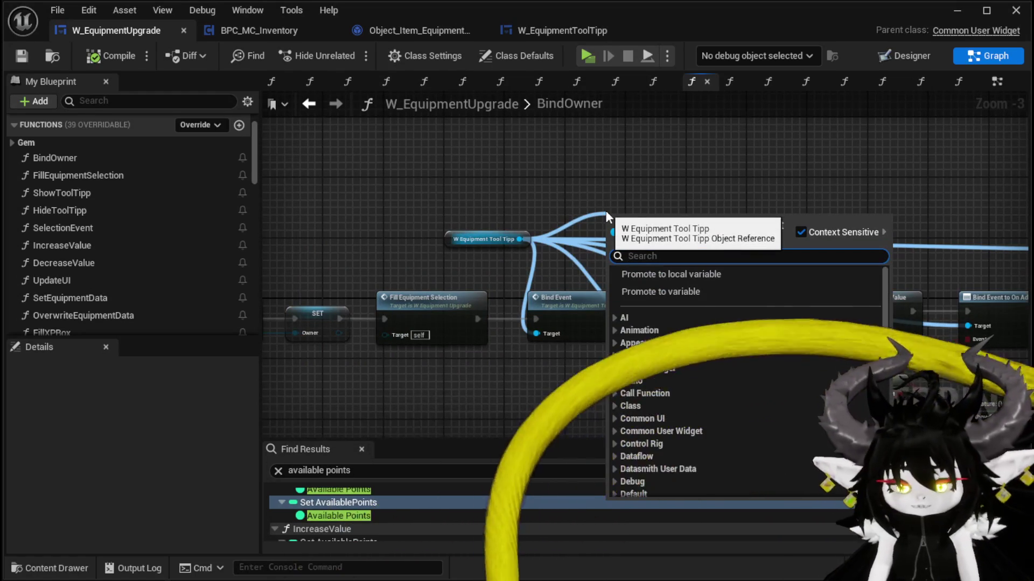
pyautogui.write('OnLevel')
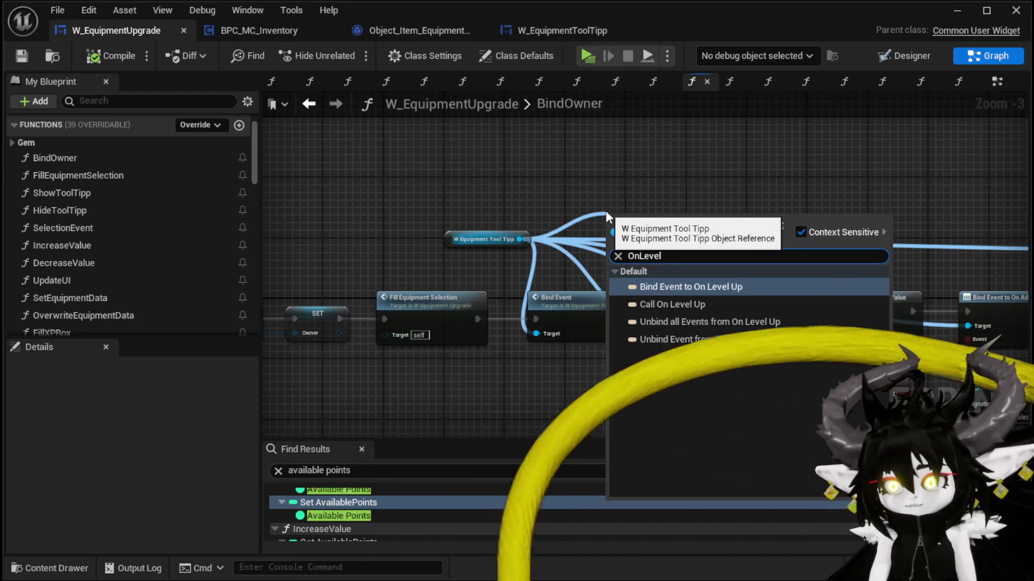
pyautogui.click(677, 285)
pyautogui.moveTo(676, 283); pyautogui.dragTo(812, 217)
pyautogui.moveTo(426, 334)
pyautogui.mouseDown()
pyautogui.moveTo(761, 219)
pyautogui.moveTo(628, 240)
pyautogui.mouseUp()
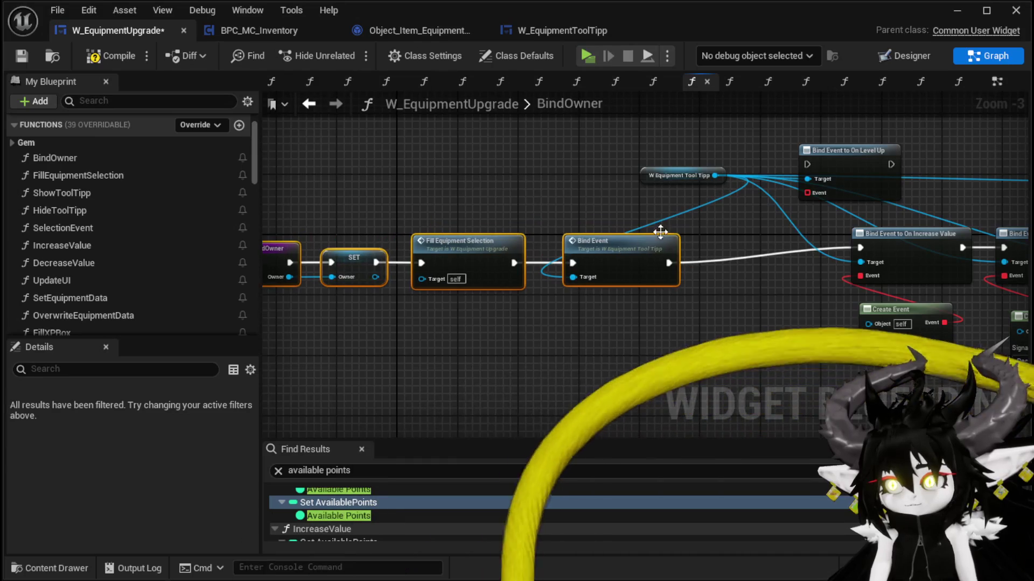
pyautogui.moveTo(844, 172); pyautogui.dragTo(770, 249)
pyautogui.moveTo(668, 262); pyautogui.dragTo(731, 247)
pyautogui.moveTo(815, 247); pyautogui.dragTo(859, 247)
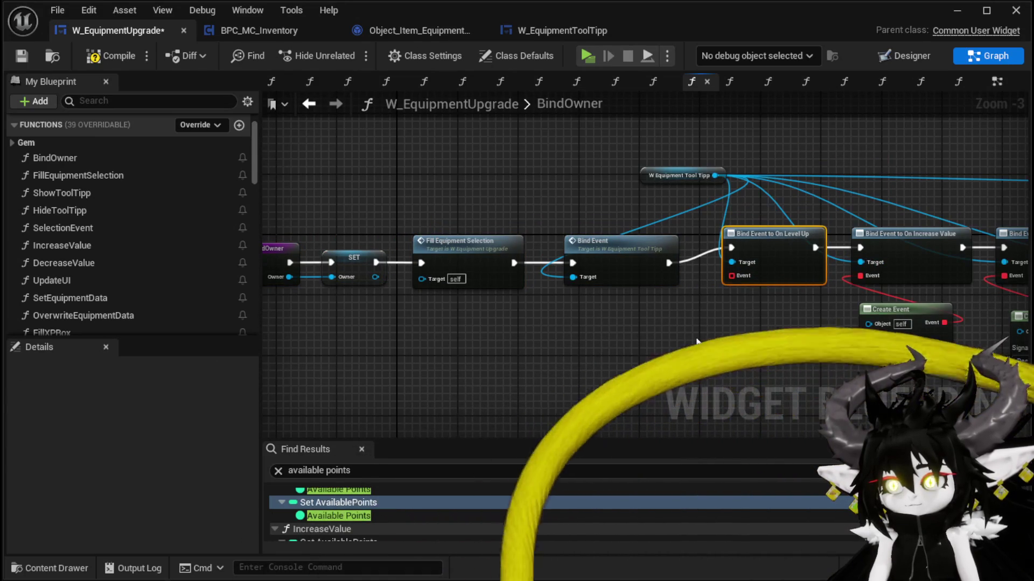
pyautogui.click(74, 64)
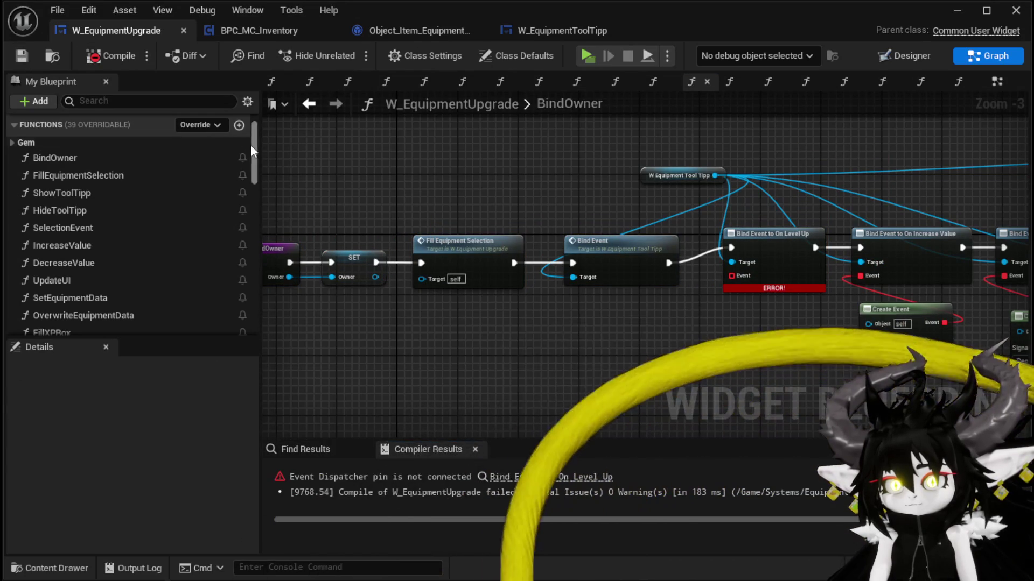
# Plug a Create Event node into the binding and have it create a matching function.
pyautogui.moveTo(737, 280); pyautogui.dragTo(725, 331)
pyautogui.write('Creat')
pyautogui.press('Return')
pyautogui.click(722, 383)
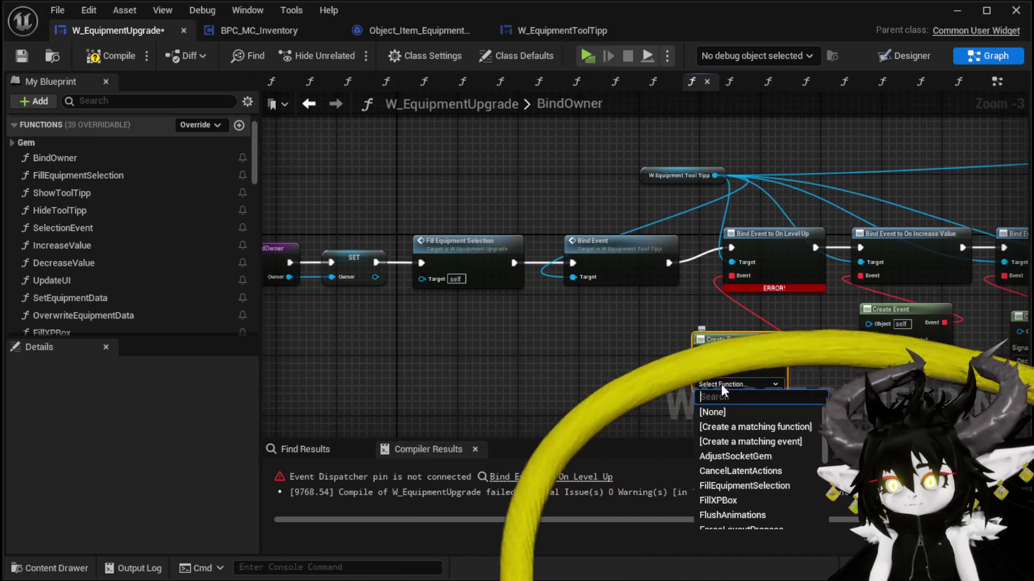
pyautogui.click(711, 426)
pyautogui.moveTo(592, 310)
pyautogui.mouseDown()
pyautogui.moveTo(686, 302)
pyautogui.moveTo(383, 358)
pyautogui.moveTo(401, 380)
pyautogui.mouseUp()
pyautogui.click(640, 315)
pyautogui.click(705, 359)
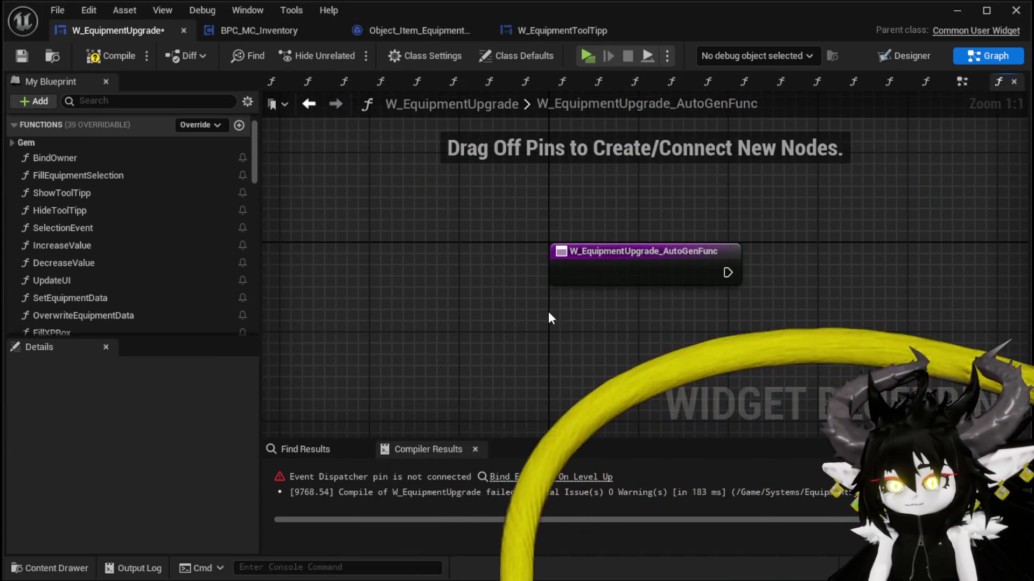
# Rename the auto-generated function to LevelUp.
pyautogui.scroll(-1, 84, 222)
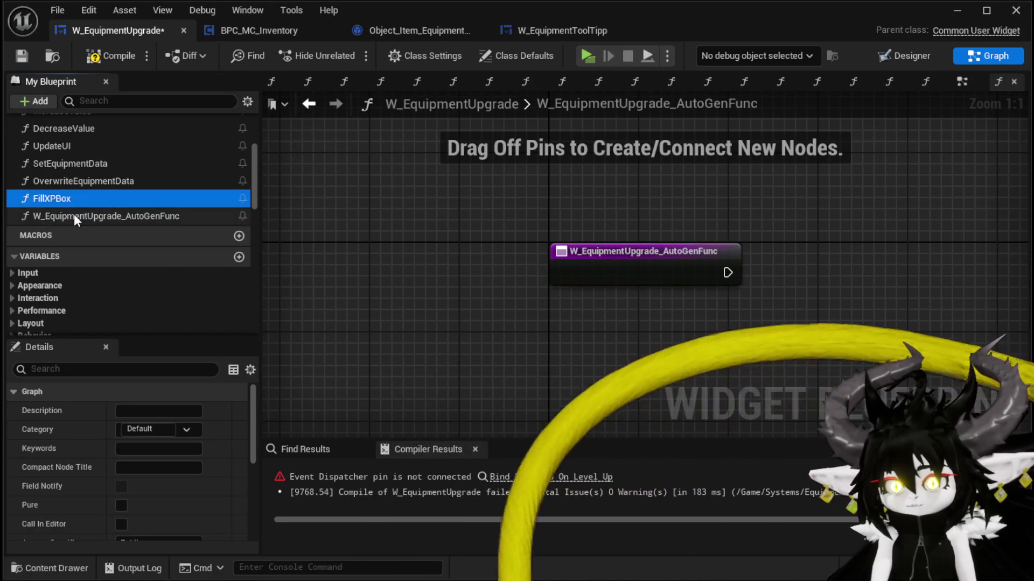
pyautogui.click(75, 215)
pyautogui.rightClick(124, 218)
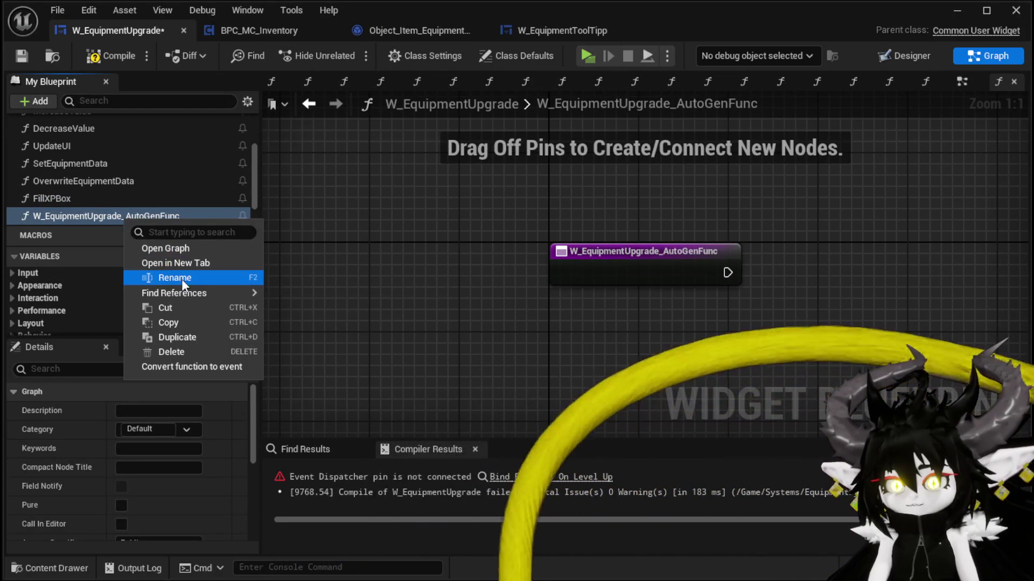
pyautogui.click(183, 277)
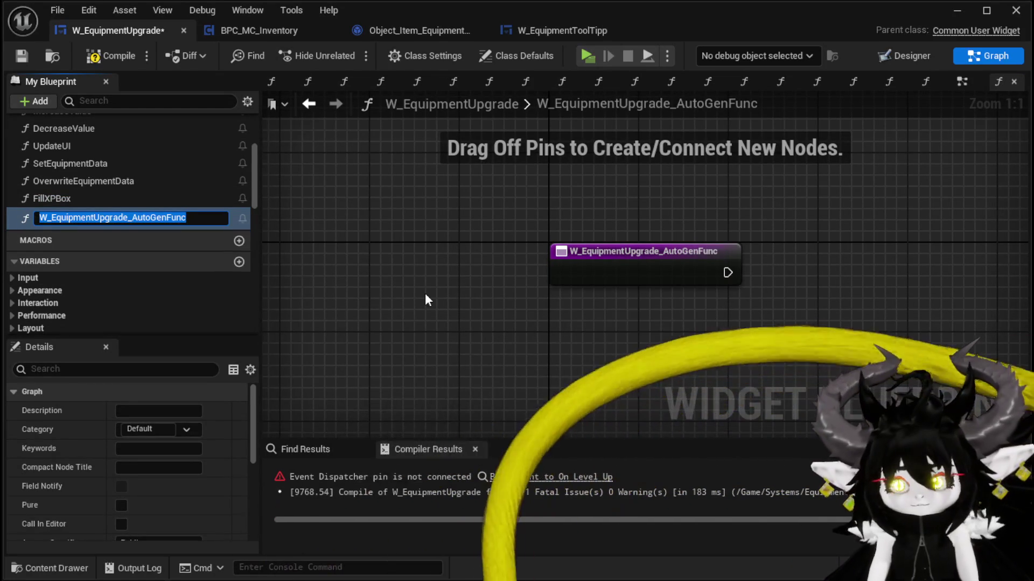
pyautogui.write('Level')
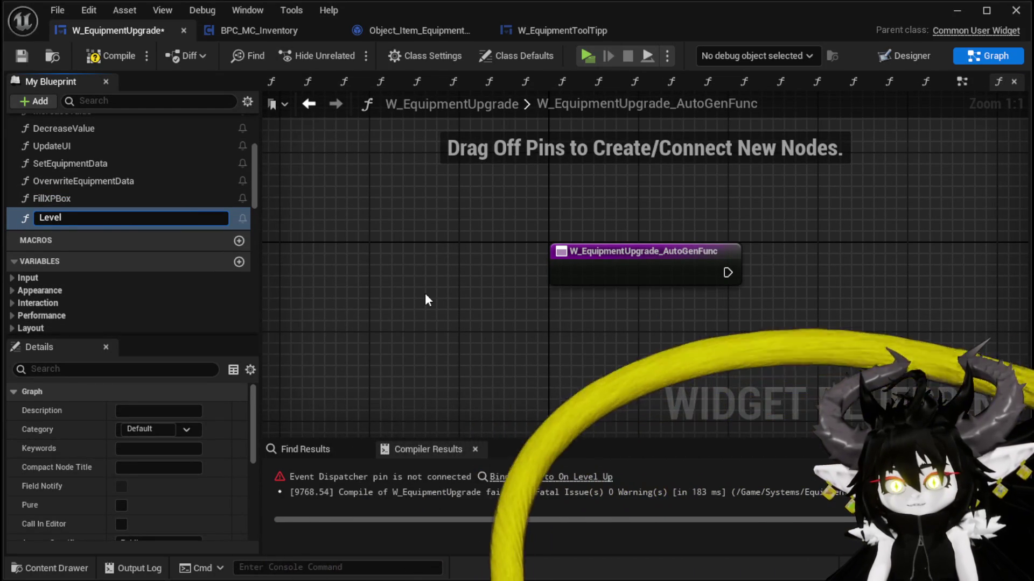
pyautogui.write('Up')
pyautogui.press('Return')
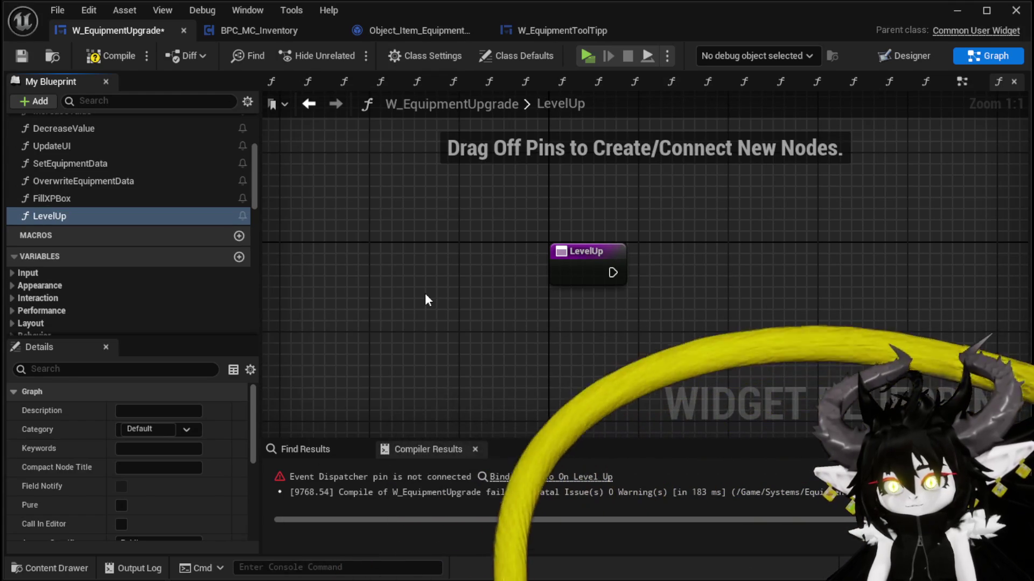
# Save the W_EquipmentUpgrade widget blueprint and return to the EventGraph.
pyautogui.click(107, 55)
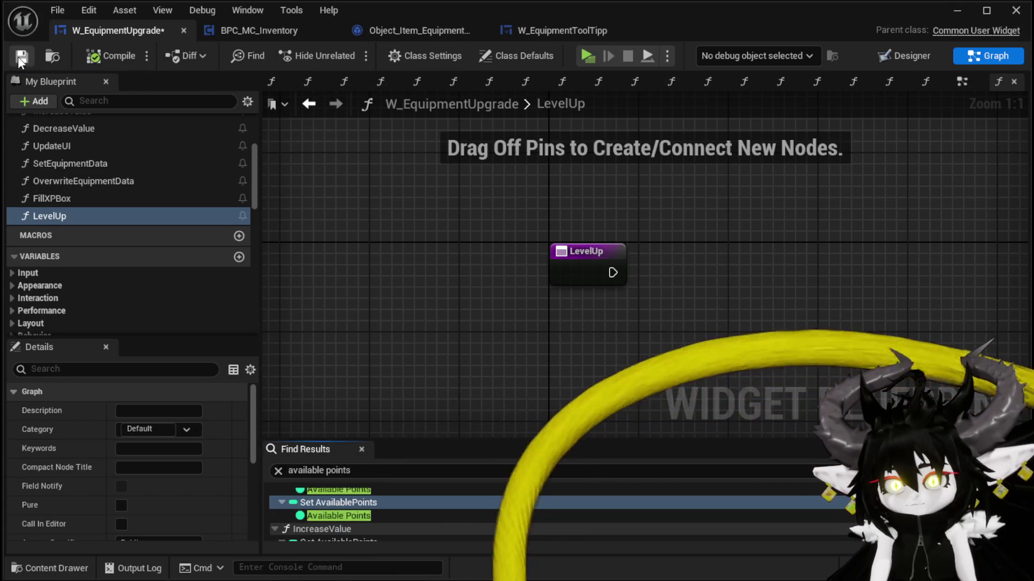
pyautogui.scroll(-5, 167, 289)
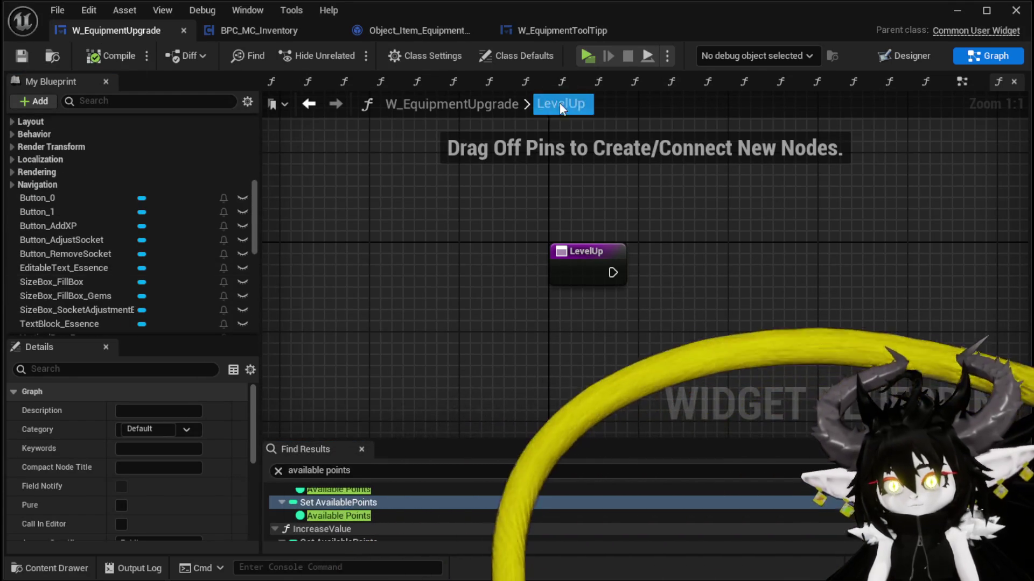
pyautogui.scroll(-5, 189, 232)
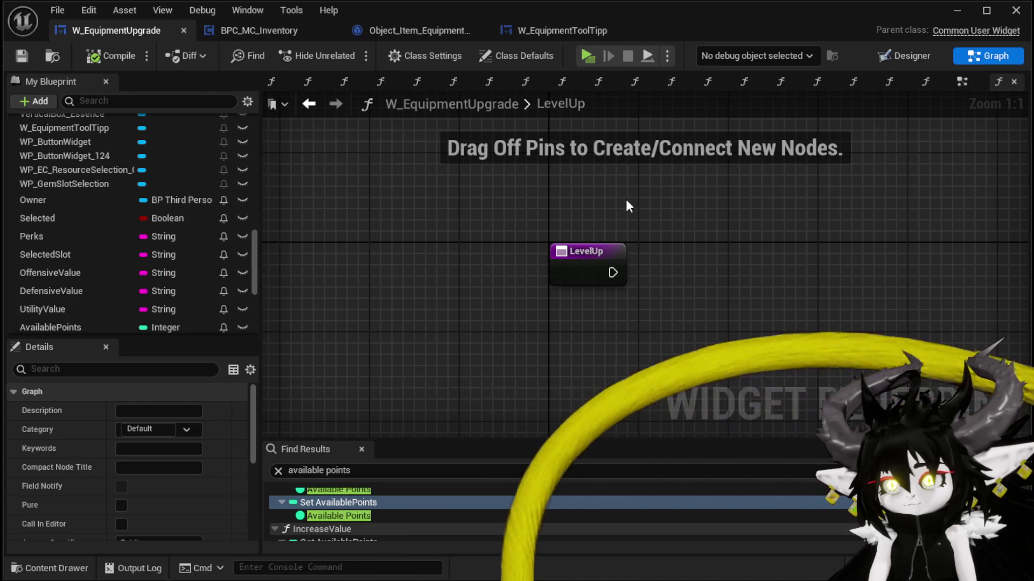
pyautogui.click(959, 81)
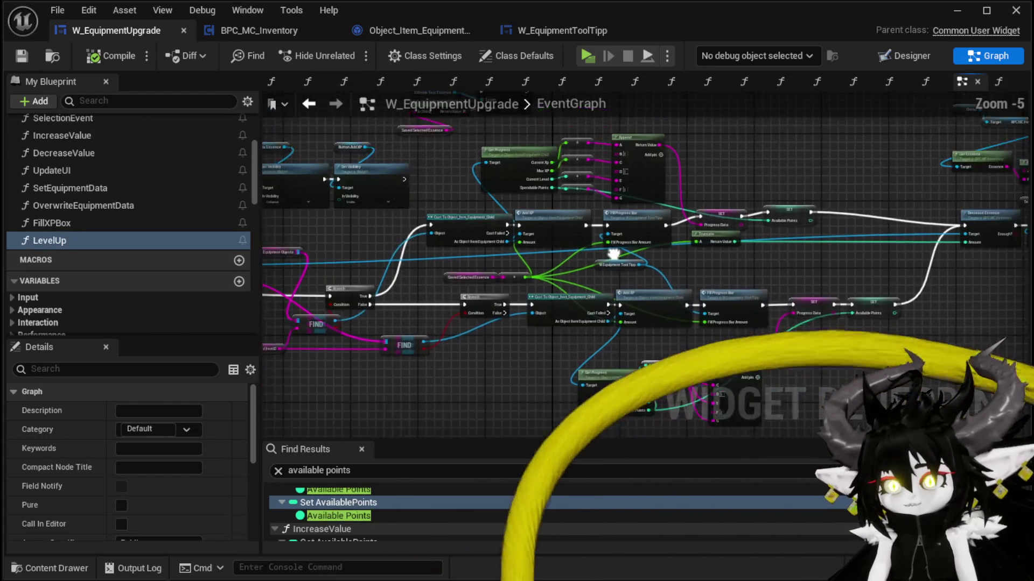
# Rearrange the OnPressed, Set Visibility, FIND, Branch and Cast nodes of the button-press graph.
pyautogui.scroll(1, 759, 209)
pyautogui.moveTo(758, 209)
pyautogui.mouseDown()
pyautogui.moveTo(521, 206)
pyautogui.moveTo(609, 188)
pyautogui.moveTo(575, 330)
pyautogui.moveTo(564, 329)
pyautogui.mouseUp()
pyautogui.moveTo(339, 191)
pyautogui.mouseDown()
pyautogui.moveTo(475, 260)
pyautogui.moveTo(605, 269)
pyautogui.moveTo(552, 213)
pyautogui.moveTo(495, 207)
pyautogui.mouseUp()
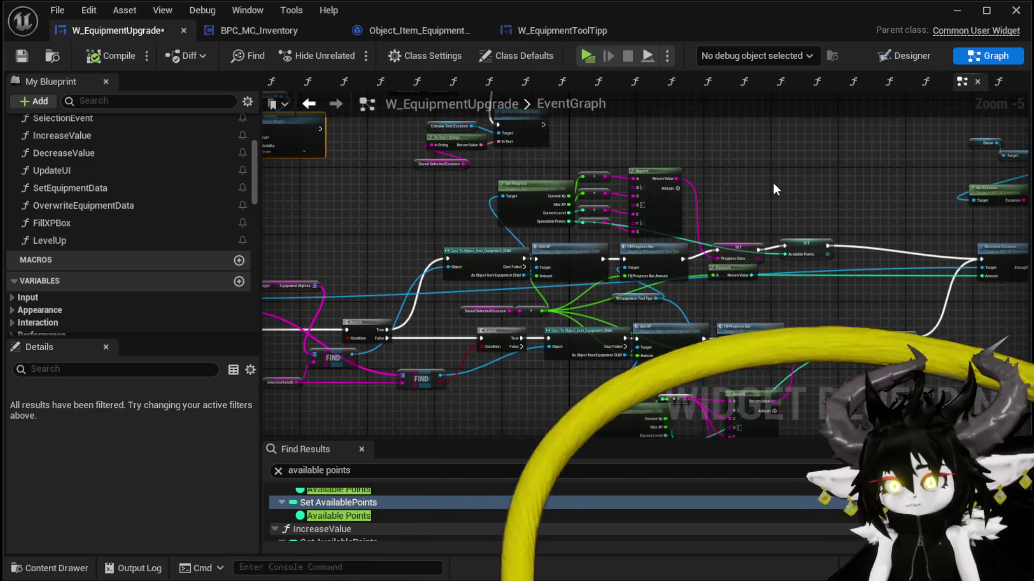
pyautogui.scroll(2, 599, 330)
pyautogui.moveTo(660, 355); pyautogui.dragTo(514, 427)
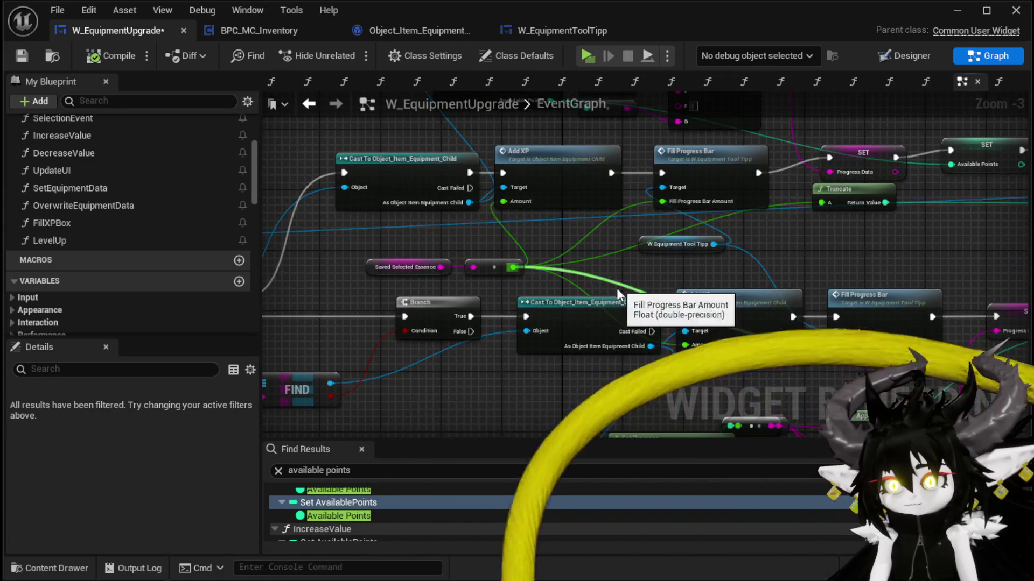
pyautogui.scroll(-1, 358, 257)
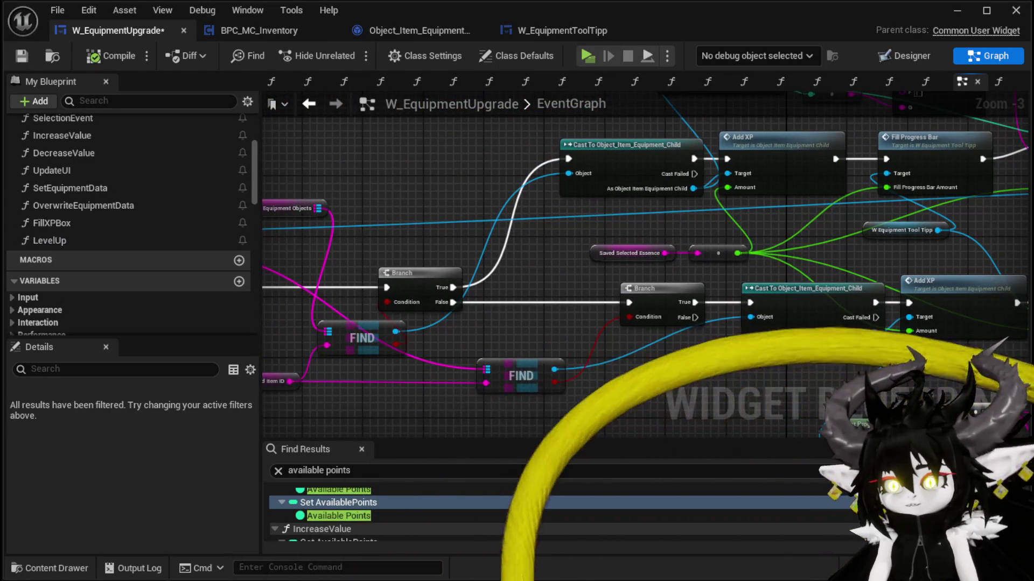
pyautogui.moveTo(587, 368)
pyautogui.mouseDown()
pyautogui.moveTo(657, 373)
pyautogui.moveTo(769, 306)
pyautogui.mouseUp()
pyautogui.moveTo(695, 306); pyautogui.dragTo(678, 306)
pyautogui.moveTo(384, 424)
pyautogui.mouseDown()
pyautogui.moveTo(404, 364)
pyautogui.moveTo(658, 271)
pyautogui.moveTo(709, 239)
pyautogui.moveTo(839, 263)
pyautogui.mouseUp()
# Select the Owner, Find, Branch and Cast lookup nodes, then add a new function.
pyautogui.moveTo(330, 140)
pyautogui.mouseDown()
pyautogui.moveTo(558, 250)
pyautogui.moveTo(150, 256)
pyautogui.moveTo(425, 171)
pyautogui.moveTo(564, 188)
pyautogui.moveTo(628, 238)
pyautogui.mouseUp()
pyautogui.moveTo(540, 218)
pyautogui.mouseDown()
pyautogui.moveTo(280, 207)
pyautogui.moveTo(565, 193)
pyautogui.mouseUp()
pyautogui.rightClick(519, 277)
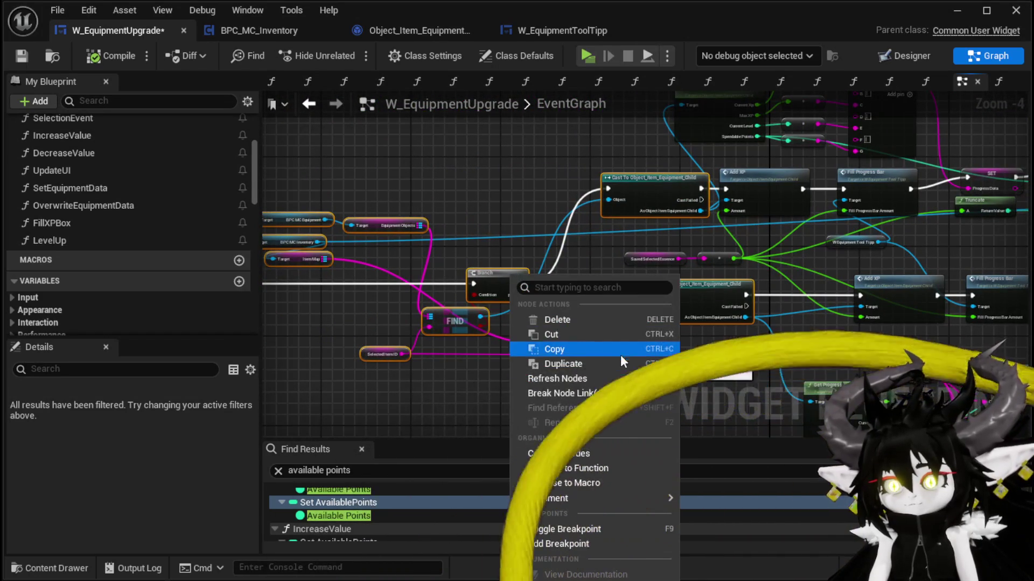
pyautogui.press('Escape')
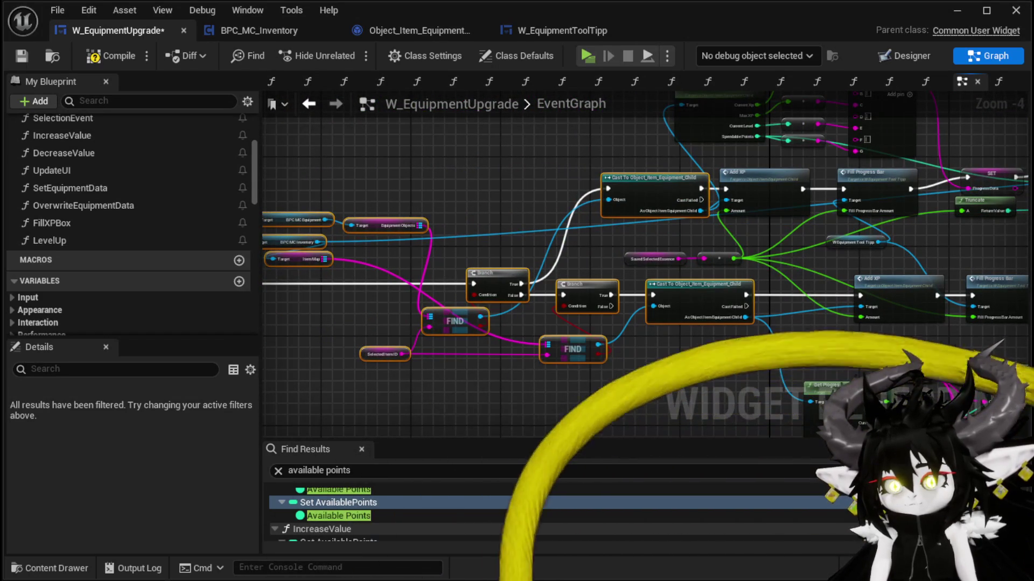
pyautogui.moveTo(578, 352)
pyautogui.mouseDown()
pyautogui.moveTo(662, 376)
pyautogui.moveTo(743, 367)
pyautogui.mouseUp()
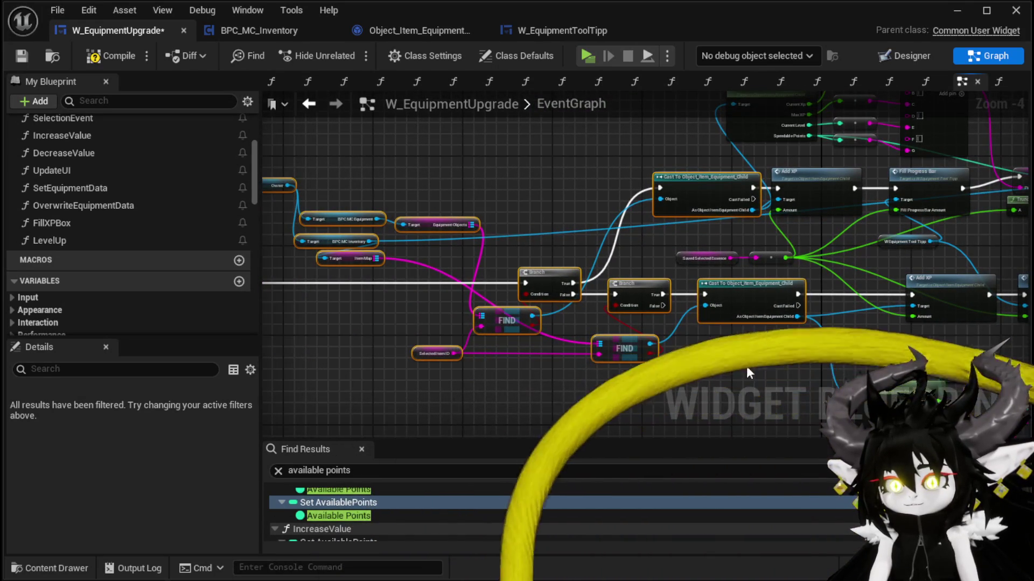
pyautogui.scroll(10, 194, 247)
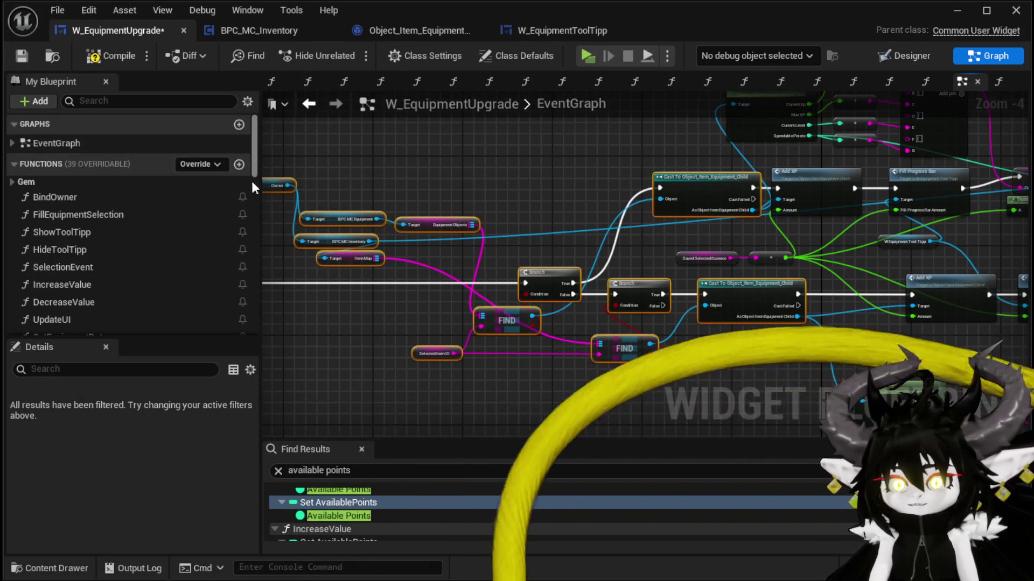
pyautogui.click(239, 163)
# Name the function GetSelectedEquipmentObject, paste the lookup nodes, and connect the entry to the Branch.
pyautogui.write('Ge')
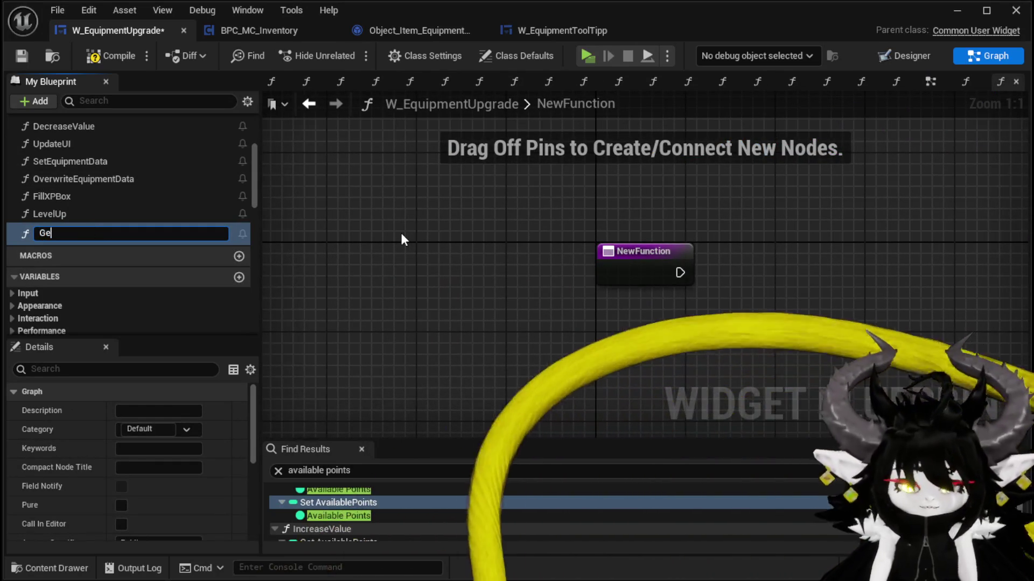
pyautogui.write('tS')
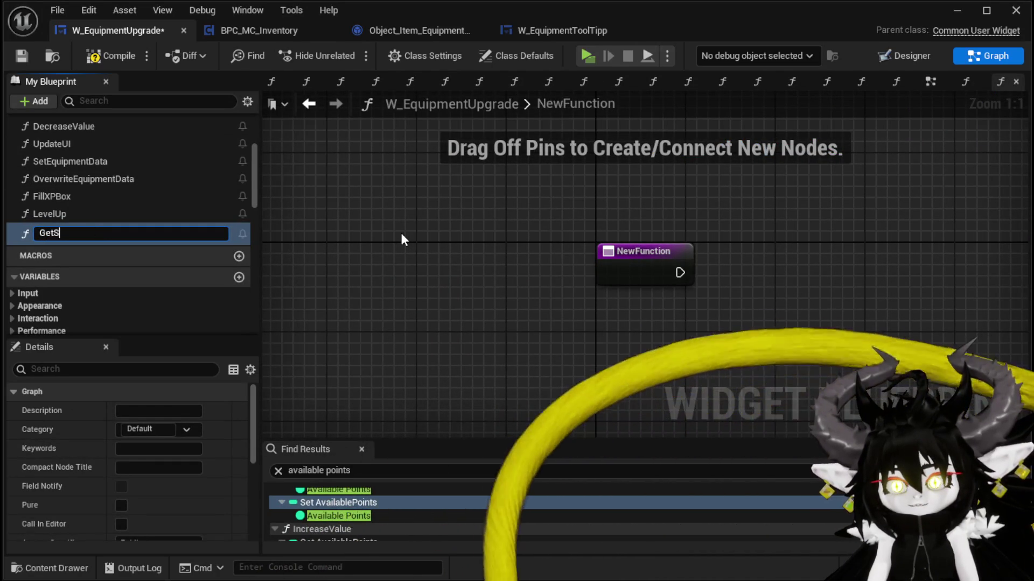
pyautogui.write('electedObjec')
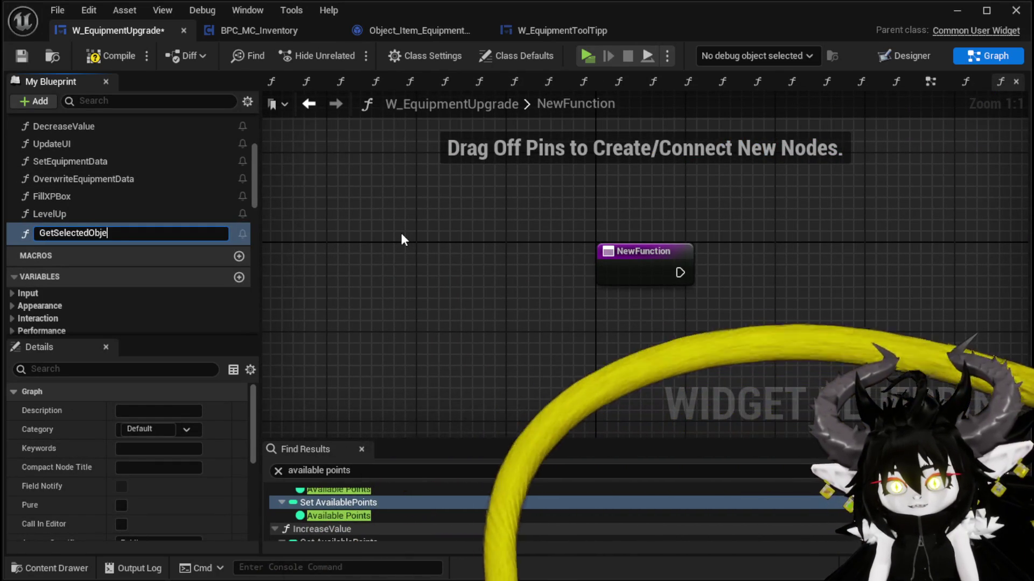
pyautogui.press('BackSpace')
pyautogui.press('BackSpace')
pyautogui.press('BackSpace')
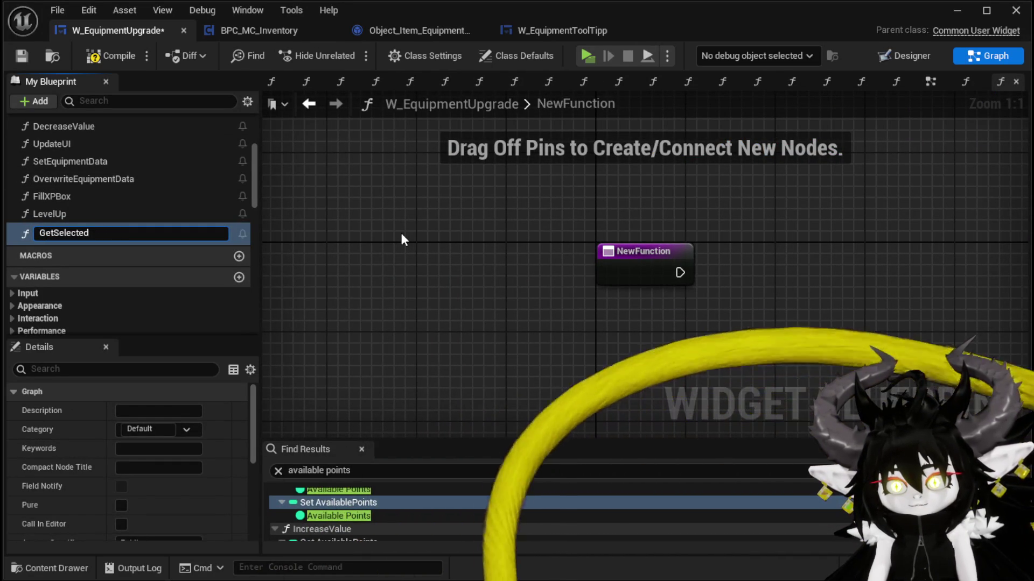
pyautogui.write('Equip,e')
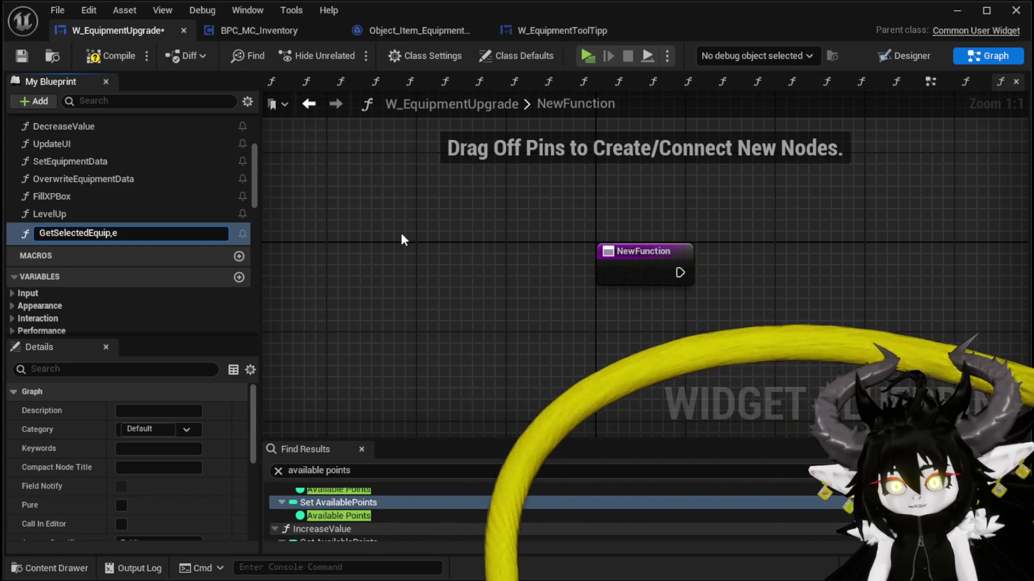
pyautogui.press('BackSpace')
pyautogui.press('BackSpace')
pyautogui.write('mentObj')
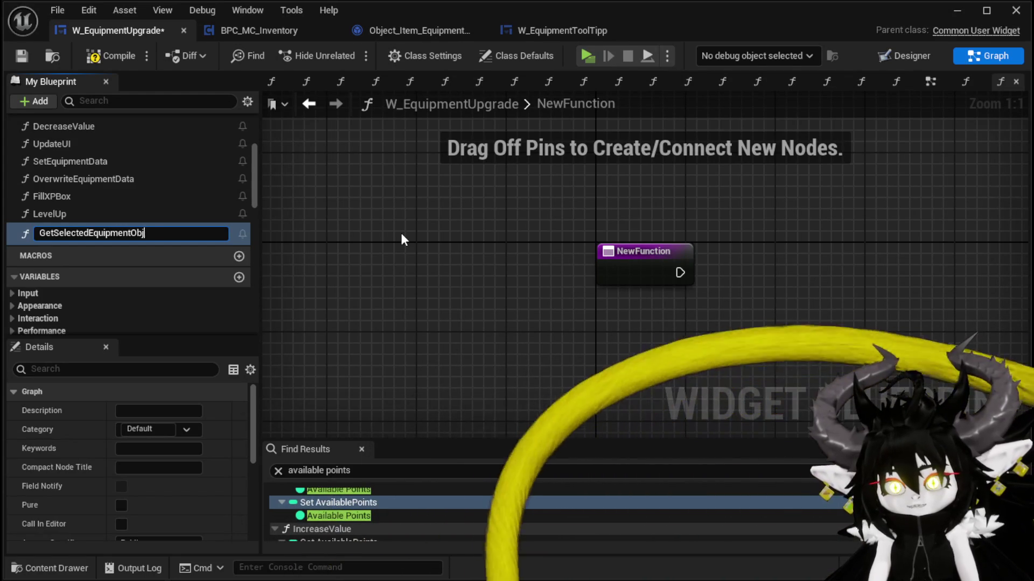
pyautogui.write('ect')
pyautogui.press('Return')
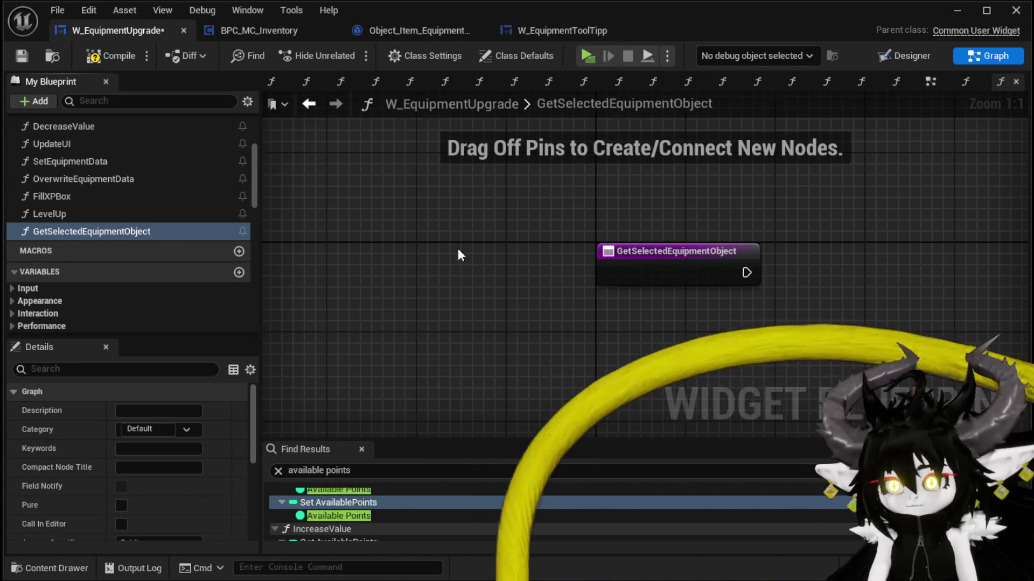
pyautogui.scroll(-4, 450, 237)
pyautogui.hotkey('ctrl', 'v')
pyautogui.moveTo(478, 252); pyautogui.dragTo(740, 269)
pyautogui.moveTo(442, 241)
pyautogui.mouseDown()
pyautogui.moveTo(431, 253)
pyautogui.moveTo(338, 249)
pyautogui.mouseUp()
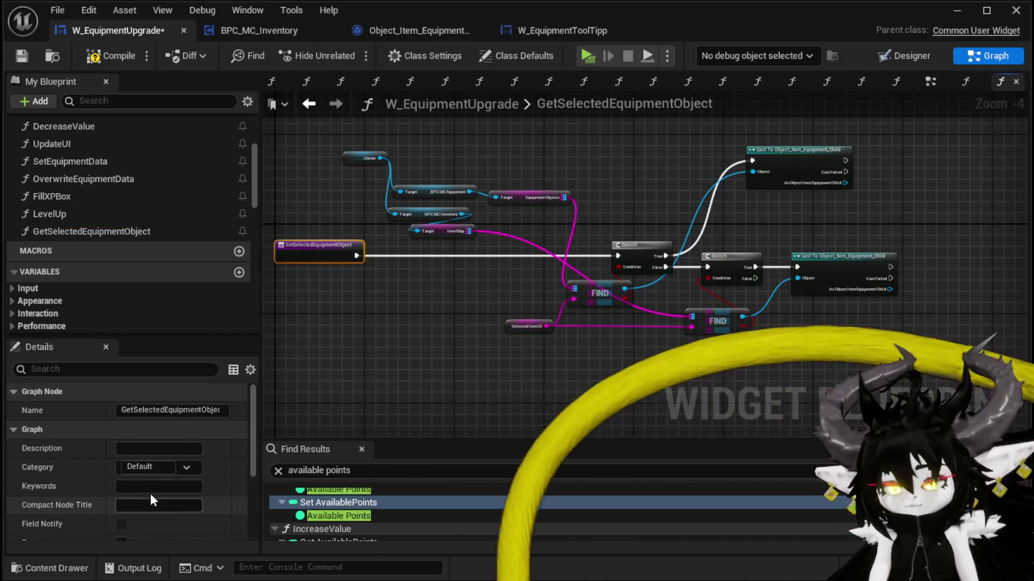
# Add a return output and connect both casts' success flows to the Return Node.
pyautogui.scroll(-5, 146, 464)
pyautogui.click(237, 512)
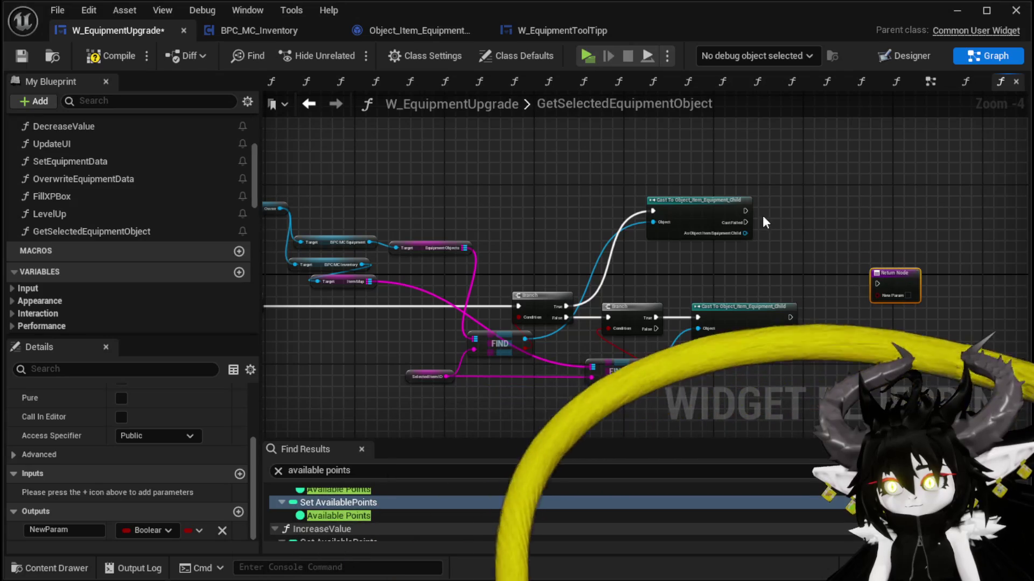
pyautogui.moveTo(746, 210); pyautogui.dragTo(877, 284)
pyautogui.moveTo(791, 317); pyautogui.dragTo(881, 282)
# Promote the cast result to a local variable TempObject and set it from the lower cast.
pyautogui.scroll(3, 789, 228)
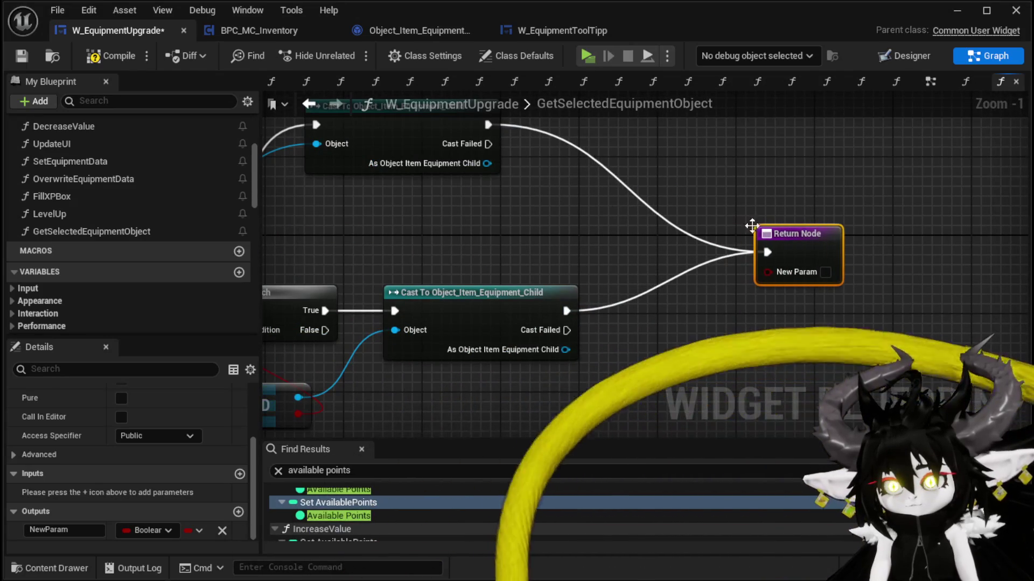
pyautogui.rightClick(488, 164)
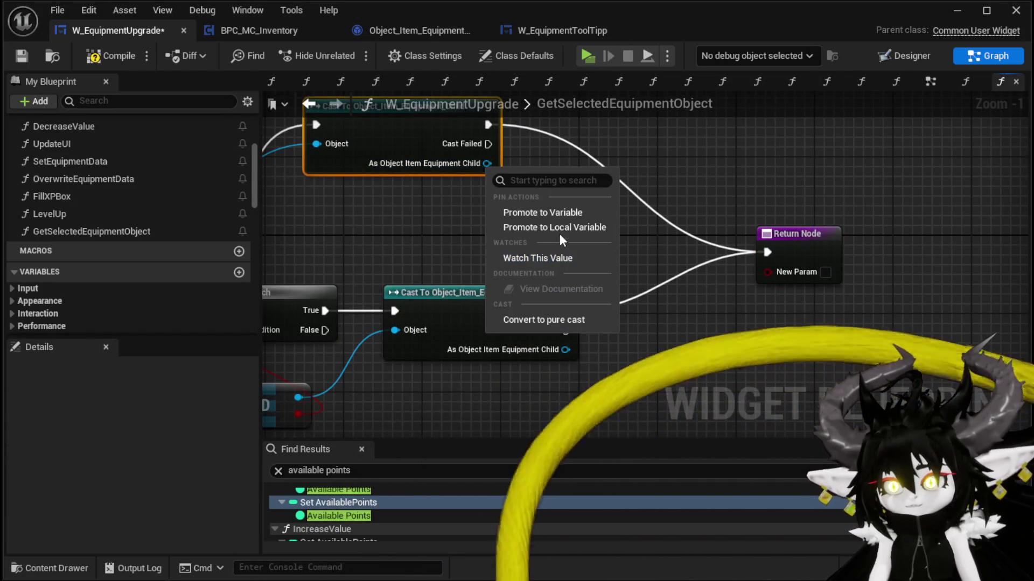
pyautogui.click(560, 229)
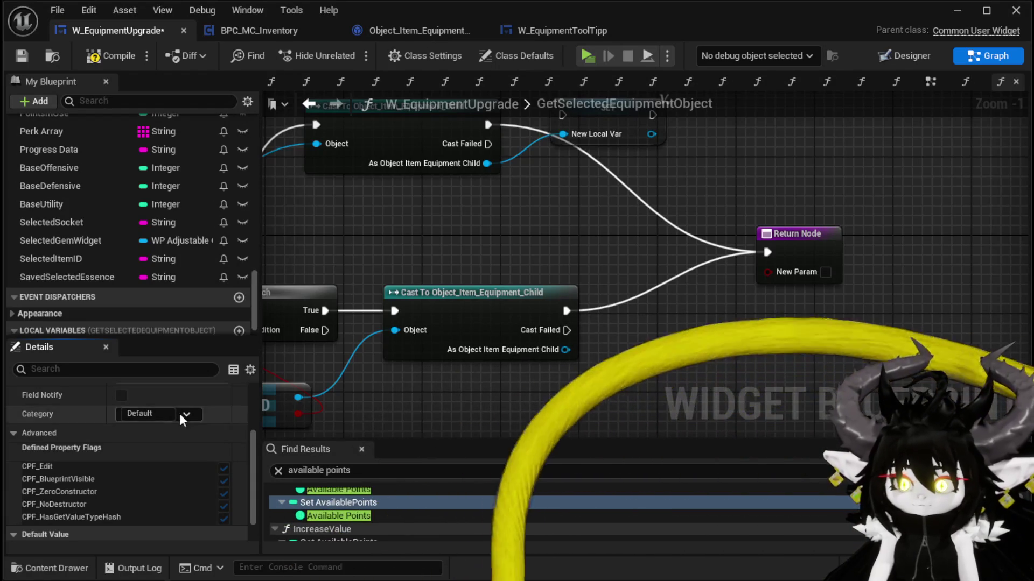
pyautogui.scroll(3, 170, 425)
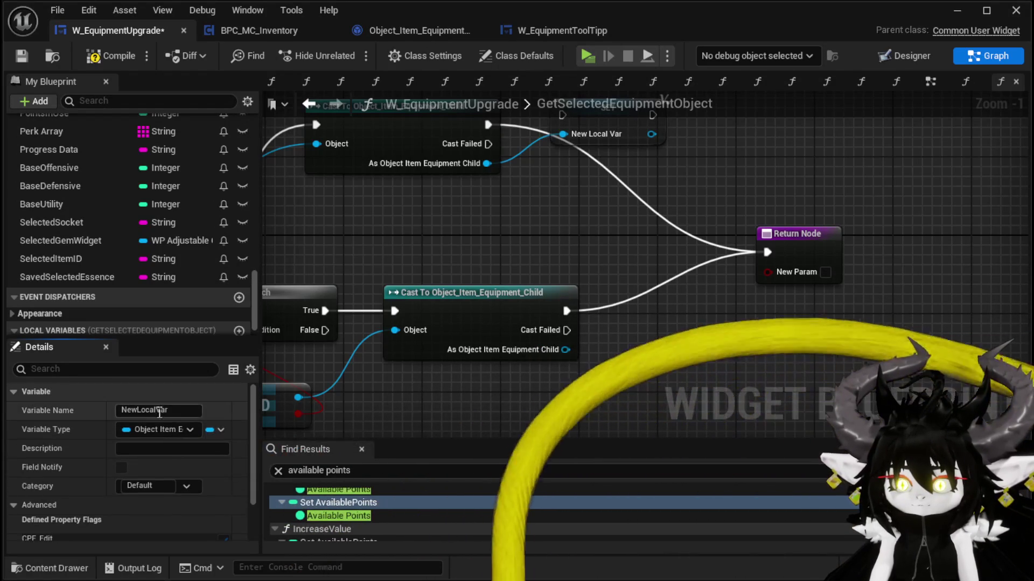
pyautogui.click(156, 410)
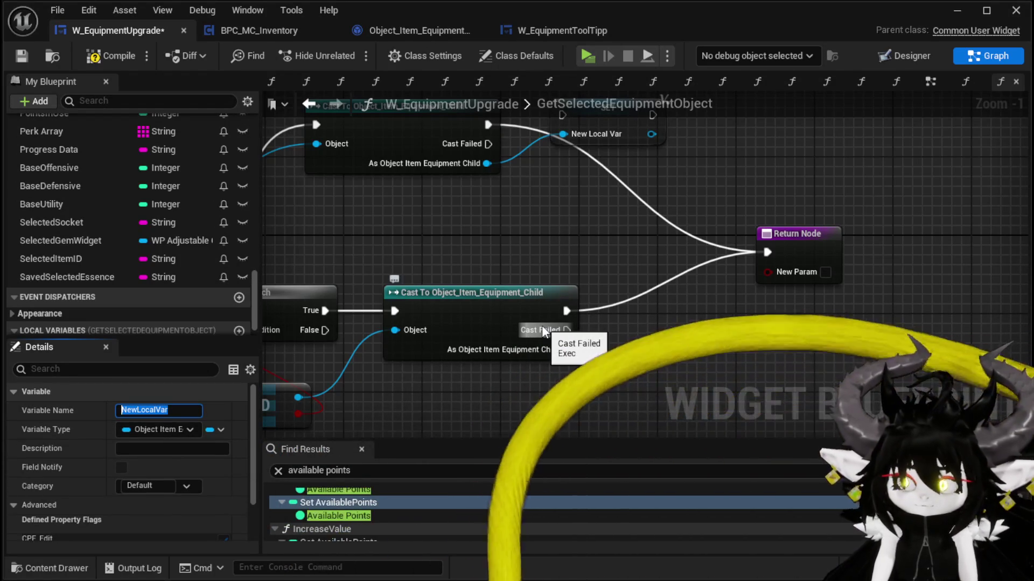
pyautogui.write('TempObject')
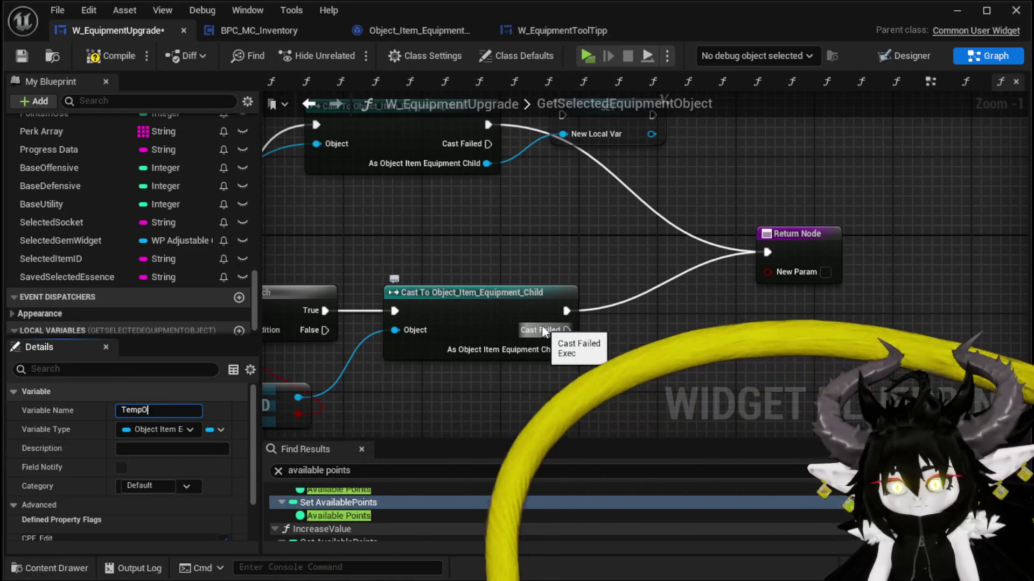
pyautogui.press('Return')
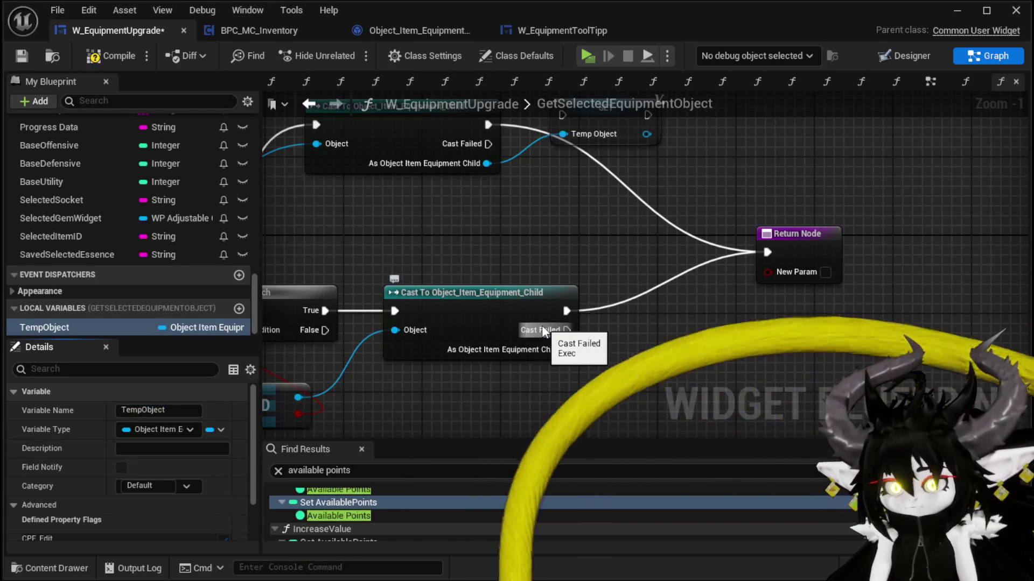
pyautogui.moveTo(118, 322)
pyautogui.mouseDown()
pyautogui.moveTo(674, 342)
pyautogui.moveTo(605, 330)
pyautogui.moveTo(764, 264)
pyautogui.moveTo(767, 253)
pyautogui.mouseUp()
pyautogui.click(619, 342)
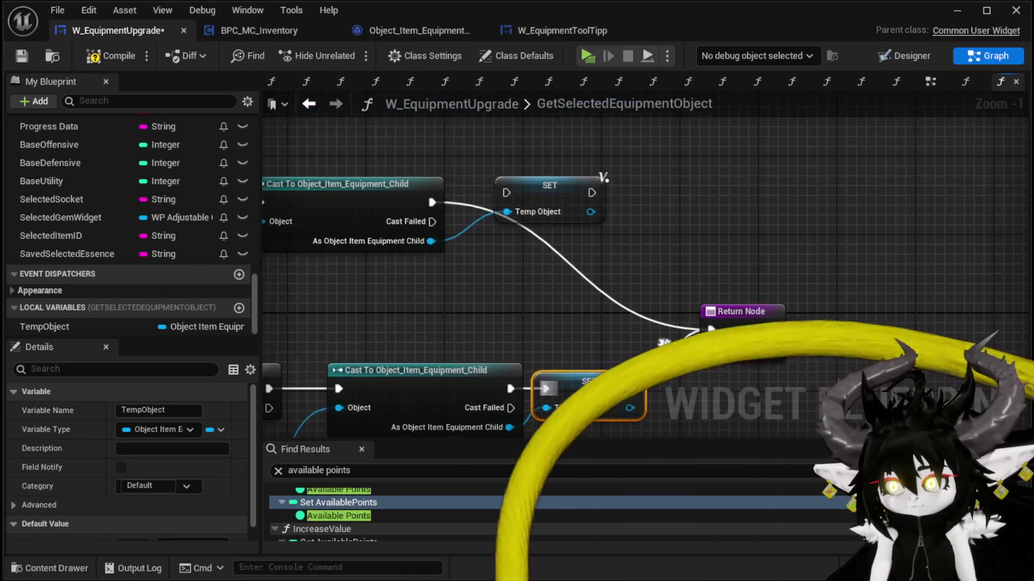
# Route the top cast through its TempObject setter and feed TempObject into the Return Node.
pyautogui.moveTo(432, 200)
pyautogui.mouseDown()
pyautogui.moveTo(549, 187)
pyautogui.moveTo(710, 327)
pyautogui.moveTo(898, 318)
pyautogui.mouseUp()
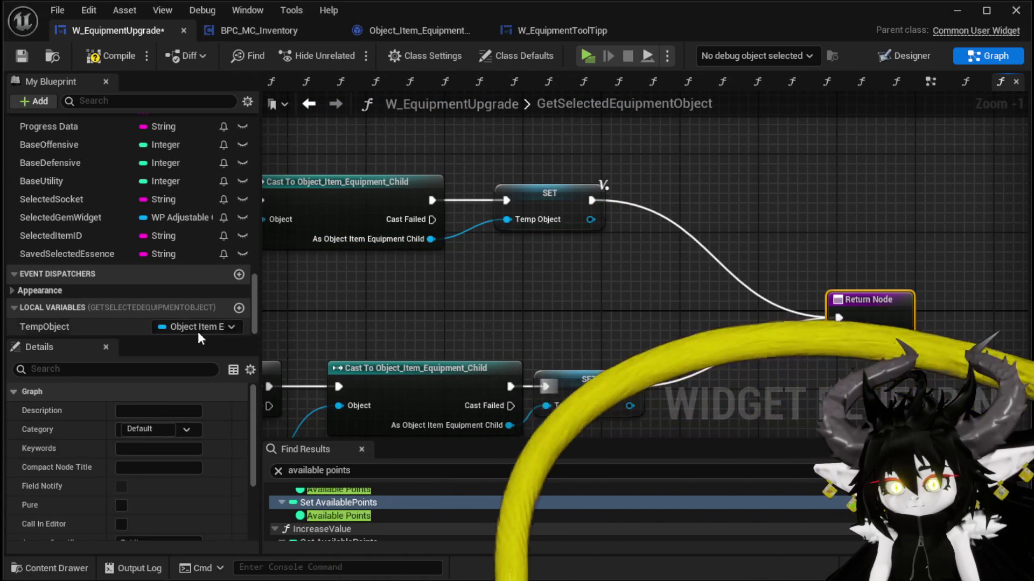
pyautogui.click(77, 327)
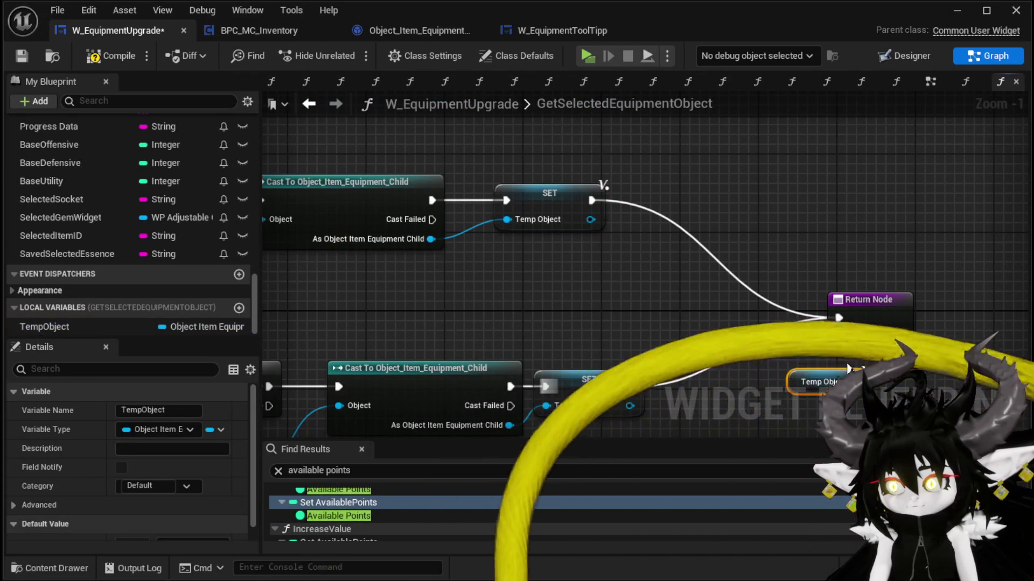
pyautogui.moveTo(76, 327); pyautogui.dragTo(863, 345)
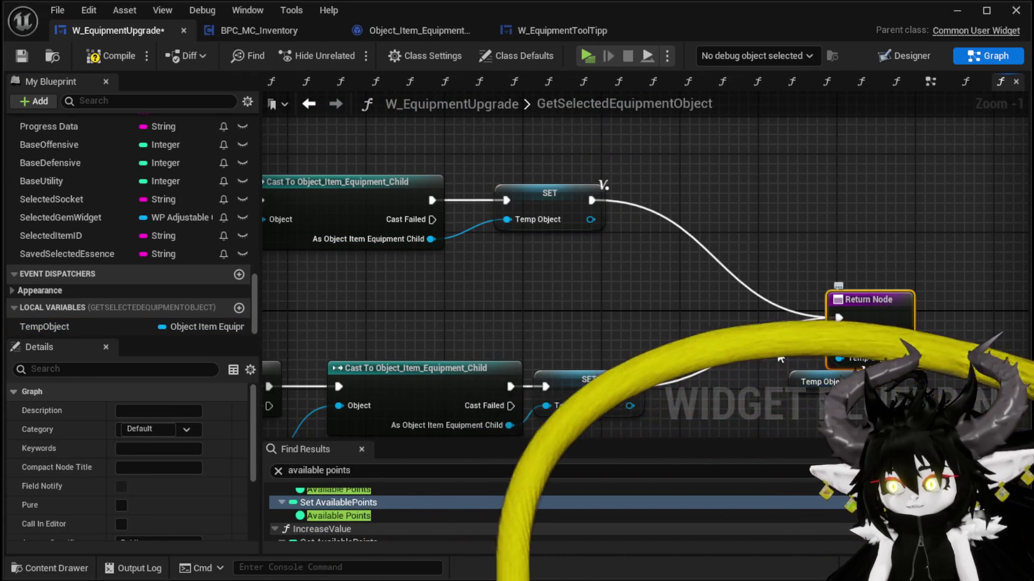
pyautogui.moveTo(720, 364); pyautogui.dragTo(594, 302)
pyautogui.scroll(-3, 157, 436)
pyautogui.scroll(5, 157, 436)
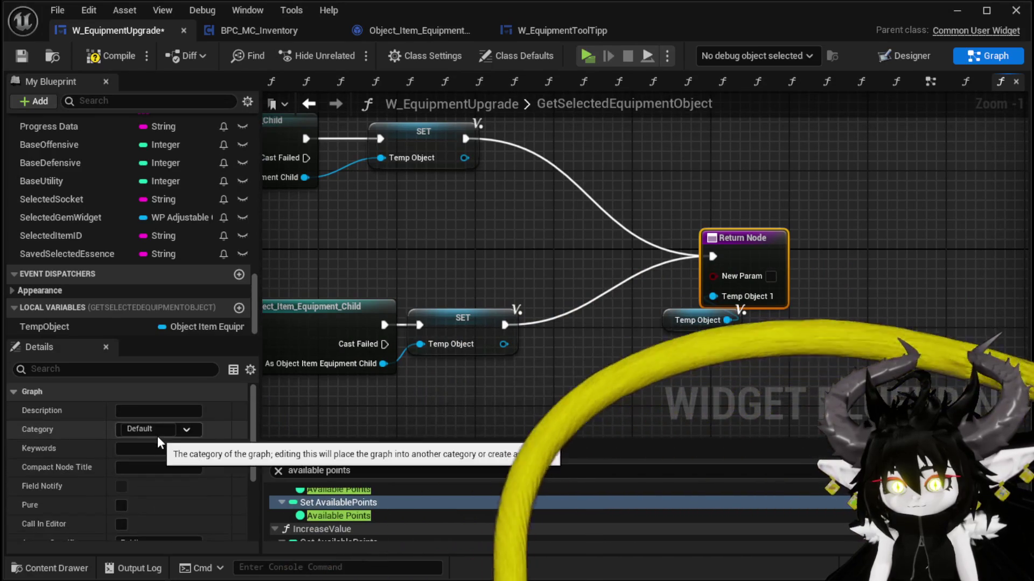
pyautogui.scroll(-6, 153, 459)
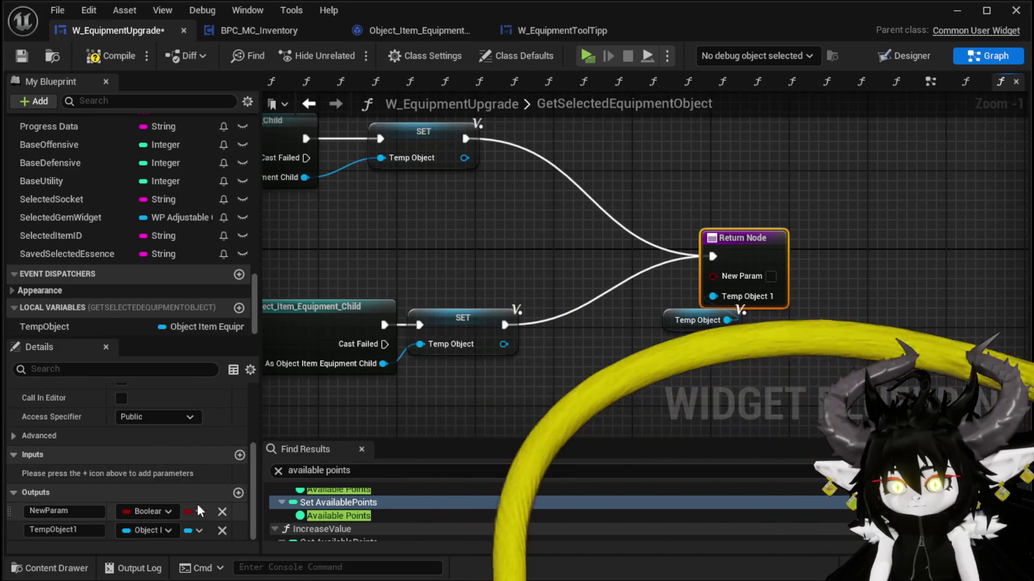
# Remove the Boolean output, name the remaining output SelectedObject, compile, and go back to EventGraph.
pyautogui.click(222, 512)
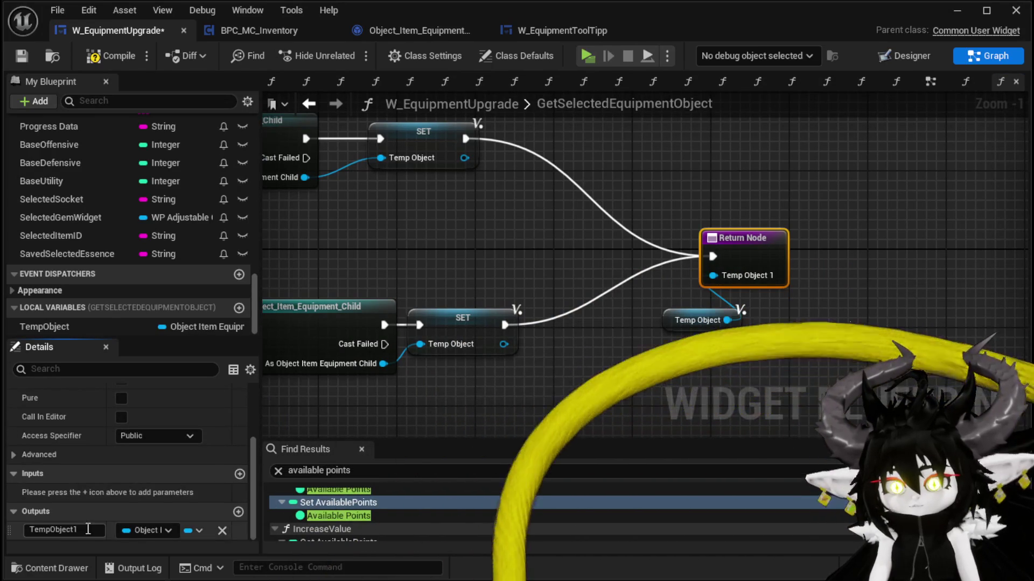
pyautogui.doubleClick(86, 530)
pyautogui.write('Sel')
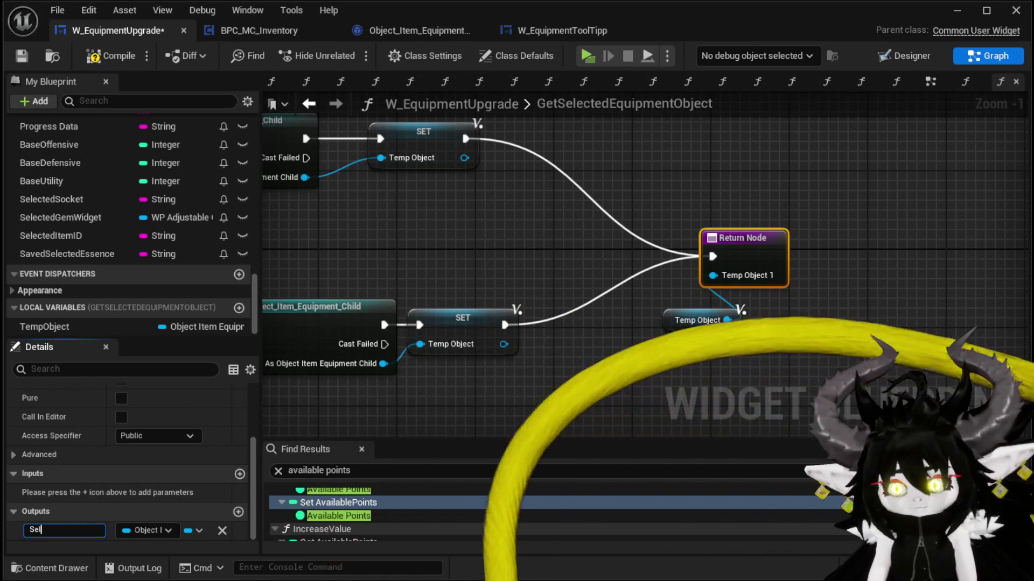
pyautogui.write('ectedObject')
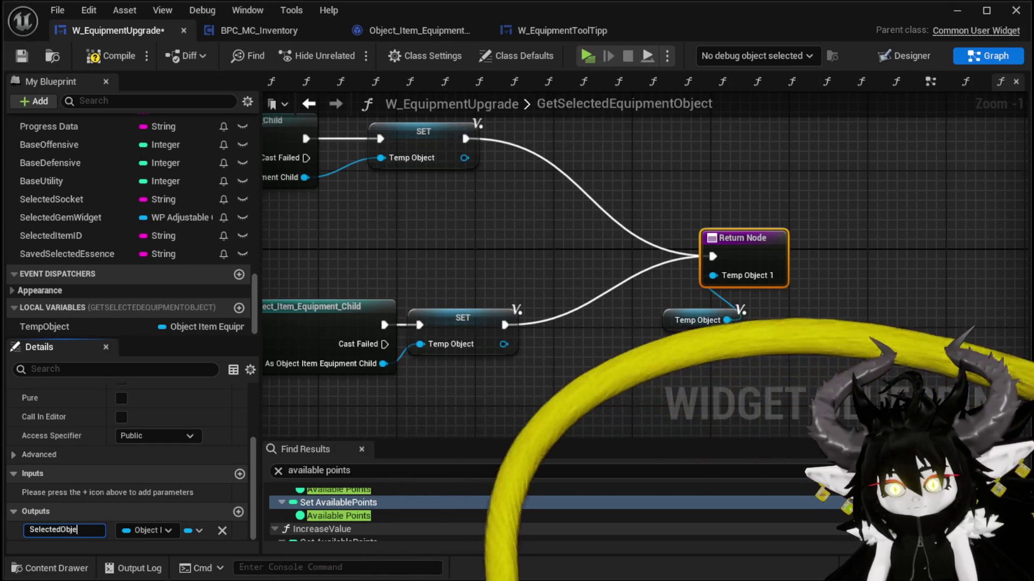
pyautogui.press('Return')
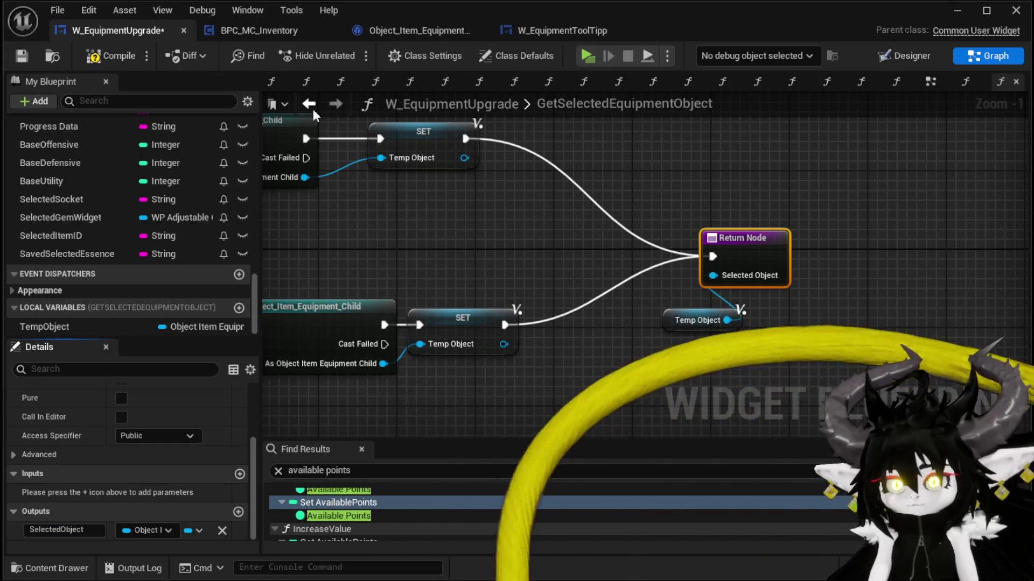
pyautogui.click(116, 53)
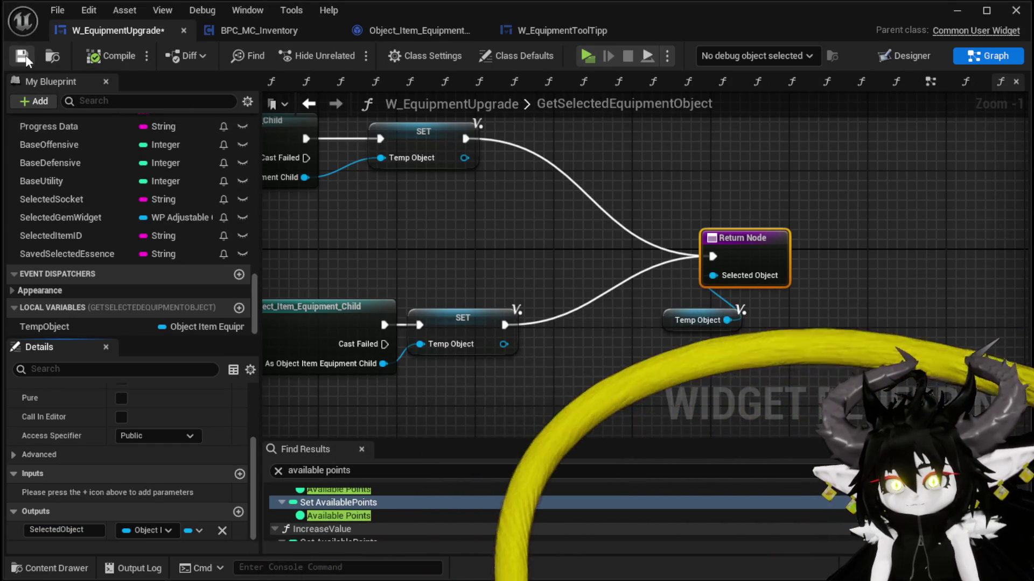
pyautogui.click(310, 104)
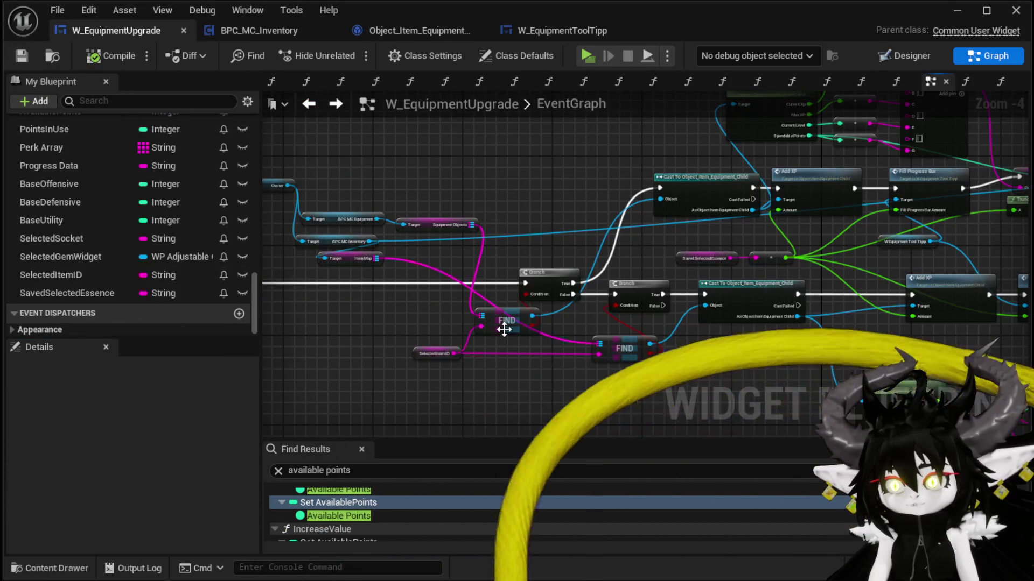
# Place Get Selected Equipment Object after On Pressed and feed its result into Get Progress's target.
pyautogui.scroll(10, 172, 283)
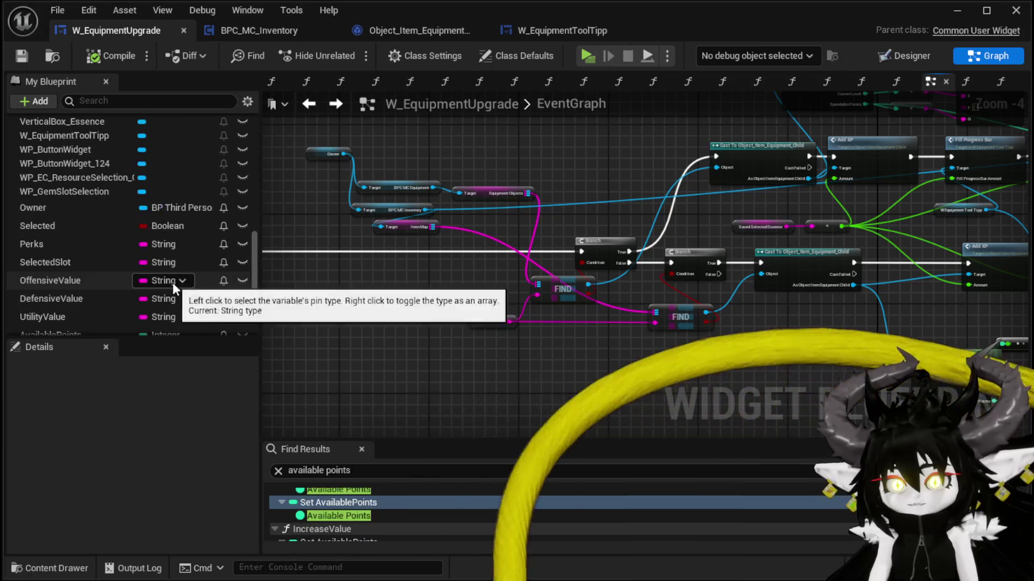
pyautogui.scroll(3, 173, 283)
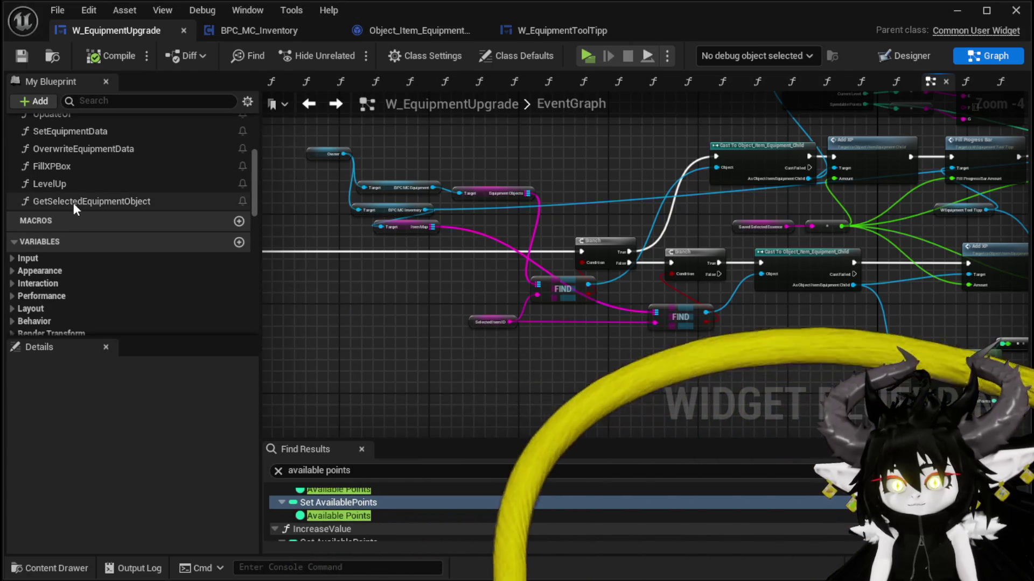
pyautogui.moveTo(74, 202); pyautogui.dragTo(491, 350)
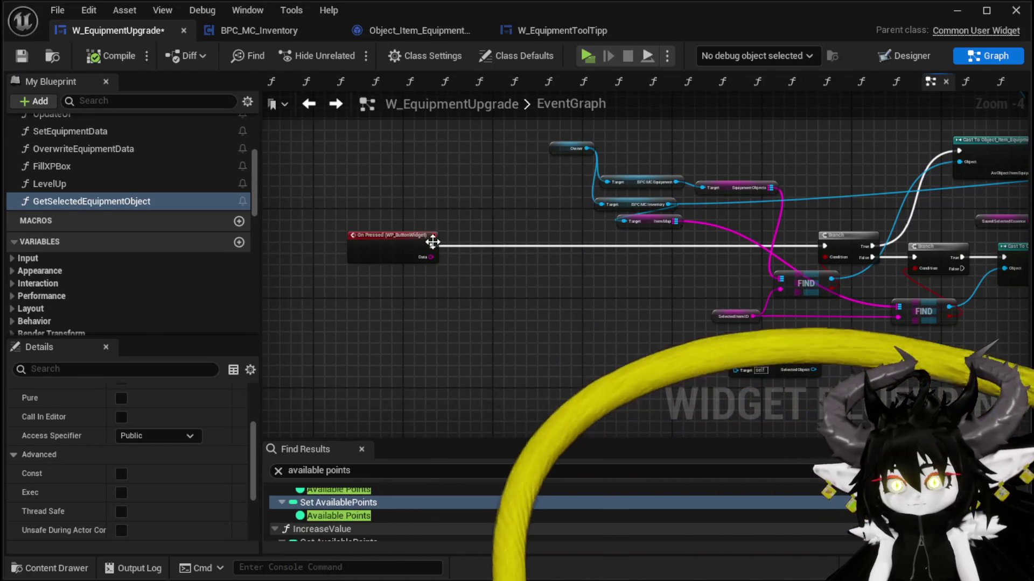
pyautogui.click(431, 246)
pyautogui.moveTo(759, 353); pyautogui.dragTo(754, 350)
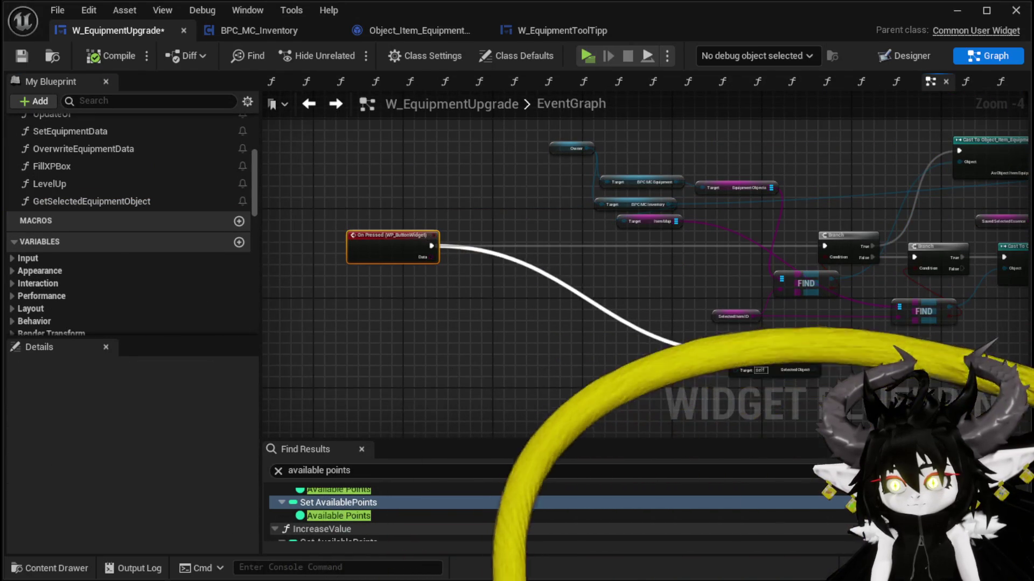
pyautogui.moveTo(401, 254); pyautogui.dragTo(728, 370)
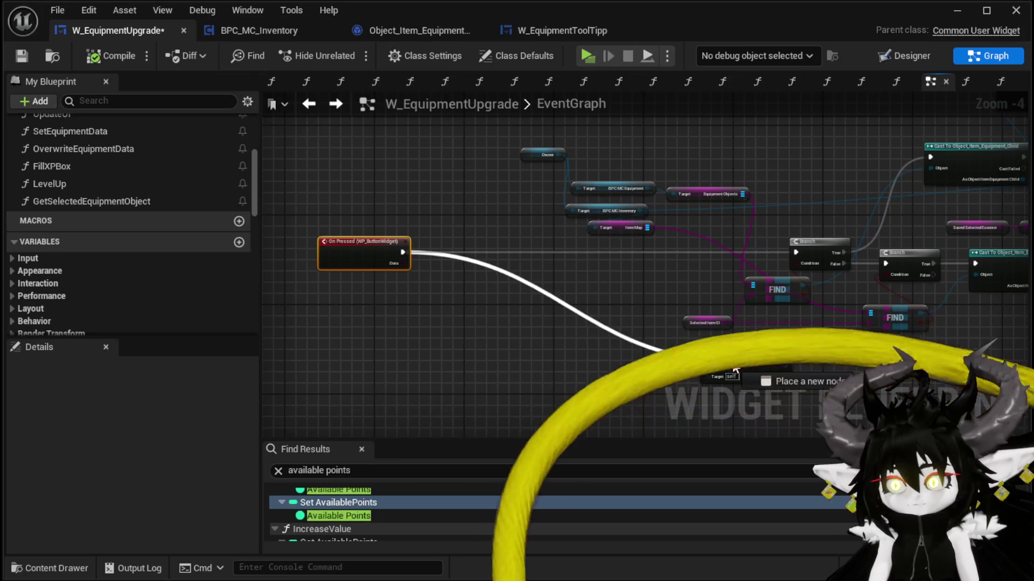
pyautogui.moveTo(402, 254)
pyautogui.mouseDown()
pyautogui.moveTo(722, 367)
pyautogui.moveTo(388, 315)
pyautogui.moveTo(638, 325)
pyautogui.moveTo(420, 349)
pyautogui.mouseUp()
pyautogui.scroll(2, 425, 349)
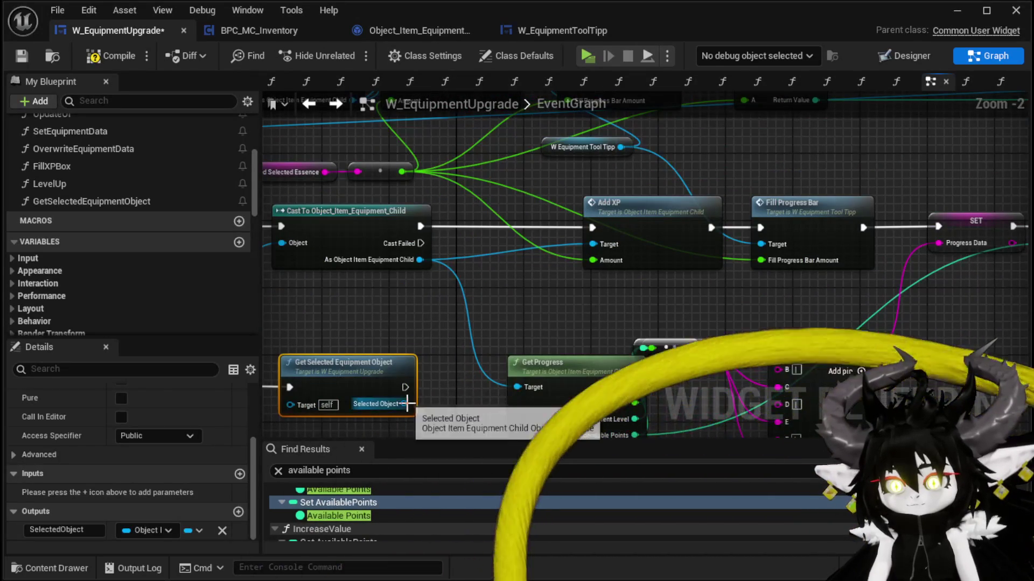
pyautogui.moveTo(408, 404); pyautogui.dragTo(529, 388)
# Delete the old Cast, Find and Branch lookup nodes and the duplicate XP node chain.
pyautogui.moveTo(384, 360)
pyautogui.mouseDown()
pyautogui.moveTo(411, 296)
pyautogui.moveTo(606, 229)
pyautogui.moveTo(592, 228)
pyautogui.mouseUp()
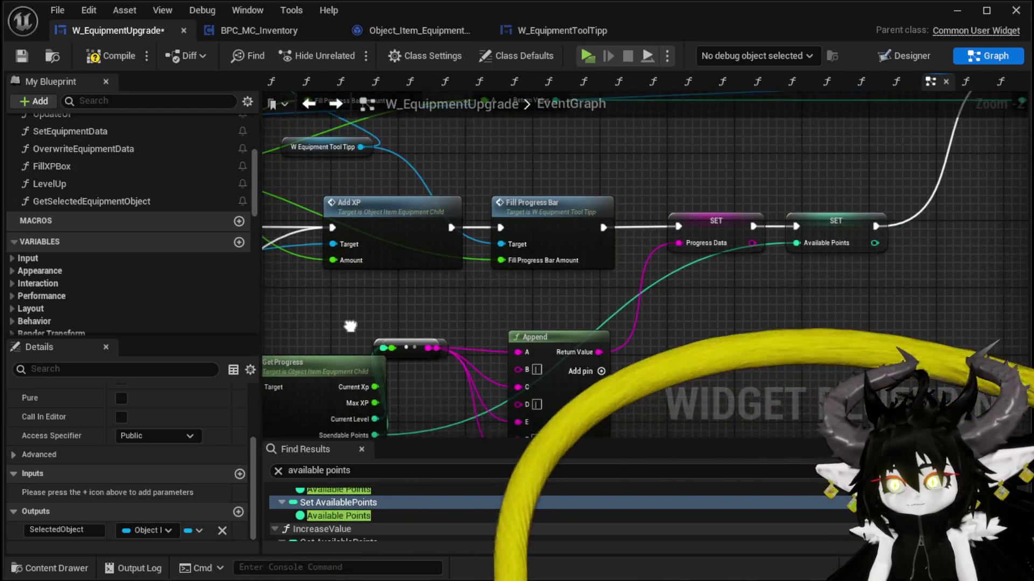
pyautogui.scroll(-1, 560, 273)
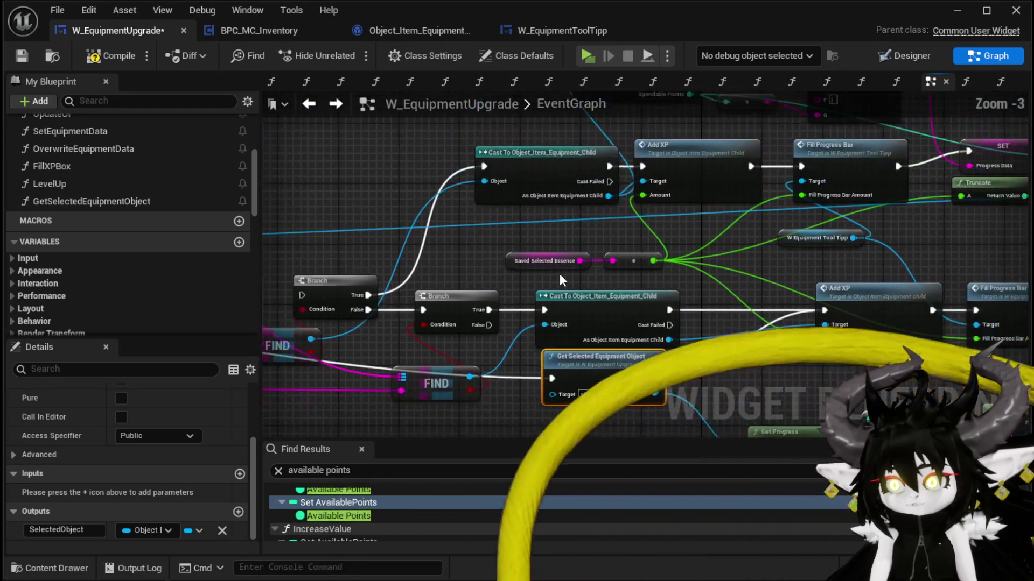
pyautogui.press('Delete')
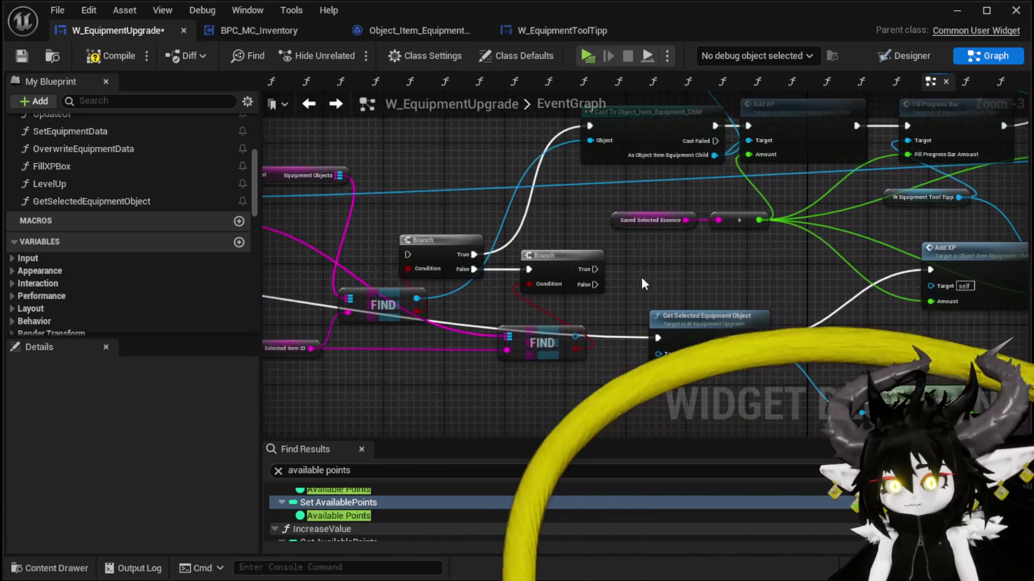
pyautogui.scroll(-3, 534, 238)
pyautogui.moveTo(515, 244); pyautogui.dragTo(558, 216)
pyautogui.scroll(1, 341, 285)
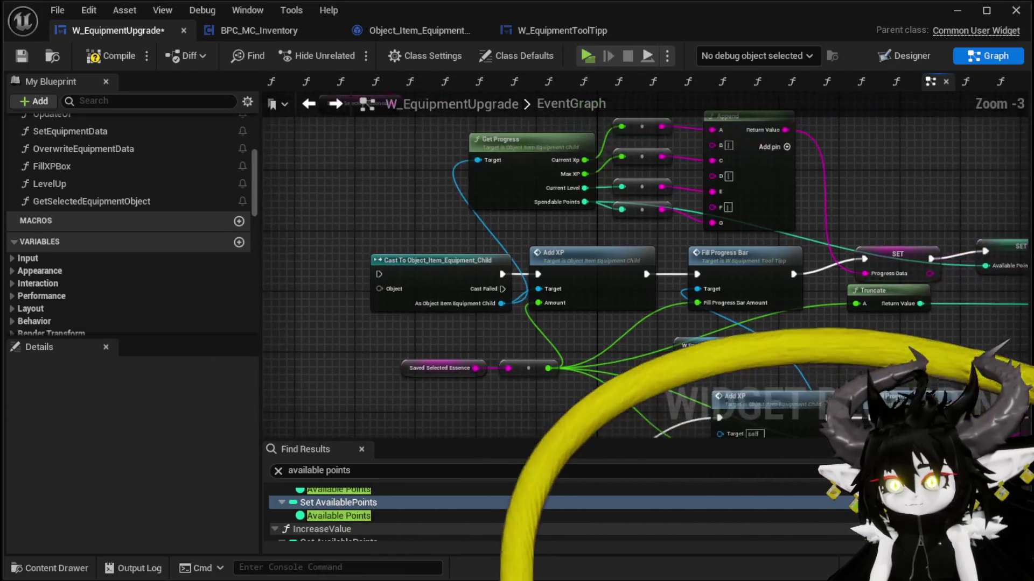
pyautogui.moveTo(601, 245); pyautogui.dragTo(612, 228)
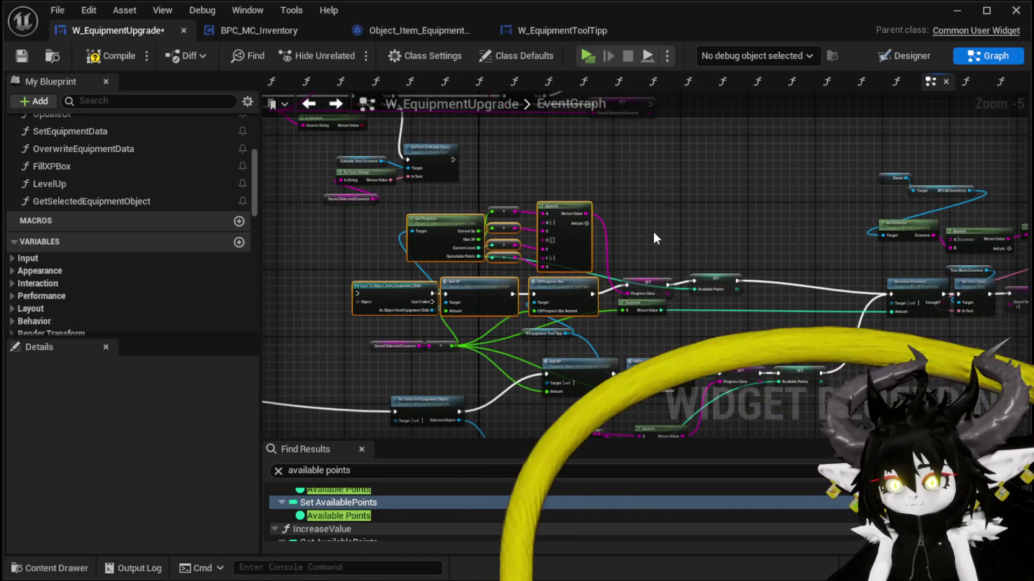
pyautogui.moveTo(496, 194)
pyautogui.mouseDown()
pyautogui.moveTo(718, 325)
pyautogui.moveTo(715, 251)
pyautogui.mouseUp()
pyautogui.scroll(1, 723, 336)
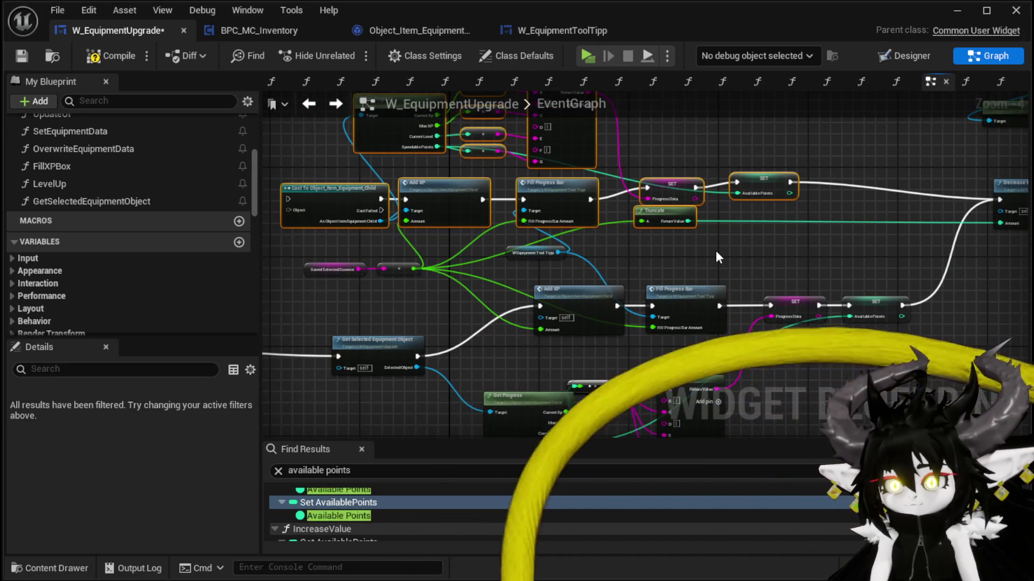
pyautogui.press('Delete')
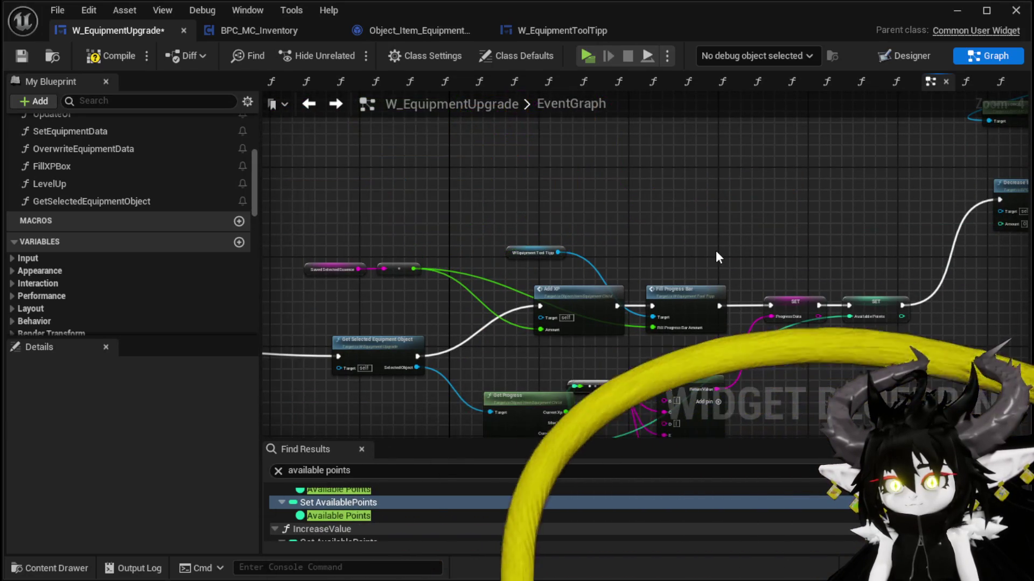
# Move the remaining node clusters beside the chain, then compile and save the widget blueprint.
pyautogui.moveTo(716, 249)
pyautogui.mouseDown()
pyautogui.moveTo(708, 185)
pyautogui.moveTo(791, 224)
pyautogui.mouseUp()
pyautogui.scroll(-2, 803, 219)
pyautogui.moveTo(581, 185)
pyautogui.mouseDown()
pyautogui.moveTo(859, 346)
pyautogui.moveTo(904, 331)
pyautogui.mouseUp()
pyautogui.moveTo(882, 251); pyautogui.dragTo(637, 226)
pyautogui.moveTo(780, 247); pyautogui.dragTo(536, 312)
pyautogui.moveTo(484, 262)
pyautogui.mouseDown()
pyautogui.moveTo(854, 237)
pyautogui.moveTo(592, 285)
pyautogui.moveTo(558, 266)
pyautogui.mouseUp()
pyautogui.scroll(4, 569, 230)
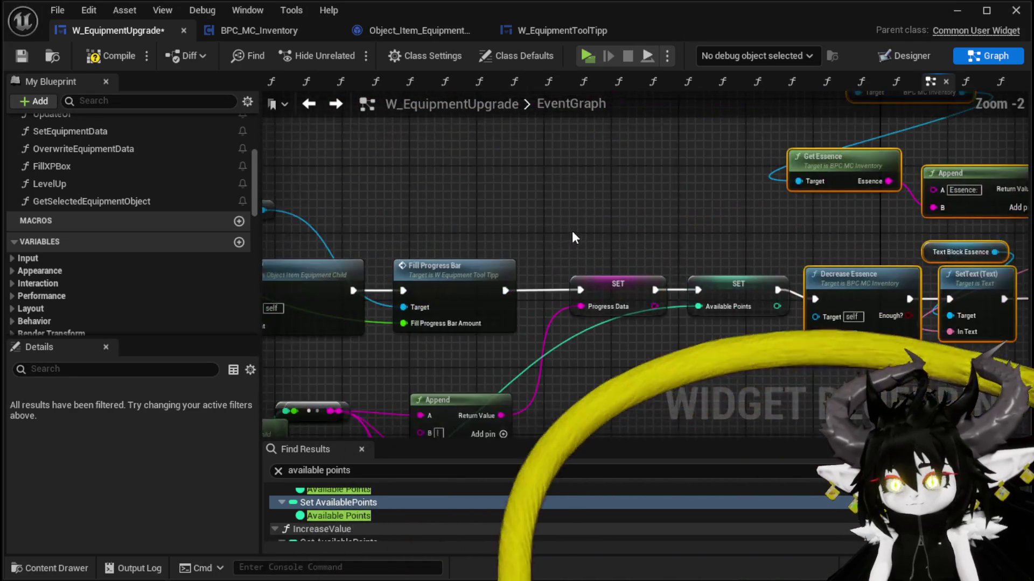
pyautogui.click(98, 58)
pyautogui.click(24, 57)
# Connect the Selected Object output to Add XP's Target pin.
pyautogui.moveTo(452, 209)
pyautogui.mouseDown()
pyautogui.moveTo(736, 180)
pyautogui.moveTo(836, 184)
pyautogui.mouseUp()
pyautogui.moveTo(434, 360)
pyautogui.mouseDown()
pyautogui.moveTo(627, 297)
pyautogui.moveTo(634, 283)
pyautogui.mouseUp()
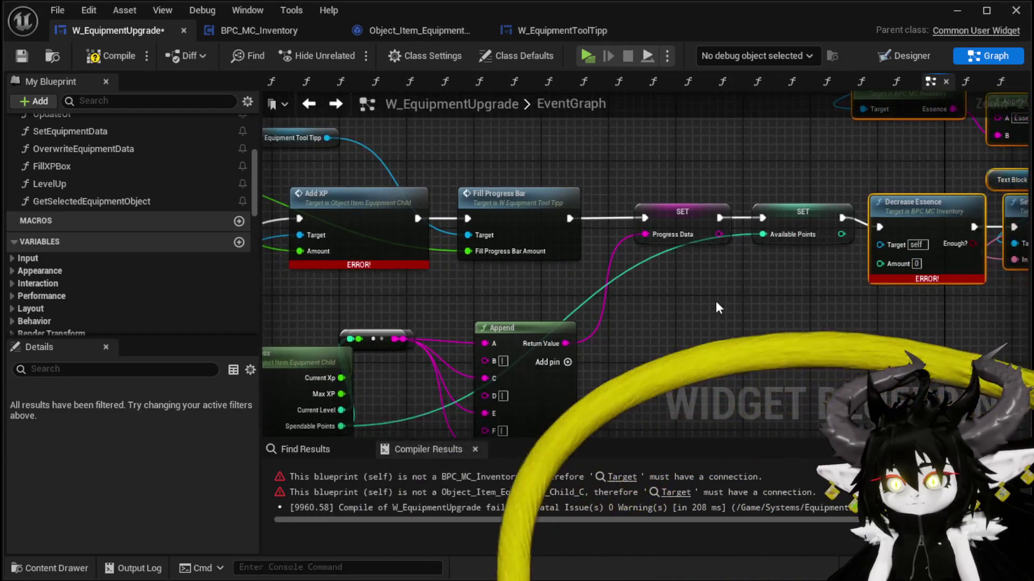
pyautogui.moveTo(495, 360); pyautogui.dragTo(345, 300)
pyautogui.moveTo(281, 297)
pyautogui.mouseDown()
pyautogui.moveTo(708, 304)
pyautogui.moveTo(797, 241)
pyautogui.moveTo(764, 257)
pyautogui.mouseUp()
pyautogui.moveTo(533, 259); pyautogui.dragTo(1020, 281)
# Copy the Owner and BPC MC Inventory nodes from the Get Selected Equipment Object function.
pyautogui.doubleClick(441, 276)
pyautogui.moveTo(440, 276)
pyautogui.mouseDown()
pyautogui.moveTo(741, 280)
pyautogui.moveTo(844, 248)
pyautogui.moveTo(1028, 290)
pyautogui.mouseUp()
pyautogui.moveTo(353, 138)
pyautogui.mouseDown()
pyautogui.moveTo(427, 205)
pyautogui.moveTo(348, 205)
pyautogui.moveTo(447, 272)
pyautogui.mouseUp()
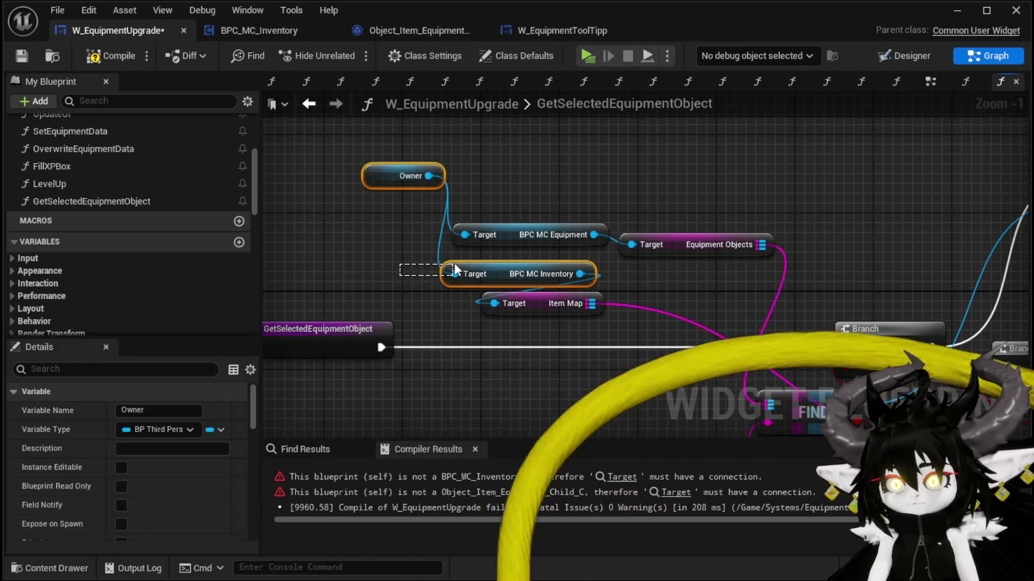
pyautogui.click(110, 56)
pyautogui.click(22, 55)
pyautogui.hotkey('ctrl', 'c')
# Paste Owner and BPC MC Inventory into the EventGraph and wire the inventory to Decrease Essence's Target.
pyautogui.click(930, 81)
pyautogui.scroll(2, 450, 175)
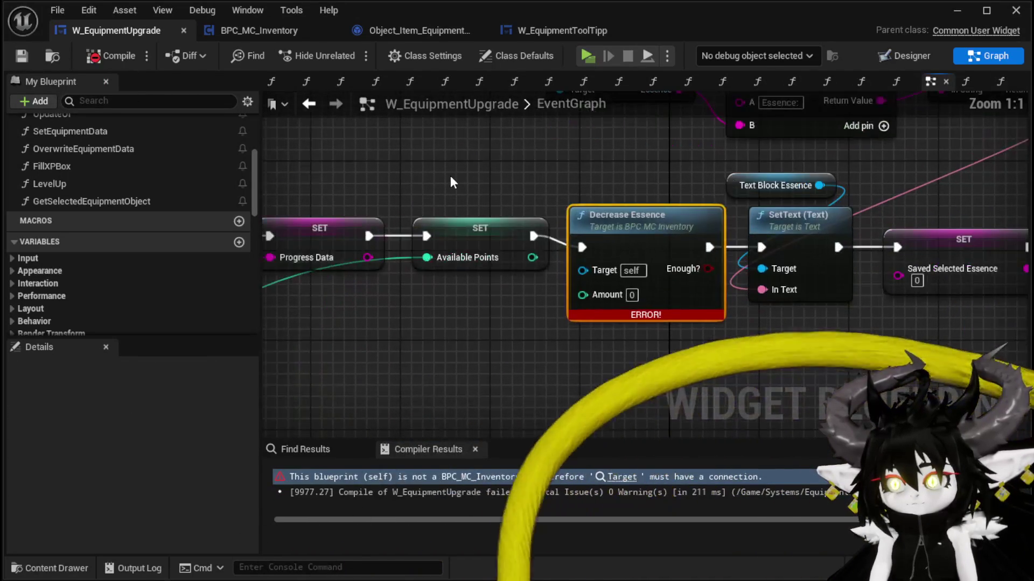
pyautogui.hotkey('ctrl', 'v')
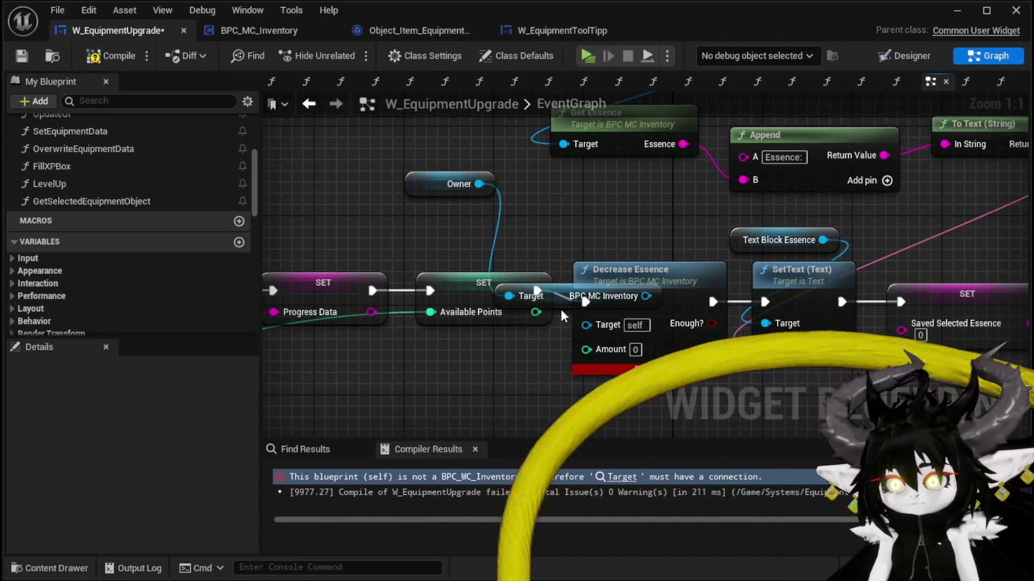
pyautogui.moveTo(560, 309); pyautogui.dragTo(489, 245)
pyautogui.moveTo(546, 229); pyautogui.dragTo(587, 326)
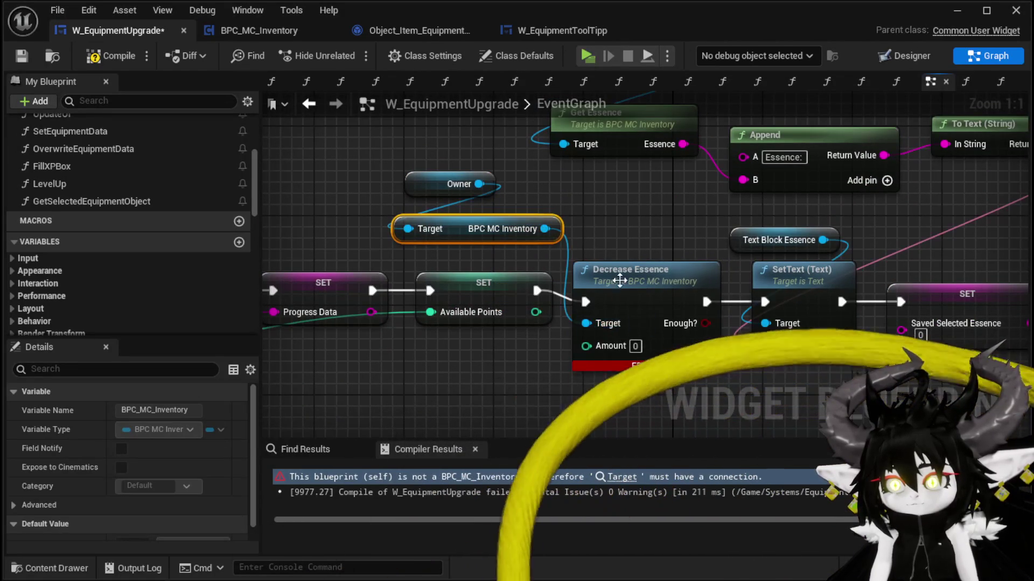
pyautogui.click(631, 231)
# Review the Get Selected Equipment Object function's nodes, then return to the EventGraph.
pyautogui.scroll(-2, 632, 230)
pyautogui.moveTo(631, 230); pyautogui.dragTo(625, 224)
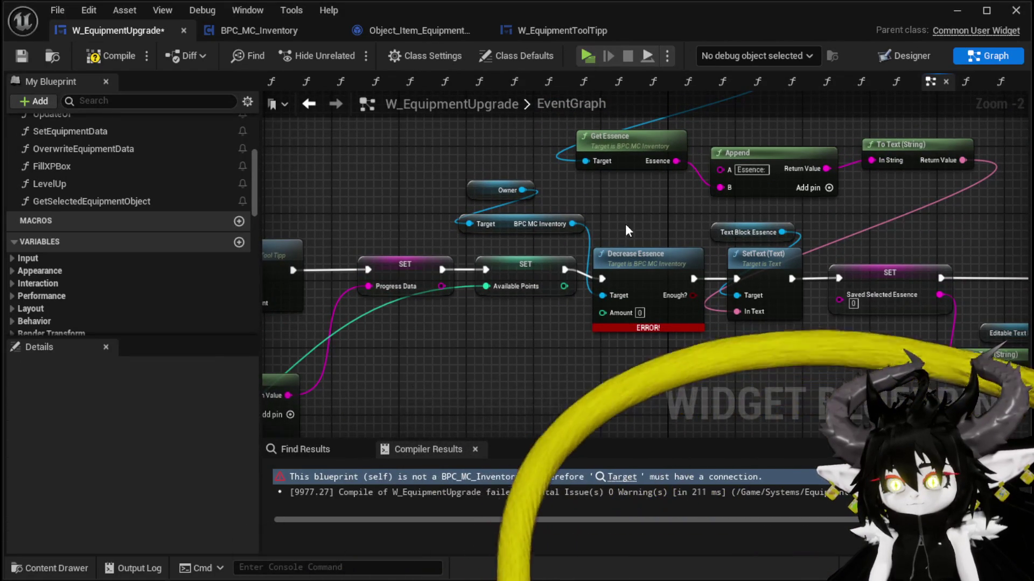
pyautogui.moveTo(626, 223); pyautogui.dragTo(679, 182)
pyautogui.moveTo(547, 307)
pyautogui.mouseDown()
pyautogui.moveTo(700, 269)
pyautogui.moveTo(748, 270)
pyautogui.moveTo(765, 284)
pyautogui.mouseUp()
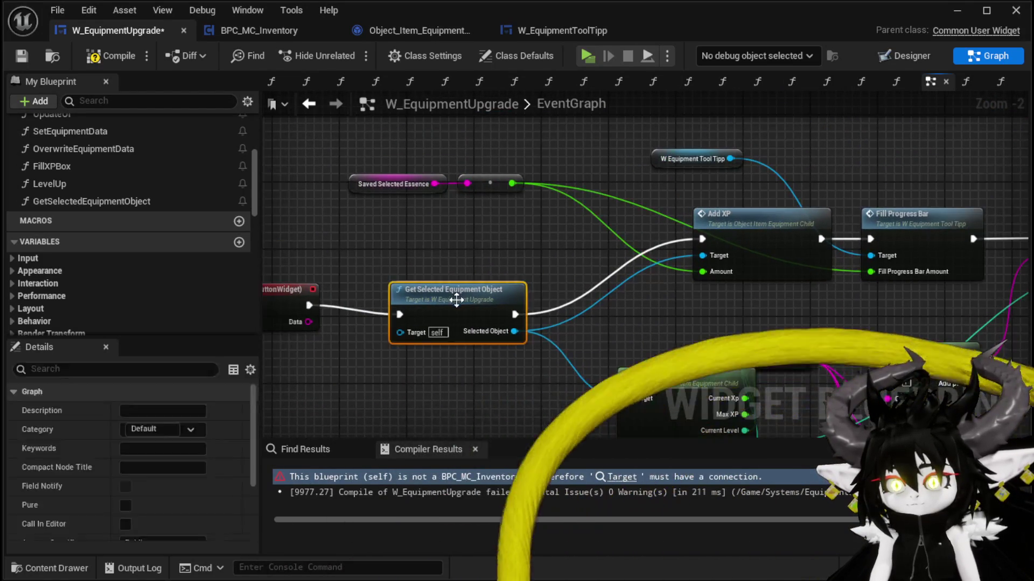
pyautogui.doubleClick(458, 295)
pyautogui.scroll(-2, 481, 277)
pyautogui.moveTo(563, 225)
pyautogui.mouseDown()
pyautogui.moveTo(654, 225)
pyautogui.moveTo(211, 240)
pyautogui.moveTo(801, 249)
pyautogui.mouseUp()
pyautogui.click(319, 104)
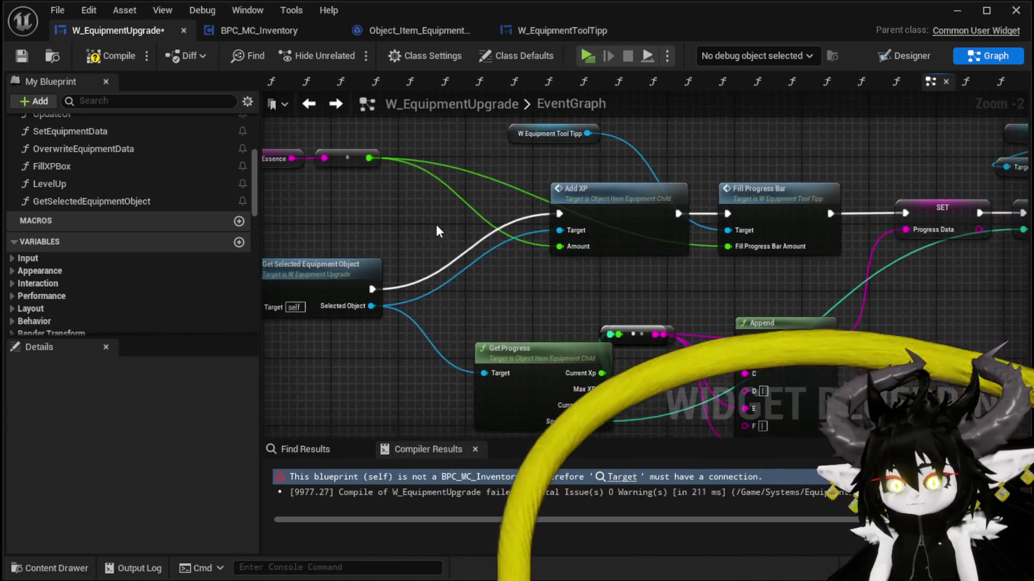
# Add a Saved Selected Essence getter and connect it to Decrease Essence's Amount.
pyautogui.click(365, 201)
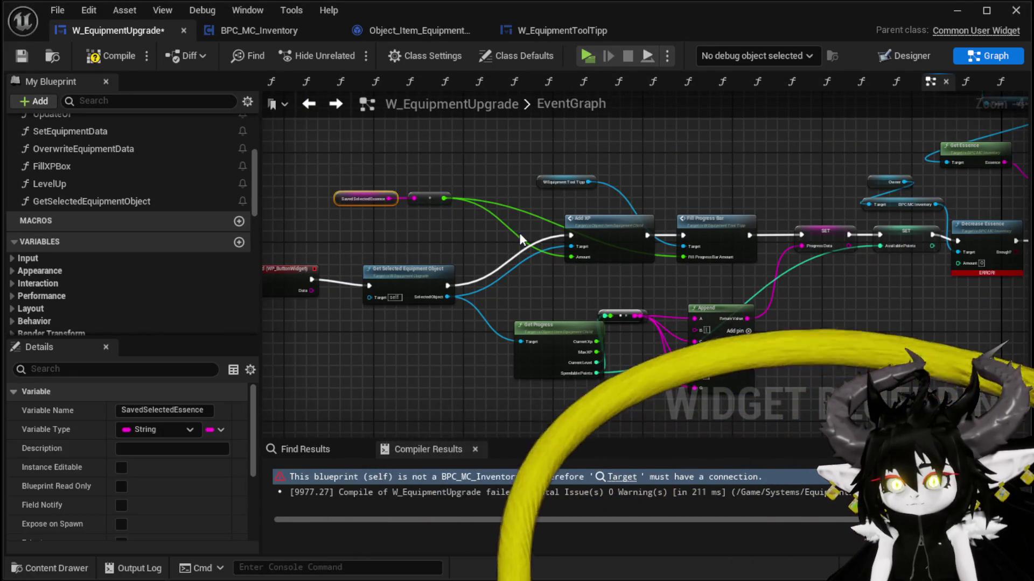
pyautogui.moveTo(894, 317); pyautogui.dragTo(624, 295)
pyautogui.hotkey('ctrl', 'v')
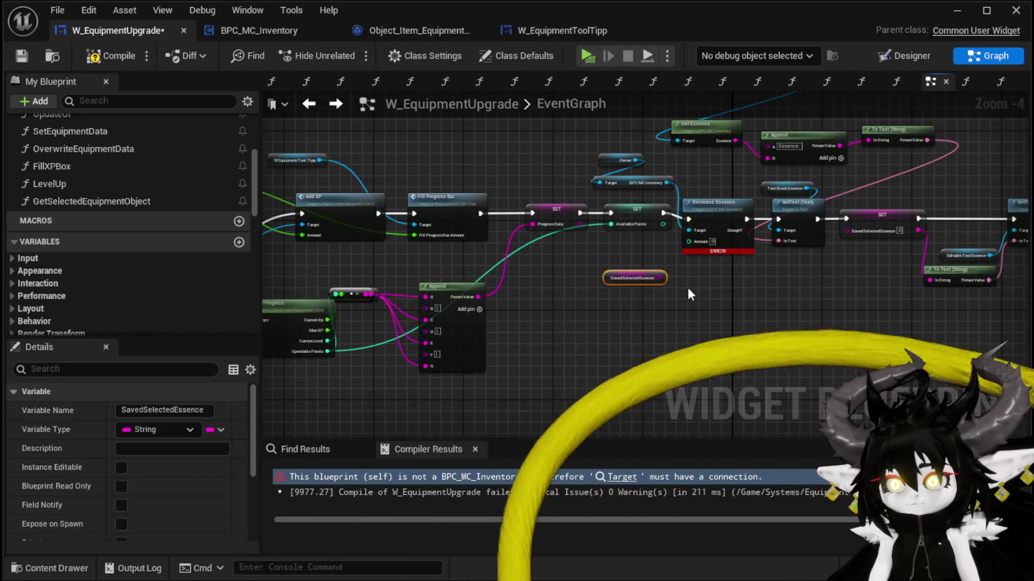
pyautogui.scroll(4, 667, 286)
pyautogui.moveTo(637, 245)
pyautogui.mouseDown()
pyautogui.moveTo(601, 270)
pyautogui.moveTo(678, 212)
pyautogui.moveTo(672, 203)
pyautogui.mouseUp()
pyautogui.moveTo(740, 255); pyautogui.dragTo(500, 299)
pyautogui.scroll(-1, 500, 299)
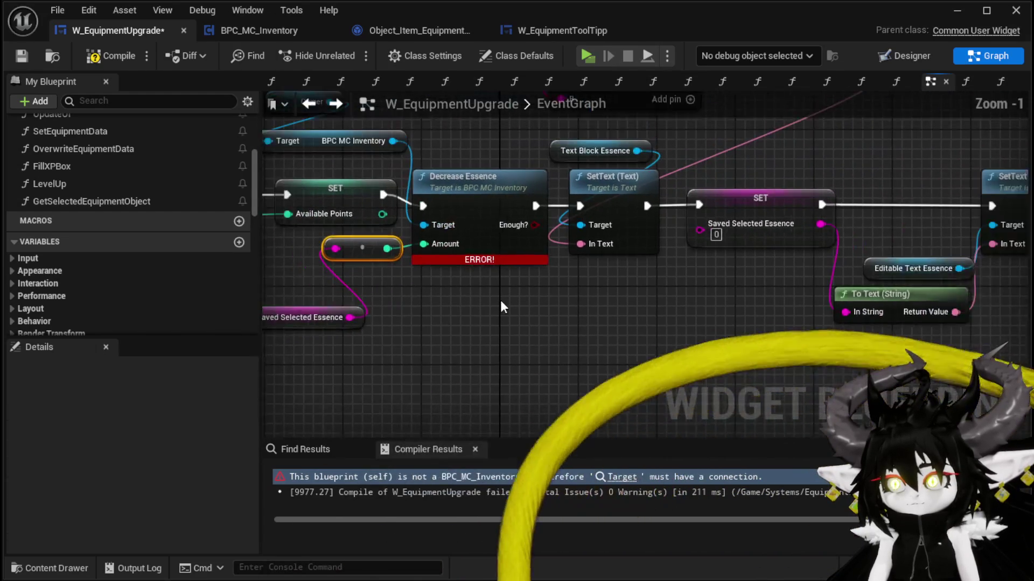
pyautogui.scroll(-1, 635, 334)
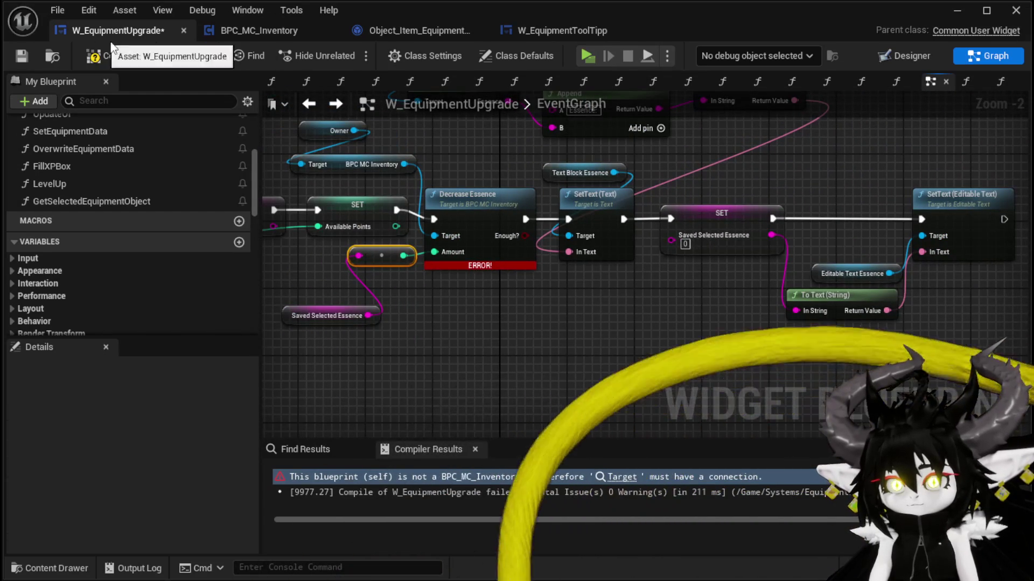
# Compile and save the blueprint, straightening the Get Selected Equipment Object wire.
pyautogui.click(99, 56)
pyautogui.click(28, 55)
pyautogui.scroll(-2, 608, 334)
pyautogui.moveTo(609, 334)
pyautogui.mouseDown()
pyautogui.moveTo(665, 358)
pyautogui.moveTo(653, 286)
pyautogui.mouseUp()
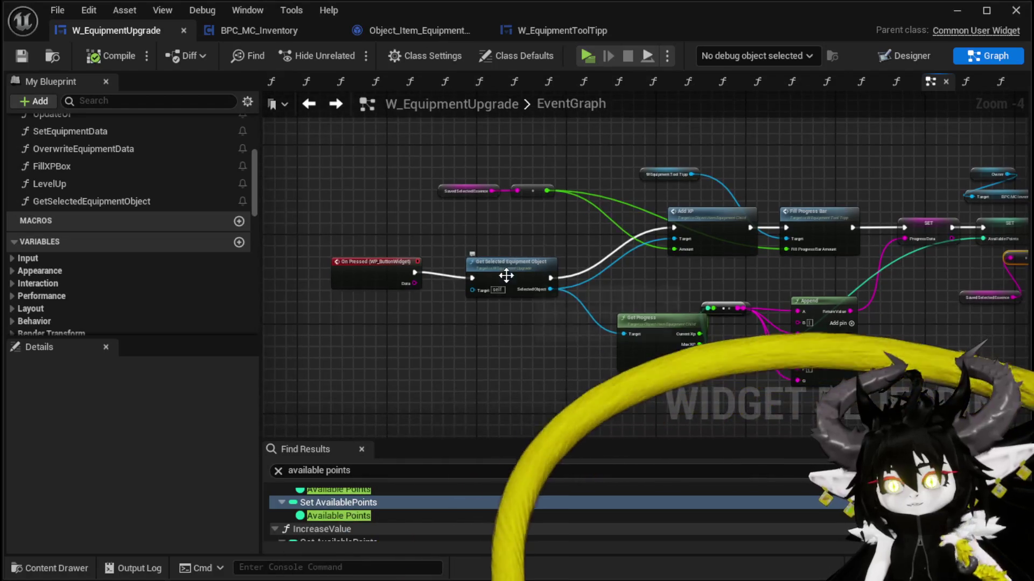
pyautogui.moveTo(503, 272); pyautogui.dragTo(506, 268)
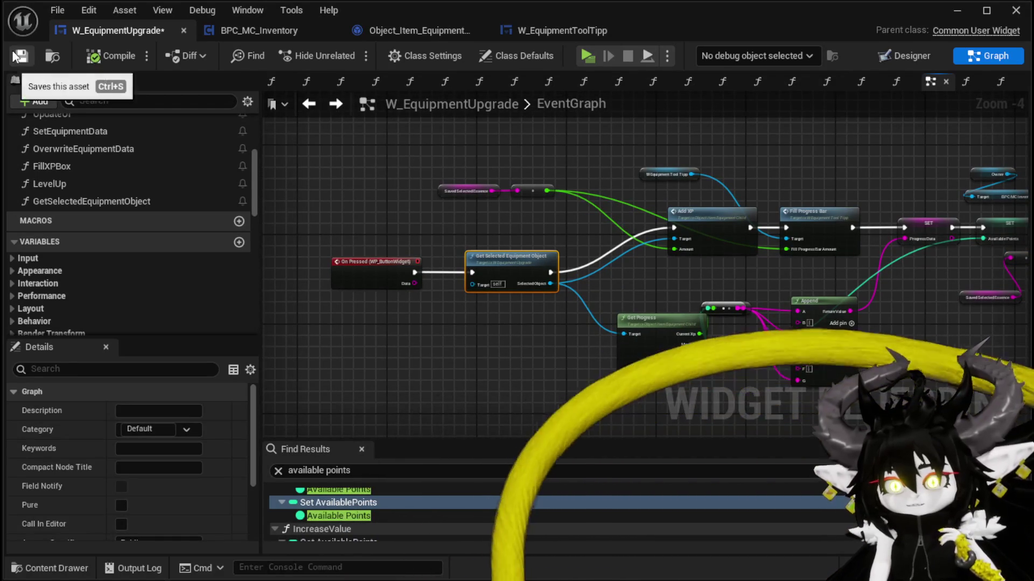
pyautogui.click(22, 56)
pyautogui.click(56, 184)
# Add a Get Selected Equipment Object call to LevelUp, wired directly from its entry node.
pyautogui.doubleClick(56, 183)
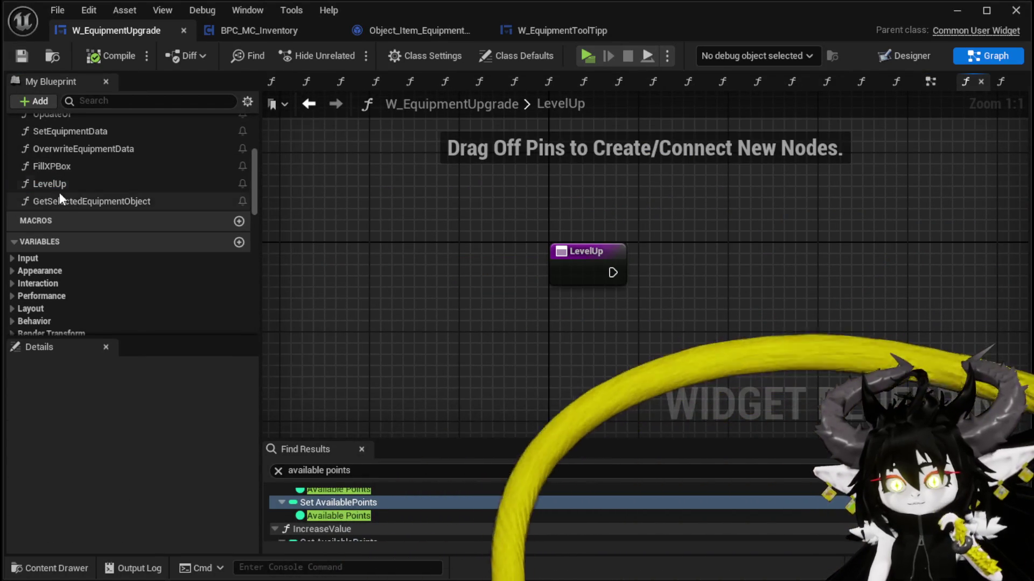
pyautogui.moveTo(68, 200)
pyautogui.mouseDown()
pyautogui.moveTo(704, 312)
pyautogui.moveTo(764, 246)
pyautogui.mouseUp()
pyautogui.moveTo(612, 273)
pyautogui.mouseDown()
pyautogui.moveTo(742, 295)
pyautogui.moveTo(692, 269)
pyautogui.mouseUp()
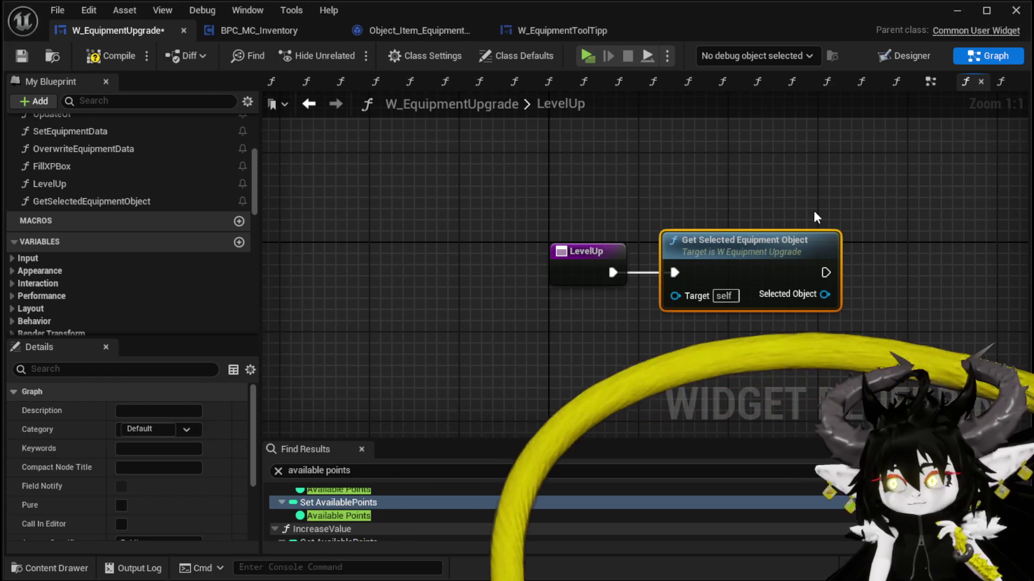
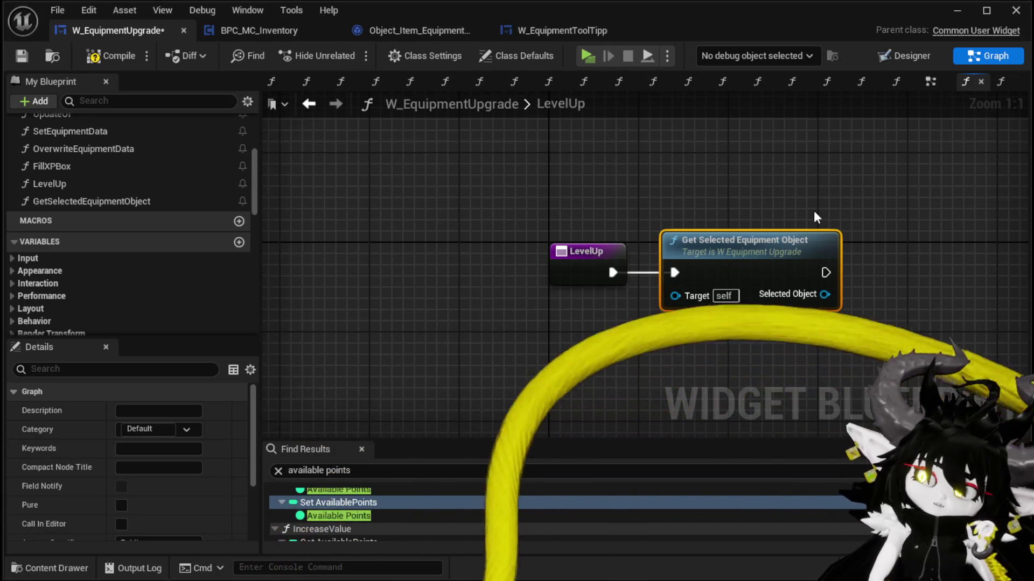
# Add a Get Progress node from Selected Object, placed below Get Selected Equipment Object.
pyautogui.scroll(5, 158, 217)
pyautogui.moveTo(807, 291)
pyautogui.mouseDown()
pyautogui.moveTo(519, 291)
pyautogui.moveTo(530, 339)
pyautogui.moveTo(576, 345)
pyautogui.mouseUp()
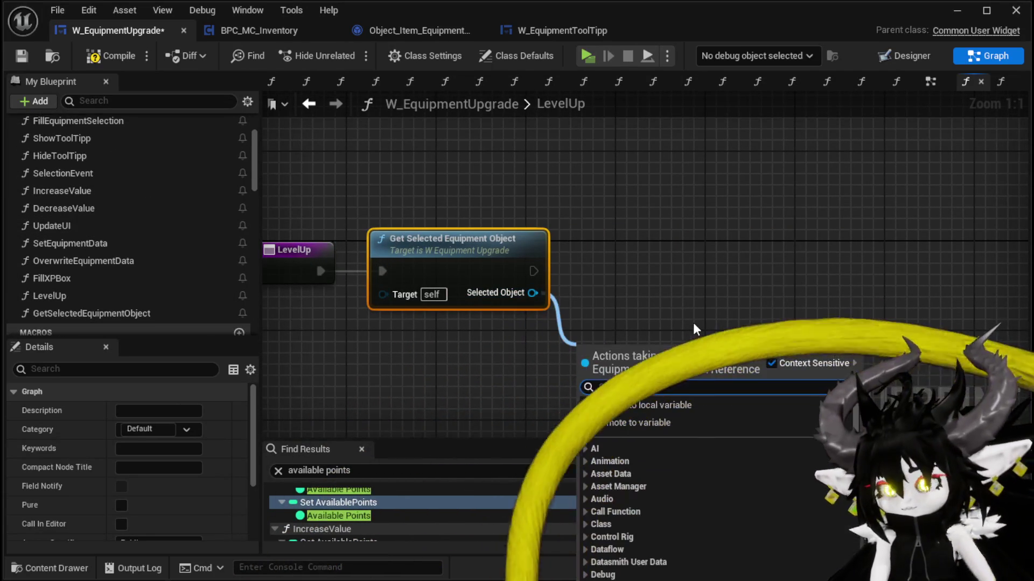
pyautogui.write('prog')
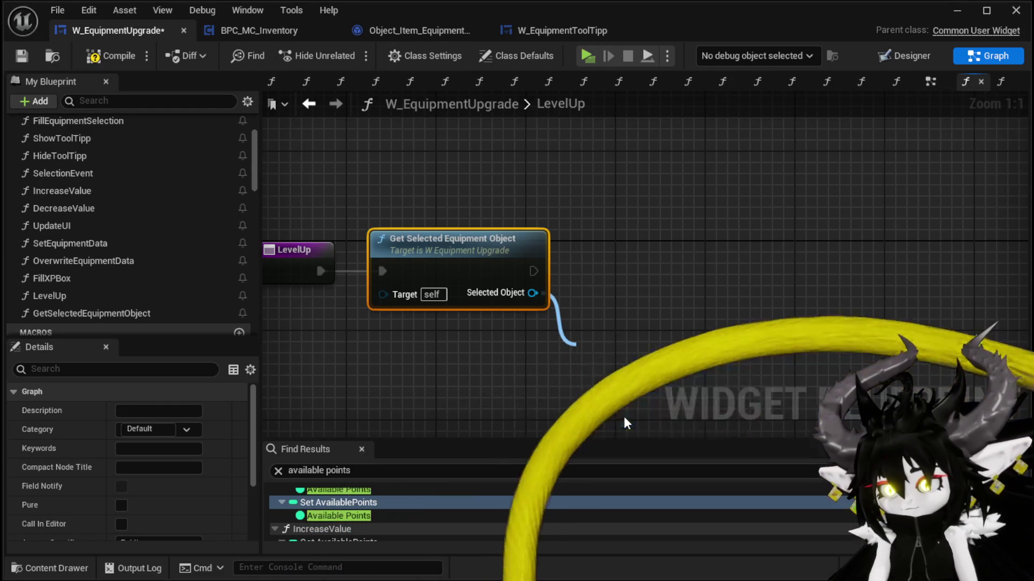
pyautogui.press('Return')
pyautogui.moveTo(592, 363); pyautogui.dragTo(408, 331)
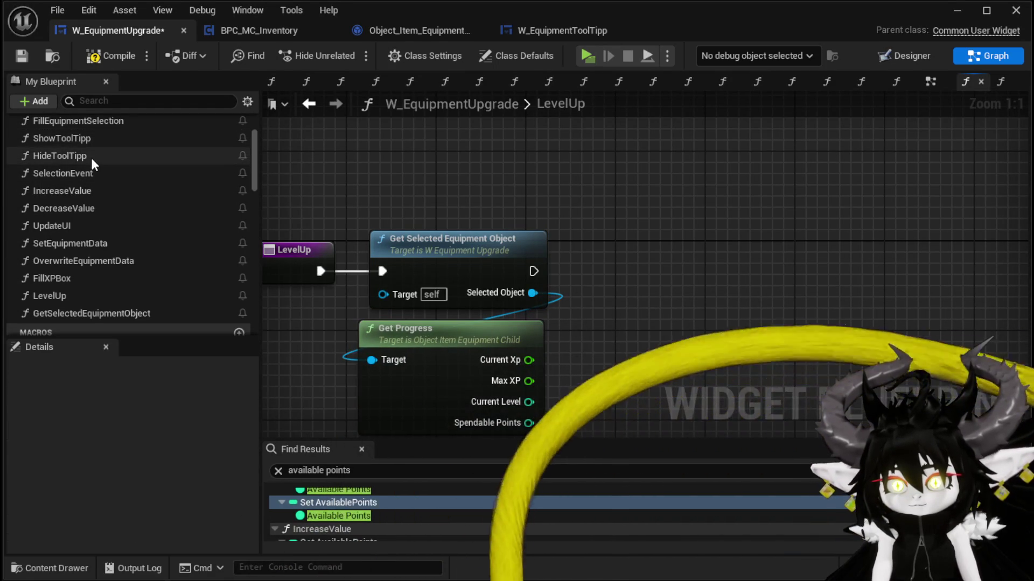
# Add a Show Tool Tipp call to the LevelUp graph and position it to the right.
pyautogui.moveTo(92, 144); pyautogui.dragTo(812, 217)
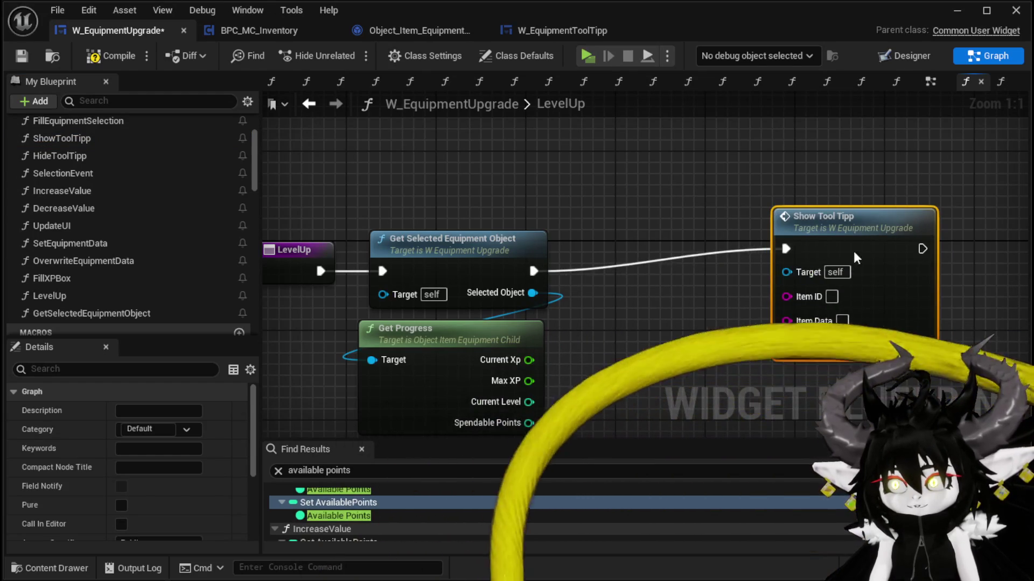
pyautogui.moveTo(838, 247); pyautogui.dragTo(890, 259)
pyautogui.moveTo(765, 230); pyautogui.dragTo(787, 237)
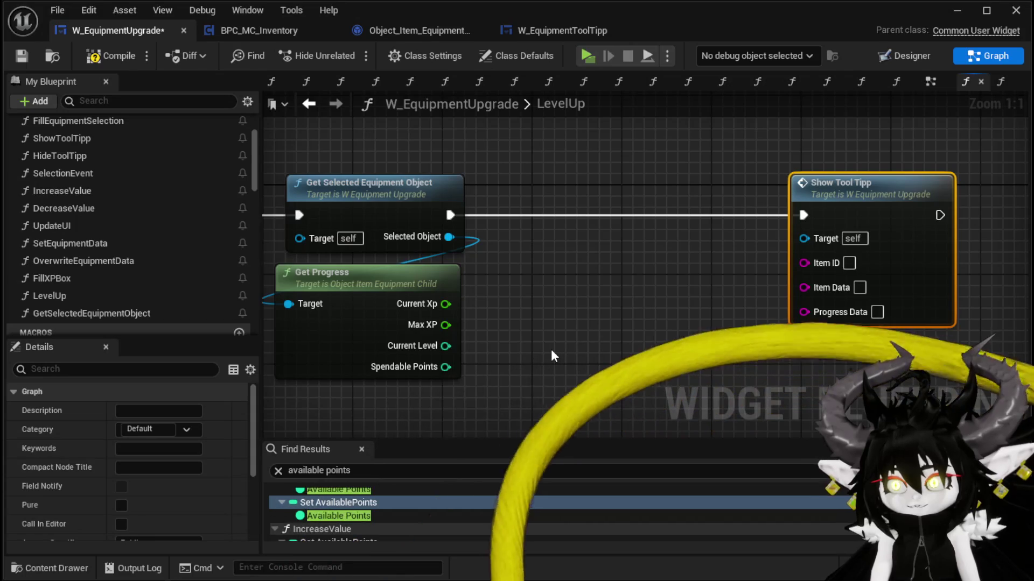
pyautogui.moveTo(445, 305); pyautogui.dragTo(572, 309)
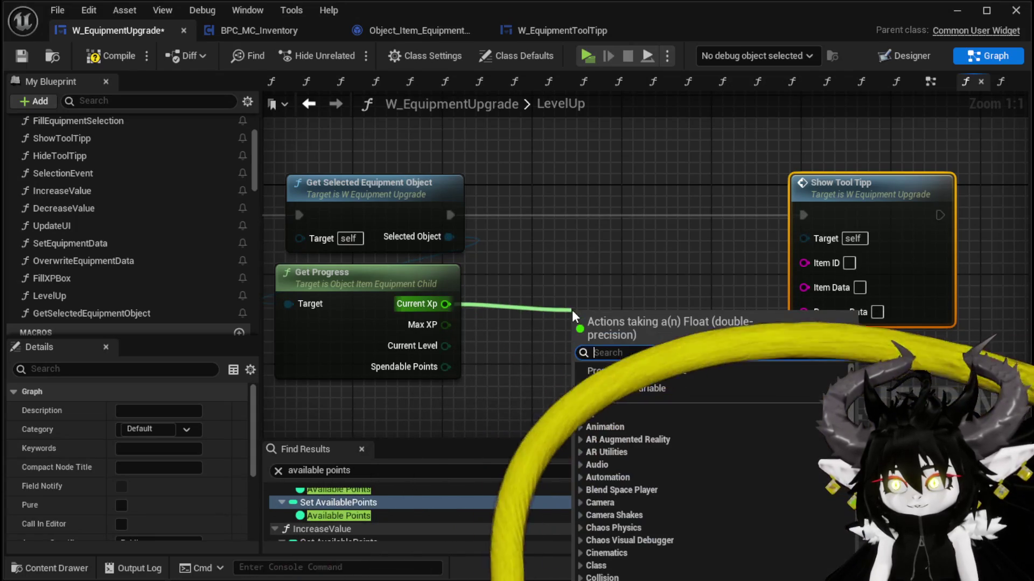
# Create an Append node feeding Progress Data and wire Current Xp into input A.
pyautogui.write('Append')
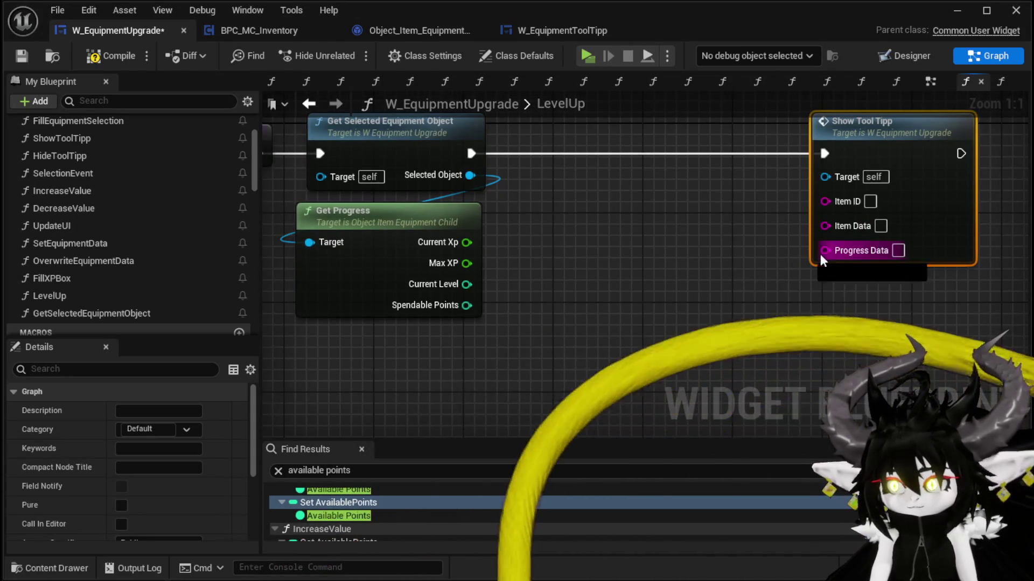
pyautogui.moveTo(824, 251); pyautogui.dragTo(674, 300)
pyautogui.write('Append')
pyautogui.press('Return')
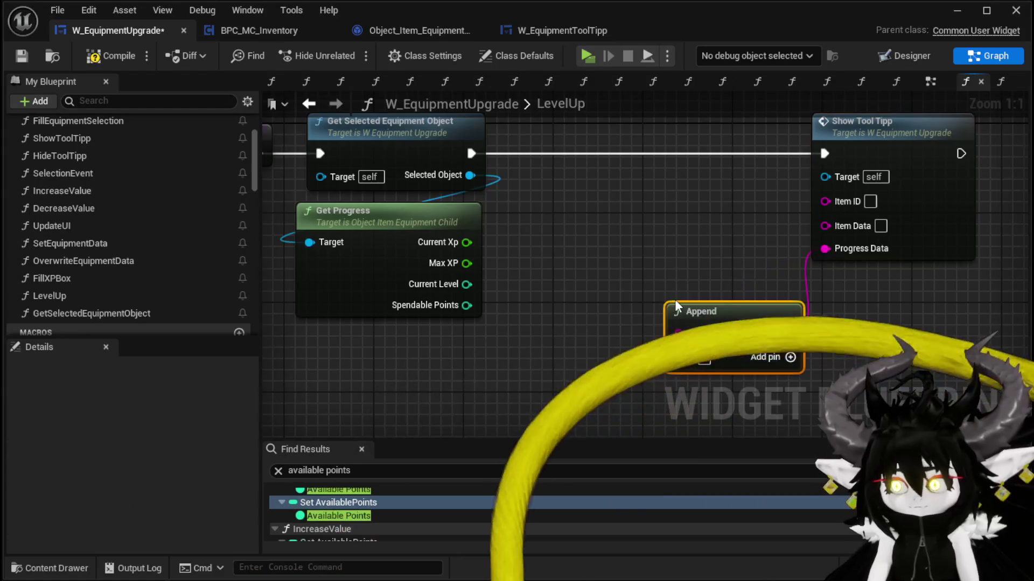
pyautogui.moveTo(466, 242); pyautogui.dragTo(677, 333)
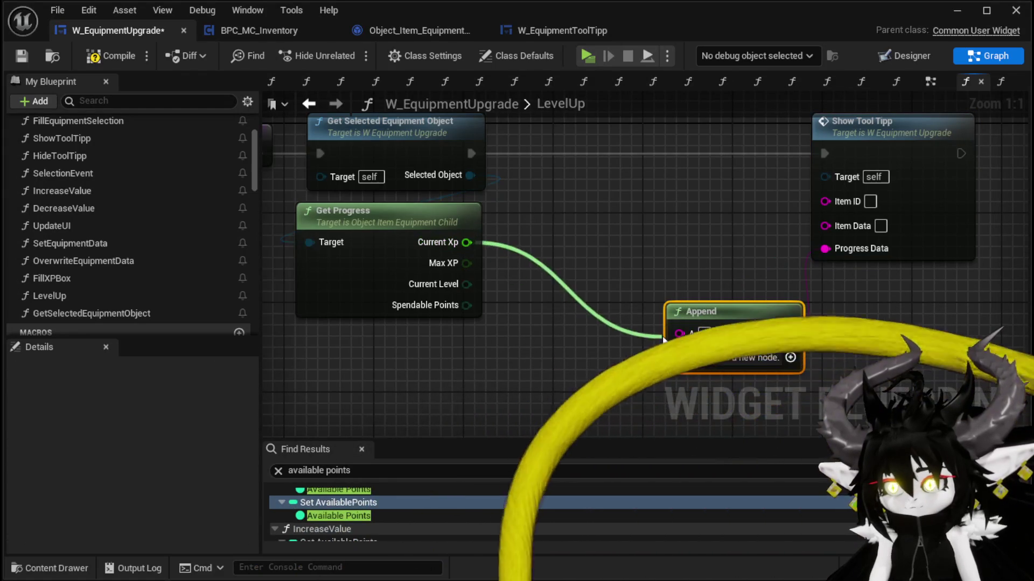
pyautogui.moveTo(750, 332); pyautogui.dragTo(693, 253)
pyautogui.moveTo(518, 260); pyautogui.dragTo(541, 226)
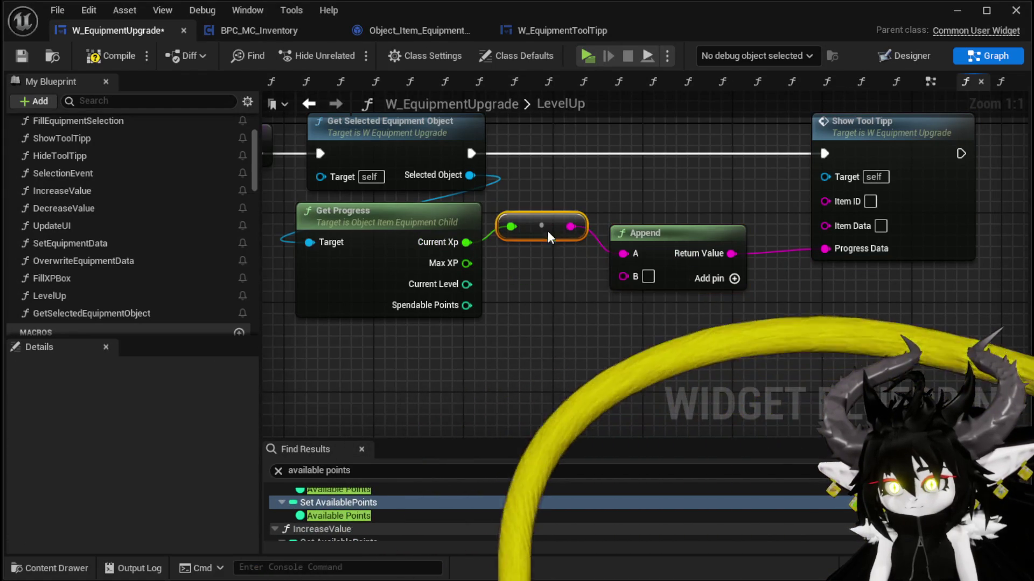
# Add D and E pins to Append and connect Max XP into input C.
pyautogui.click(734, 279)
pyautogui.click(735, 278)
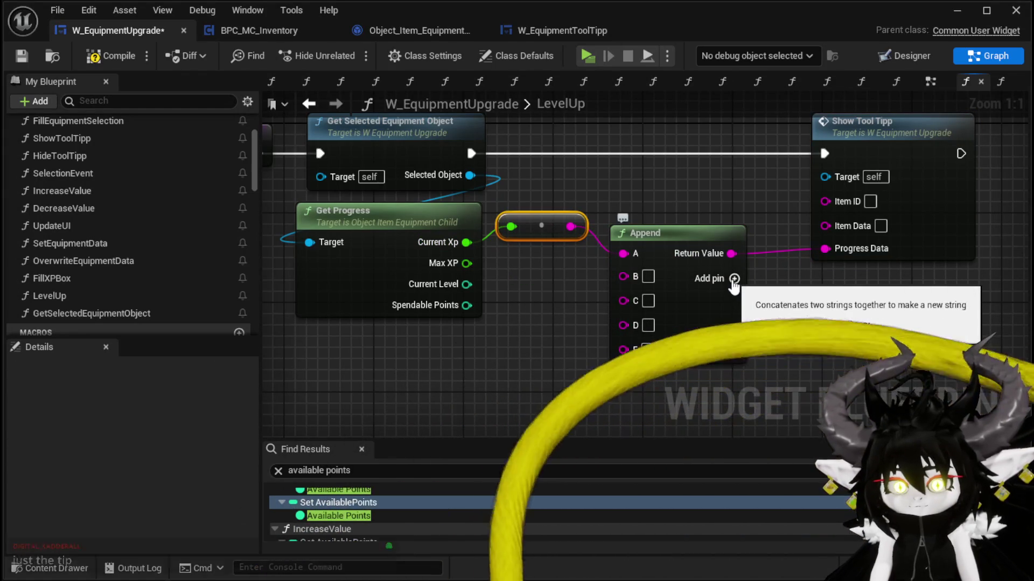
pyautogui.moveTo(734, 278); pyautogui.dragTo(665, 279)
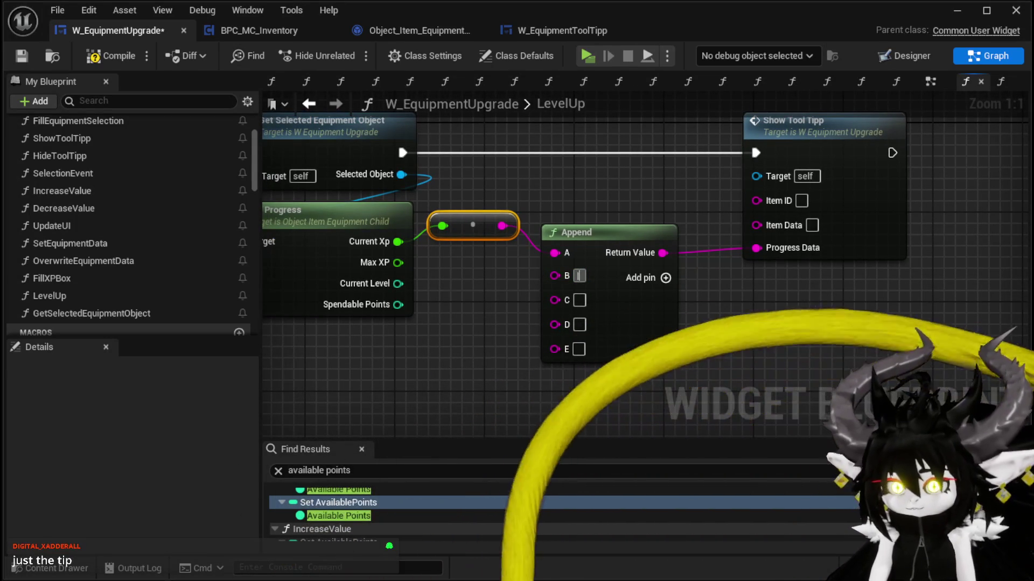
pyautogui.moveTo(398, 263); pyautogui.dragTo(555, 300)
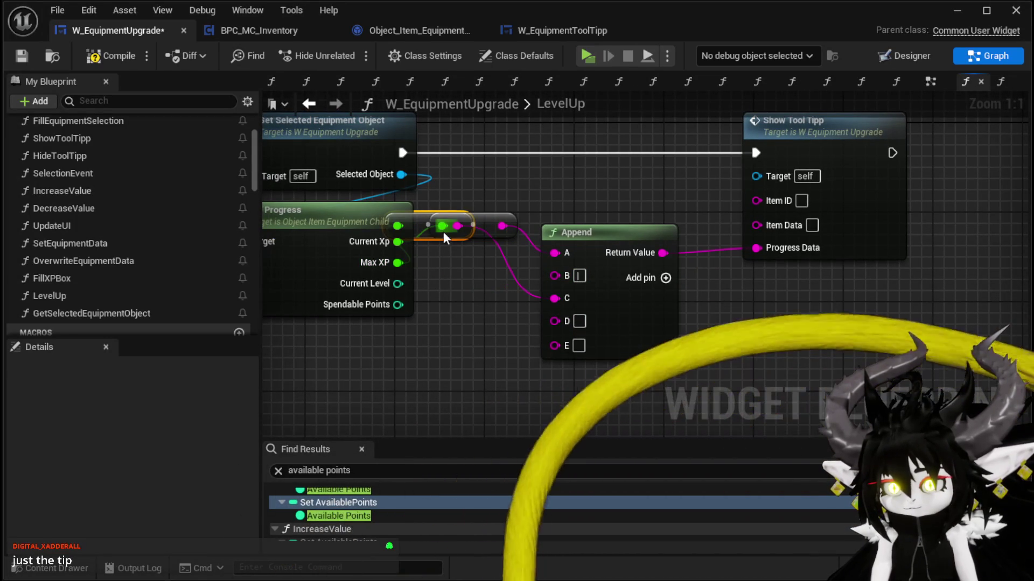
pyautogui.click(479, 279)
pyautogui.moveTo(479, 279); pyautogui.dragTo(473, 269)
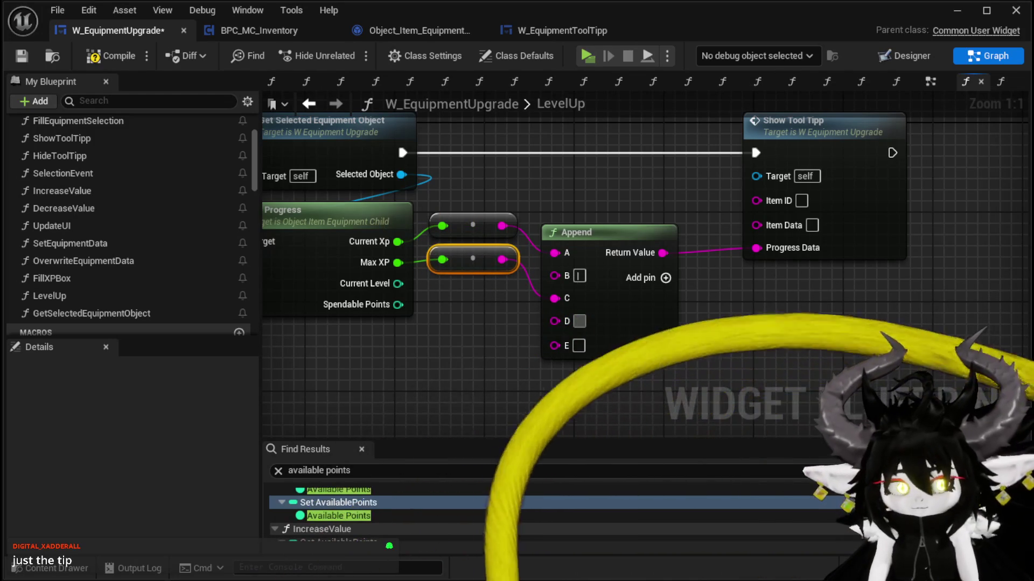
# Add F and G pins, wiring Current Level into E and Spendable Points into G.
pyautogui.click(666, 278)
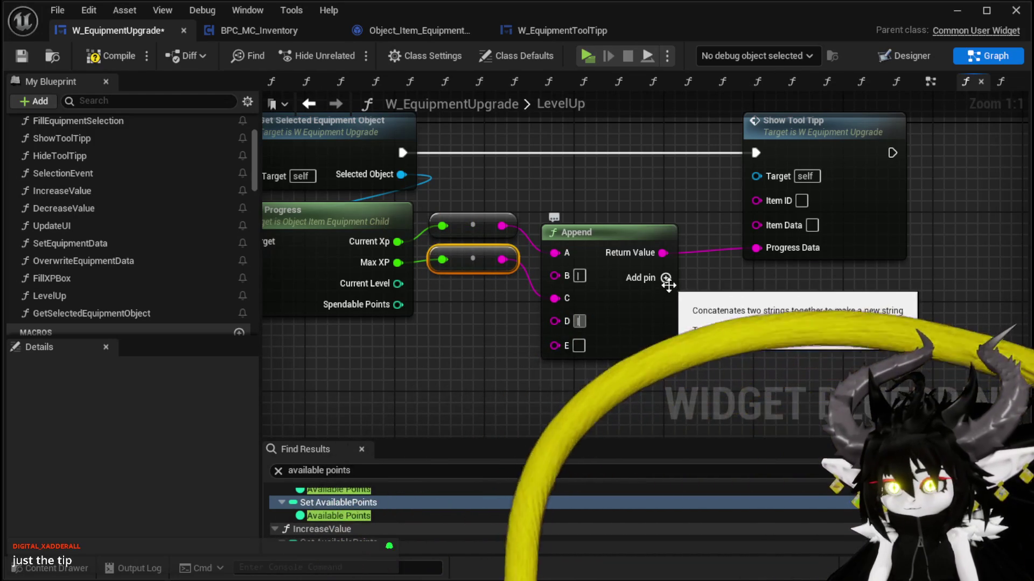
pyautogui.click(665, 278)
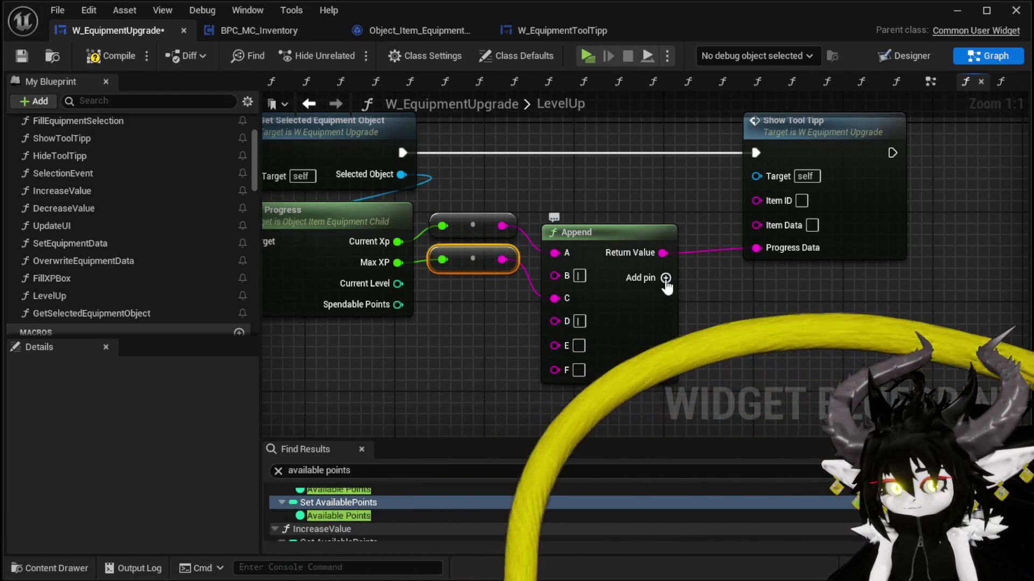
pyautogui.moveTo(403, 293)
pyautogui.mouseDown()
pyautogui.moveTo(399, 285)
pyautogui.moveTo(554, 345)
pyautogui.mouseUp()
pyautogui.moveTo(420, 212); pyautogui.dragTo(469, 283)
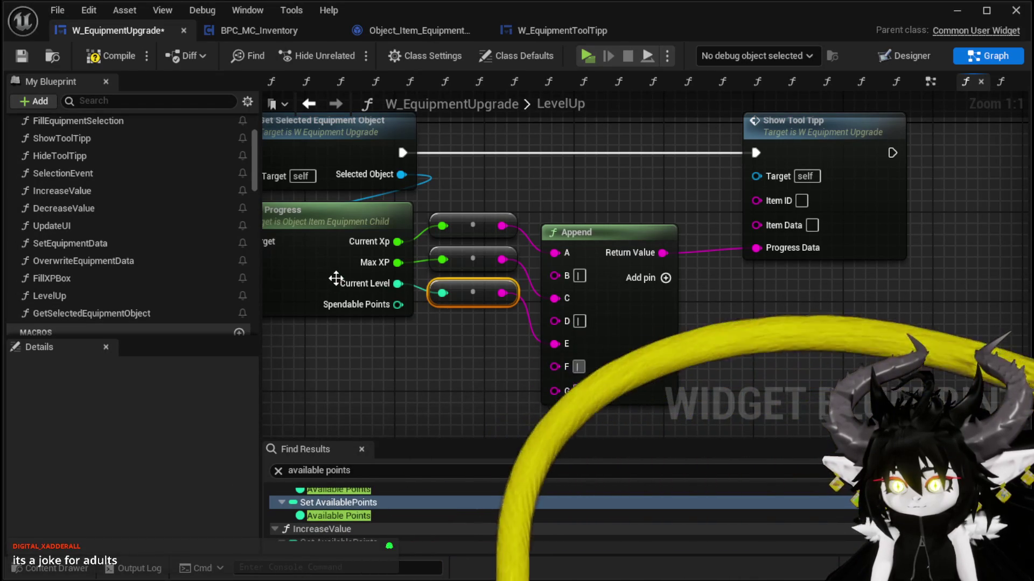
pyautogui.moveTo(563, 396); pyautogui.dragTo(563, 396)
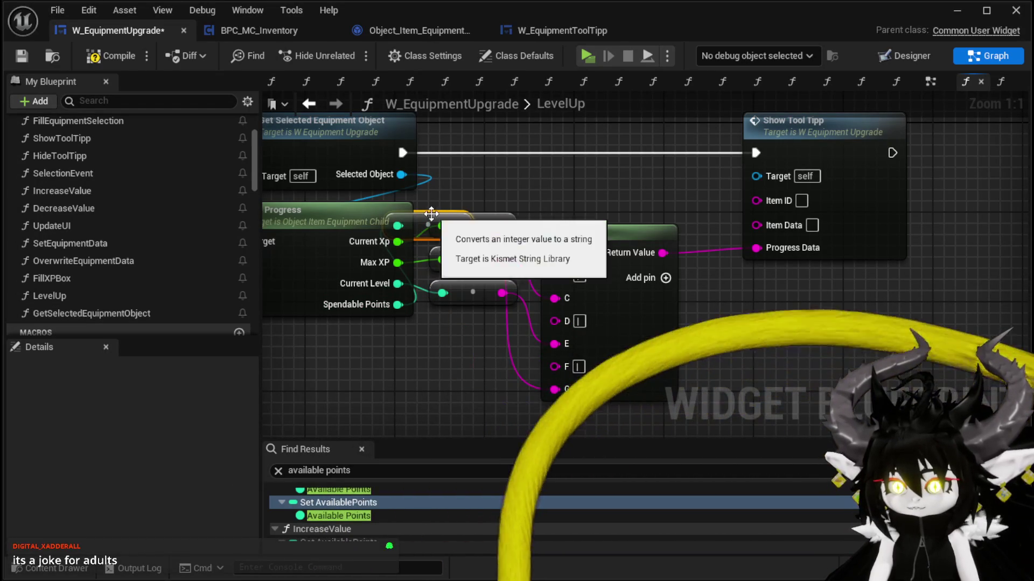
pyautogui.moveTo(563, 209)
pyautogui.mouseDown()
pyautogui.moveTo(433, 233)
pyautogui.moveTo(487, 211)
pyautogui.mouseUp()
pyautogui.moveTo(427, 333); pyautogui.dragTo(416, 322)
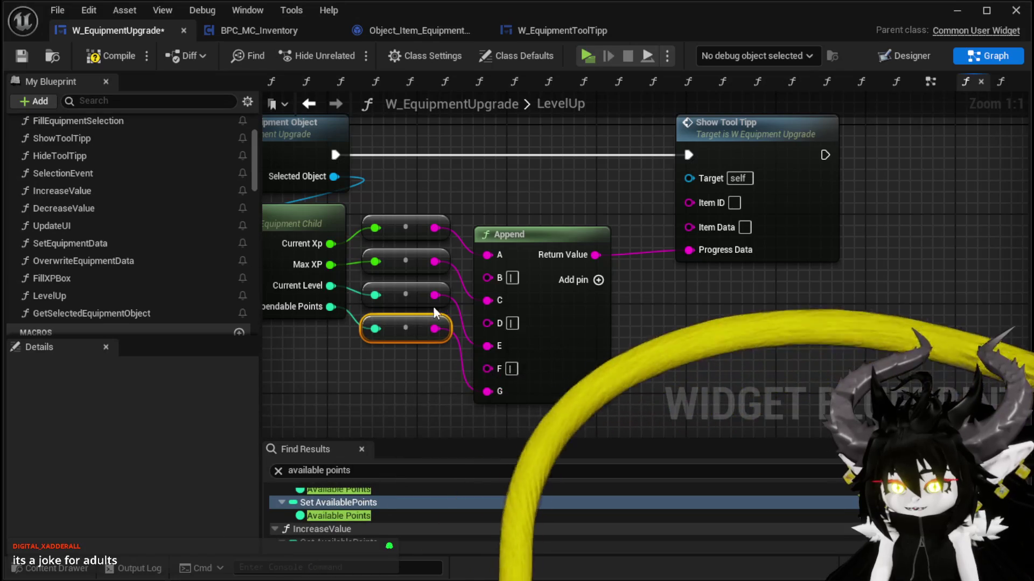
pyautogui.moveTo(563, 200); pyautogui.dragTo(685, 204)
pyautogui.moveTo(345, 421)
pyautogui.mouseDown()
pyautogui.moveTo(671, 231)
pyautogui.moveTo(682, 267)
pyautogui.moveTo(654, 330)
pyautogui.mouseUp()
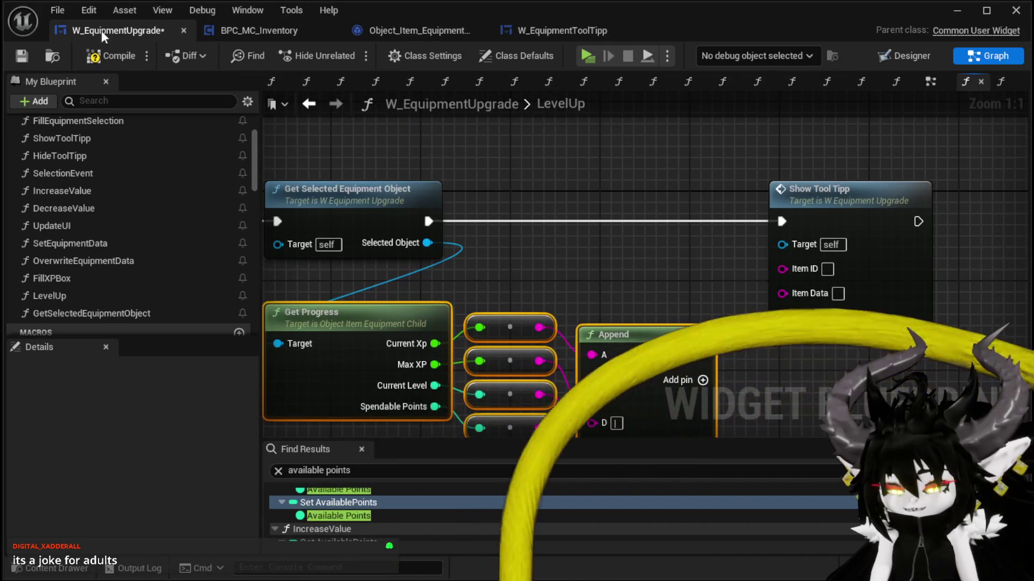
# Save the widget, feed Selected Object's Get Equipment Data into Item Data, and return to the level editor.
pyautogui.click(21, 60)
pyautogui.moveTo(448, 185)
pyautogui.mouseDown()
pyautogui.moveTo(444, 261)
pyautogui.moveTo(463, 267)
pyautogui.moveTo(516, 195)
pyautogui.mouseUp()
pyautogui.write('get')
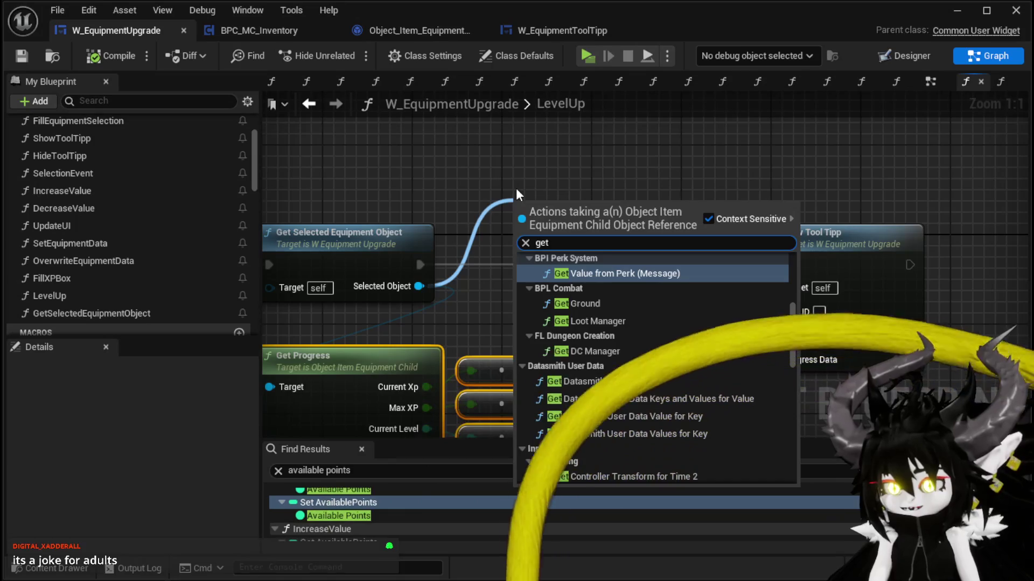
pyautogui.scroll(-5, 646, 339)
pyautogui.scroll(-10, 646, 332)
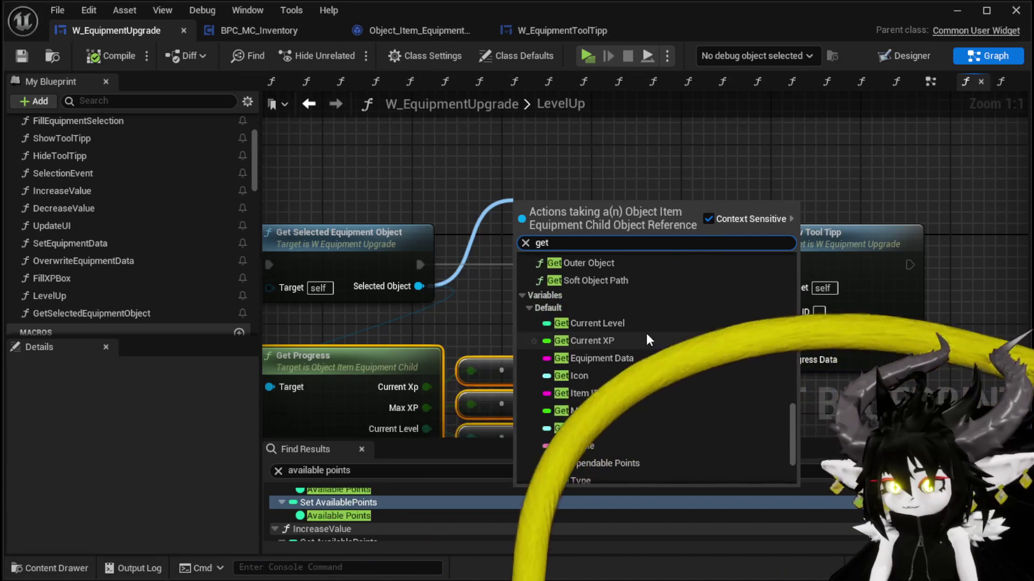
pyautogui.click(631, 359)
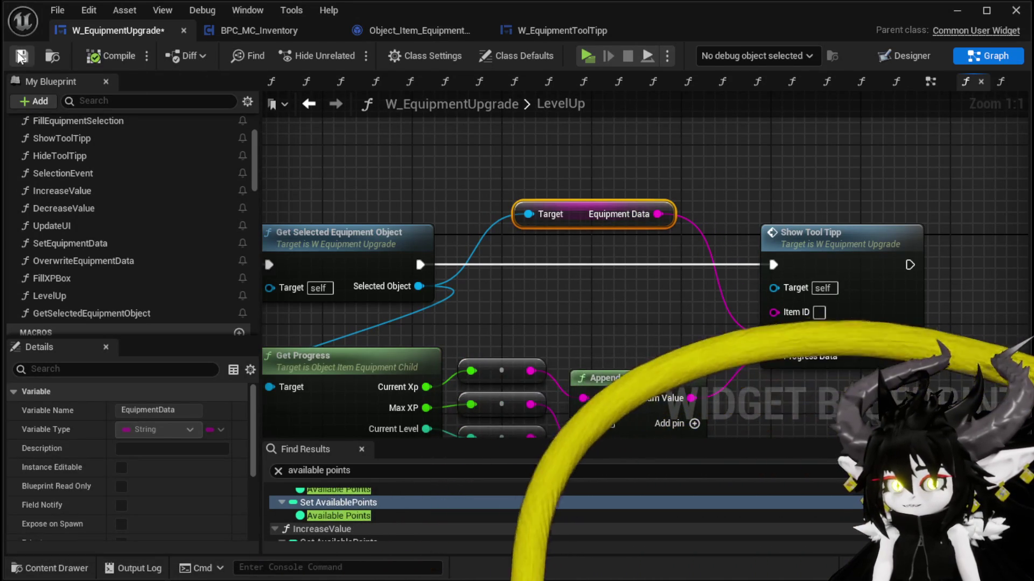
pyautogui.scroll(-2, 756, 156)
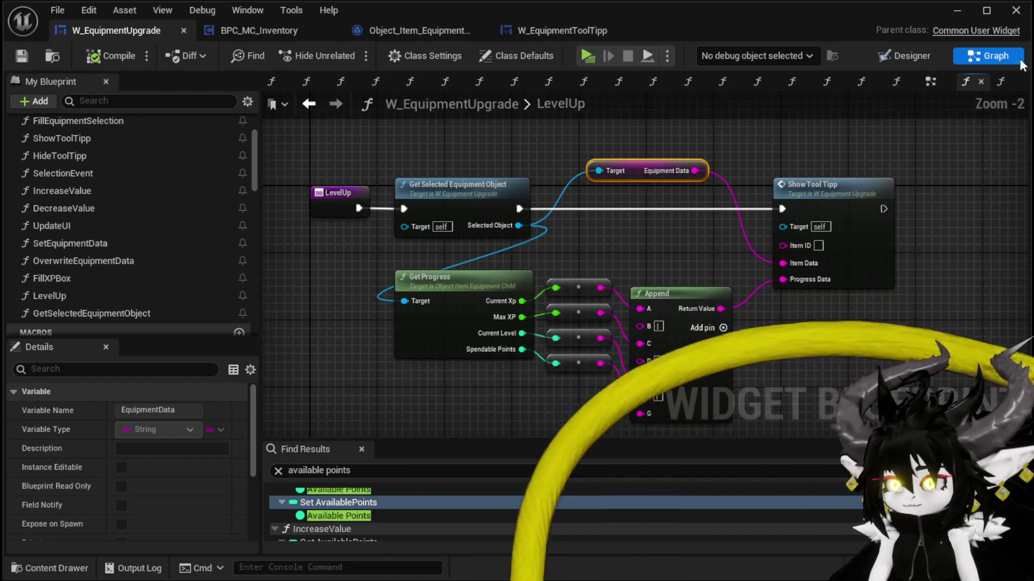
pyautogui.click(958, 12)
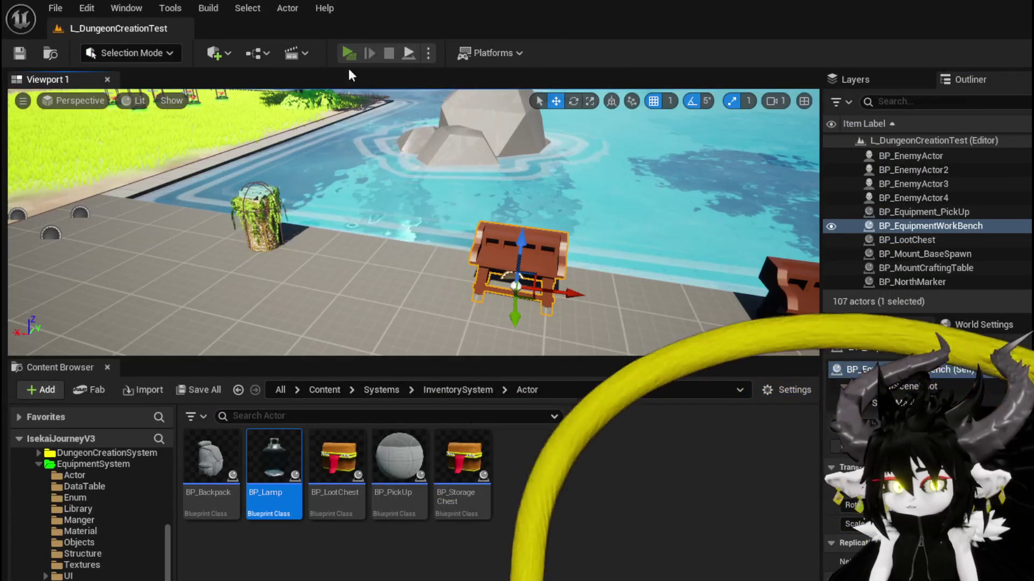
# Play the game and apply 300 essence to Iron_Chest on the upgrade screen.
pyautogui.click(340, 55)
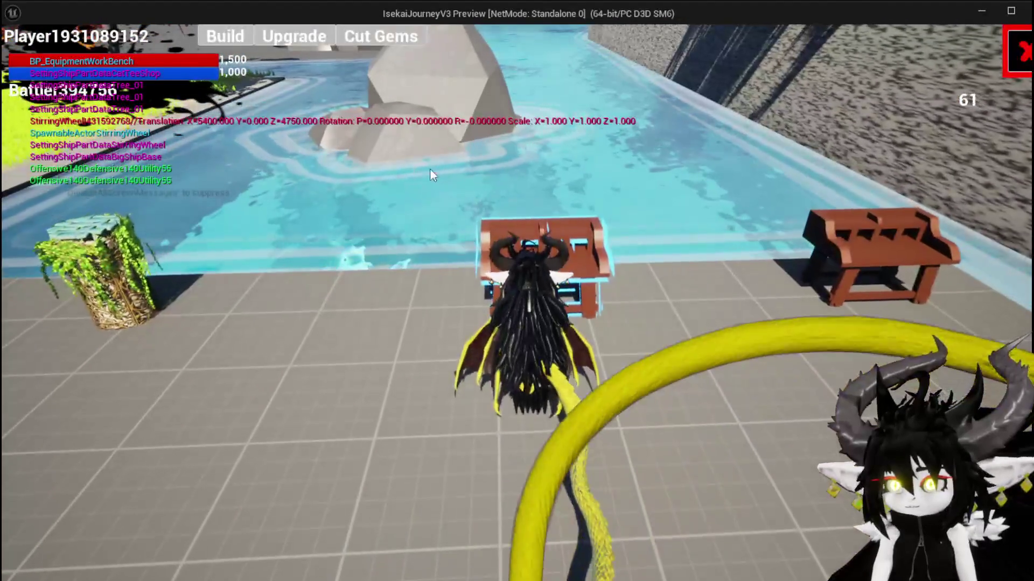
pyautogui.click(315, 40)
pyautogui.click(131, 112)
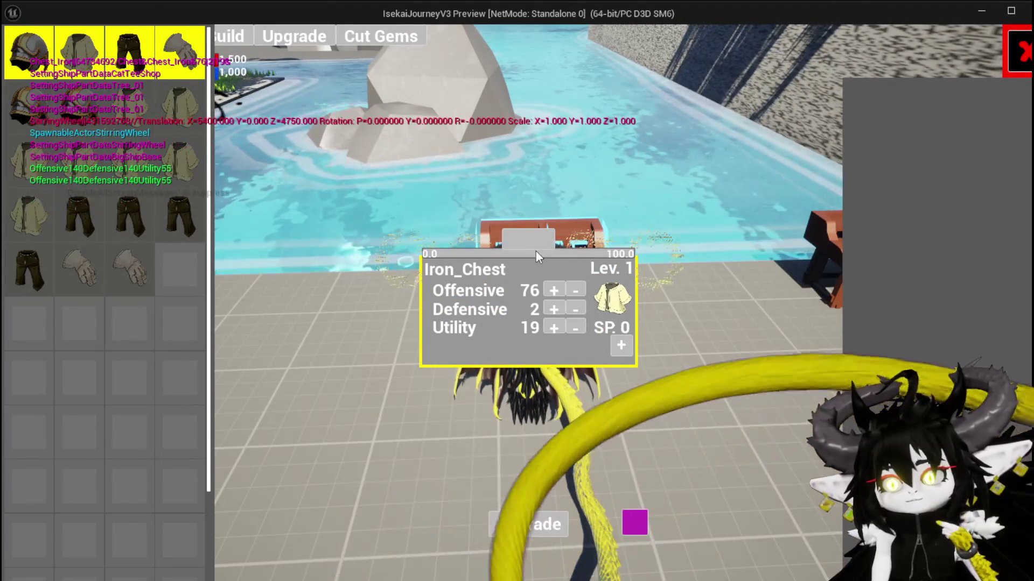
pyautogui.click(535, 243)
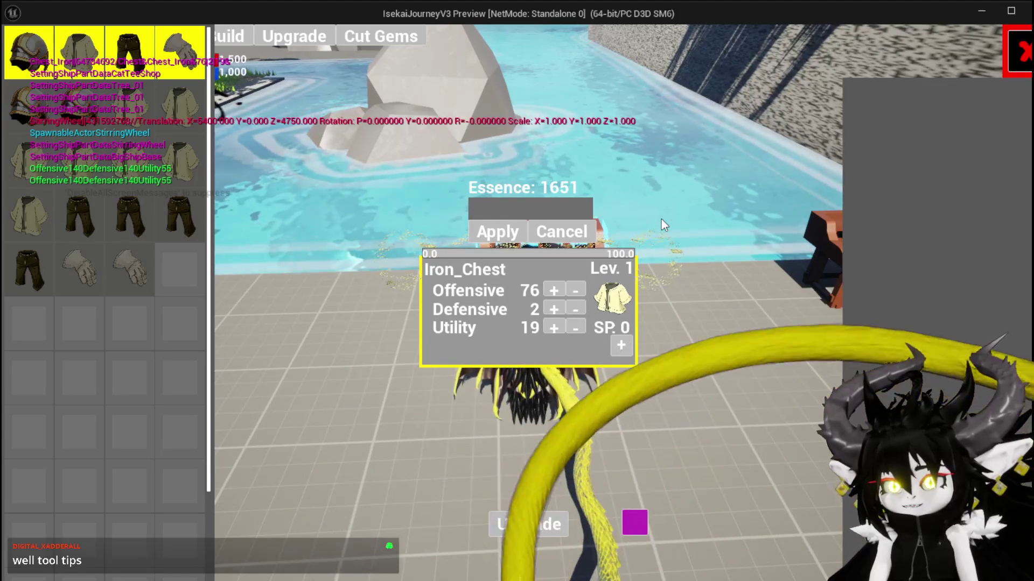
pyautogui.write('300')
pyautogui.click(499, 235)
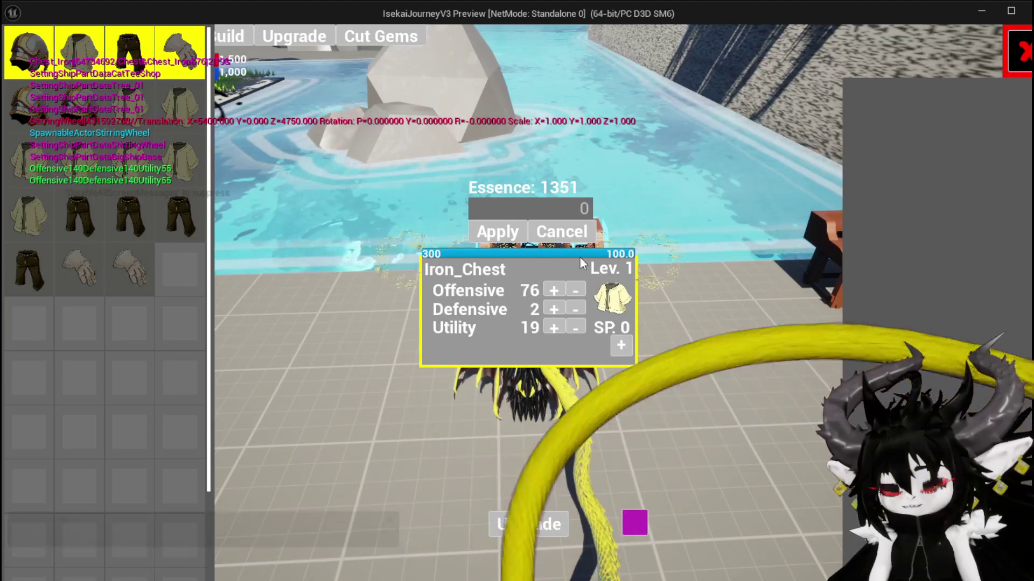
pyautogui.click(538, 211)
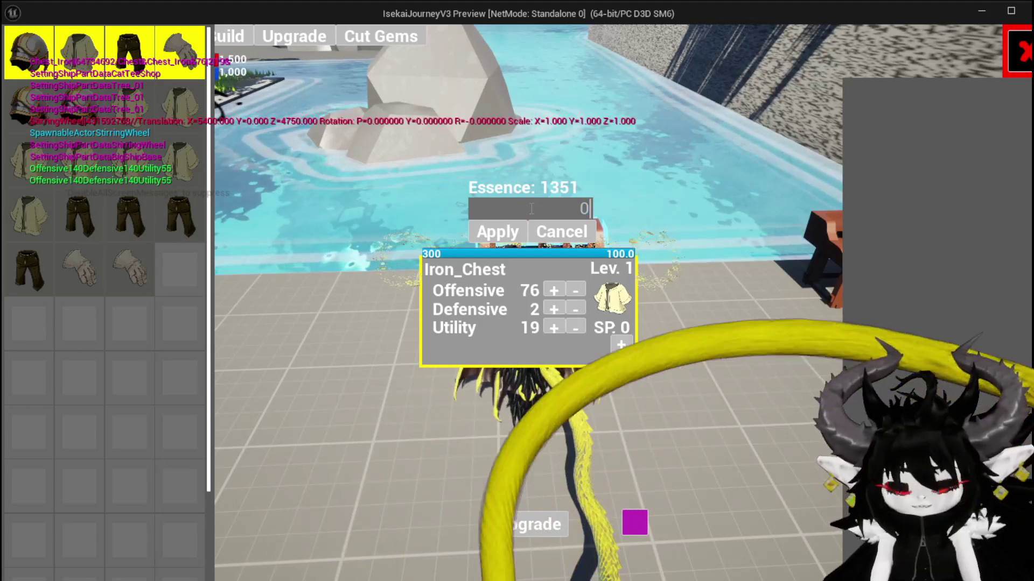
# Stop the preview, save all assets, and return to the W_EquipmentUpgrade LevelUp graph.
pyautogui.press('Escape')
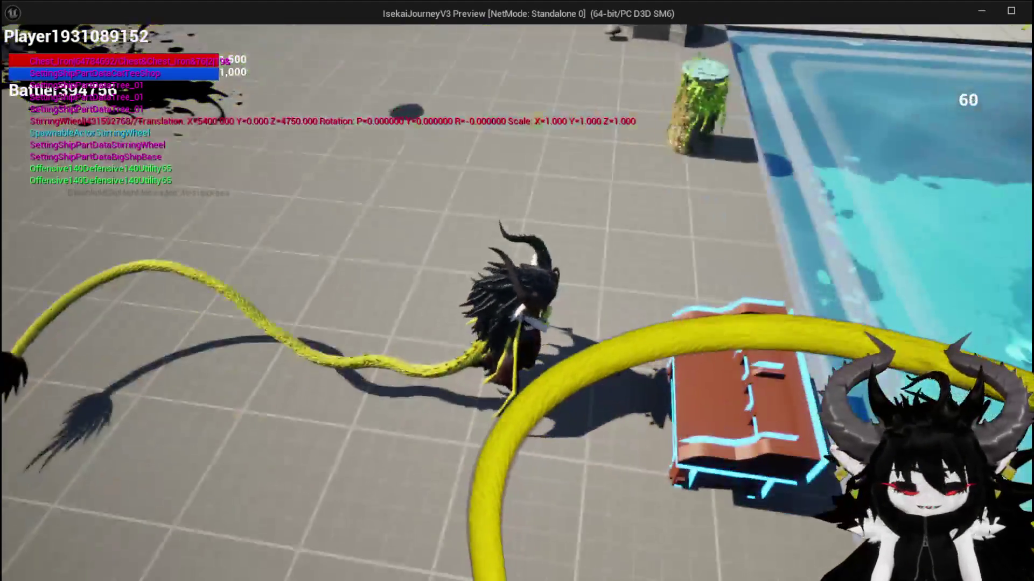
pyautogui.press('Escape')
pyautogui.click(20, 53)
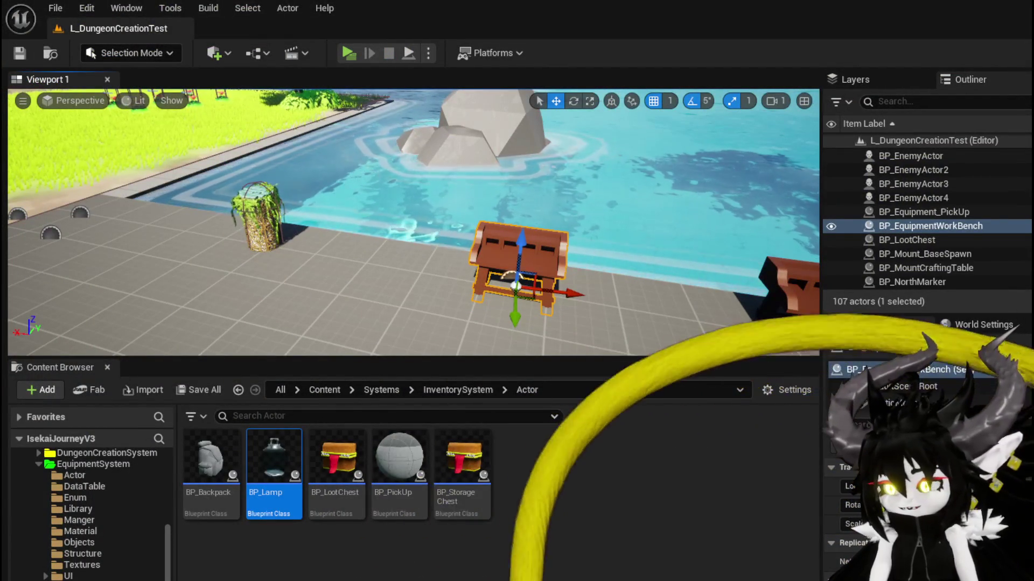
pyautogui.hotkey('alt', 'Tab')
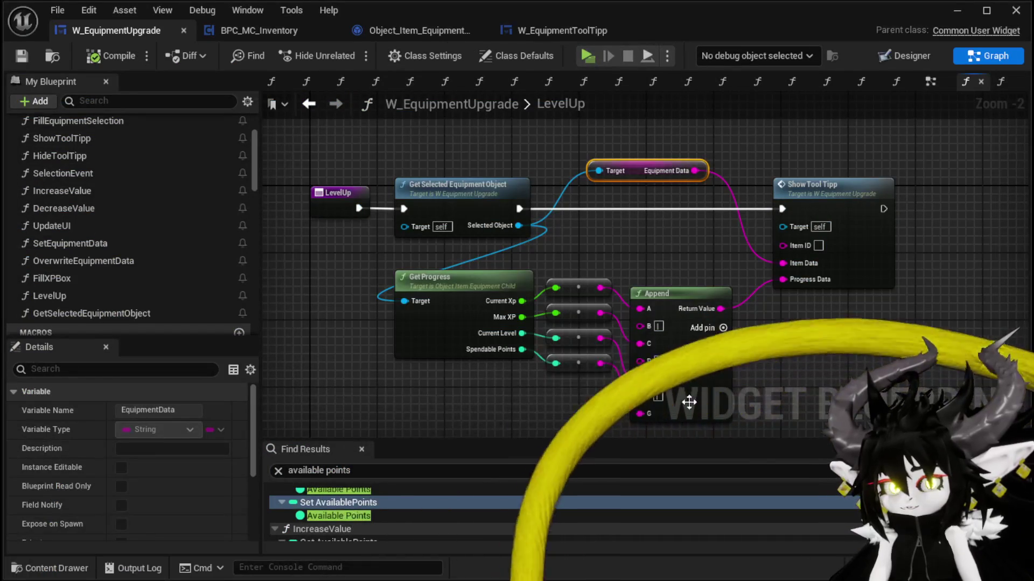
# Add a Print String node printing Hello after Show Tool Tipp and compile the Blueprint.
pyautogui.moveTo(791, 368); pyautogui.dragTo(797, 369)
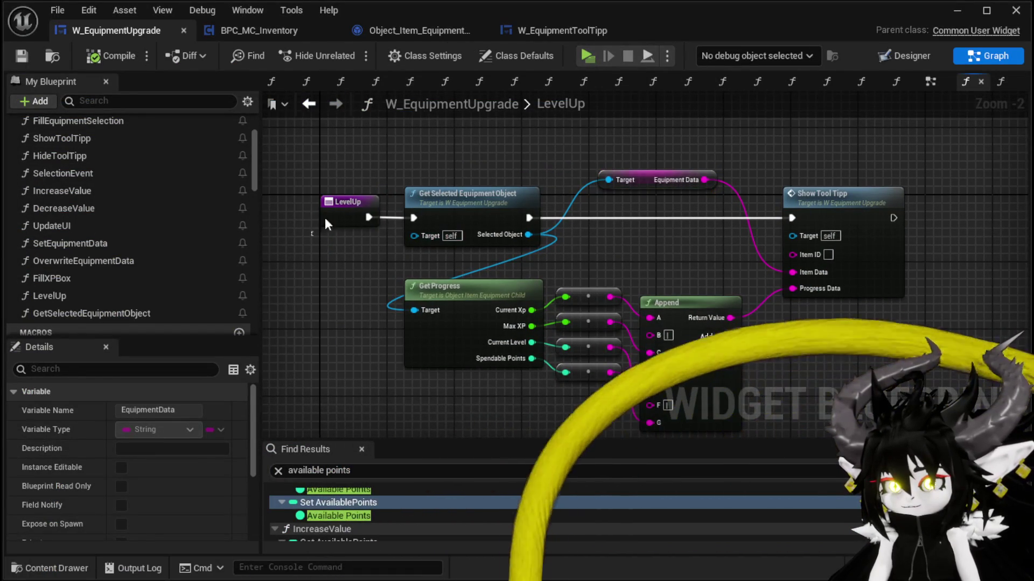
pyautogui.click(334, 216)
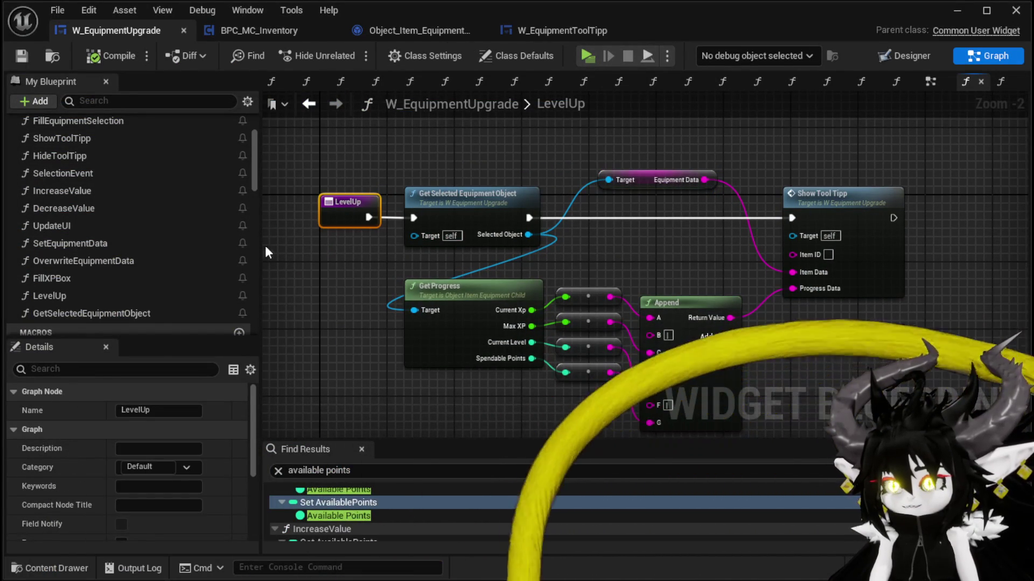
pyautogui.moveTo(662, 221); pyautogui.dragTo(770, 231)
pyautogui.write('Print Strin')
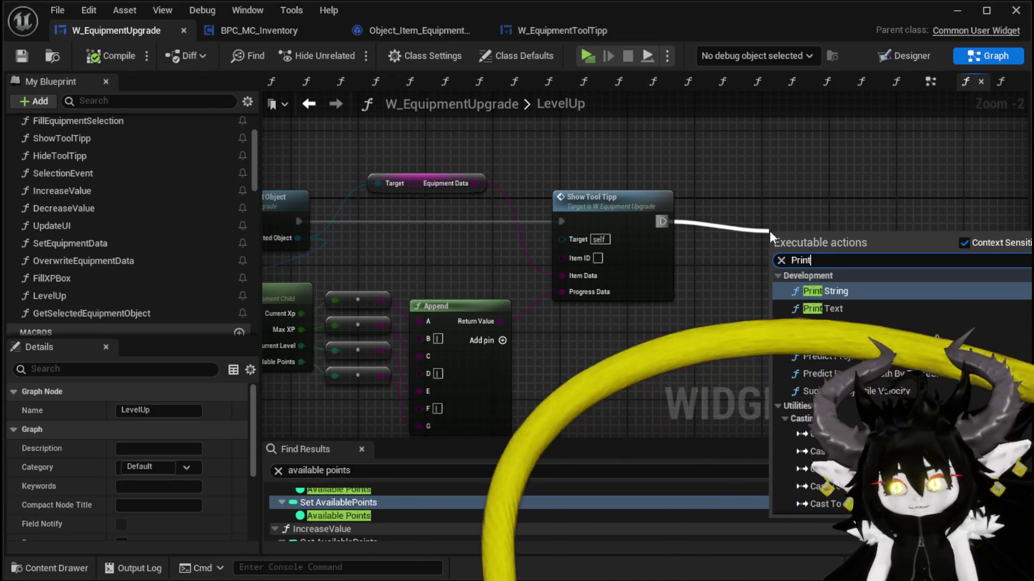
pyautogui.press('Return')
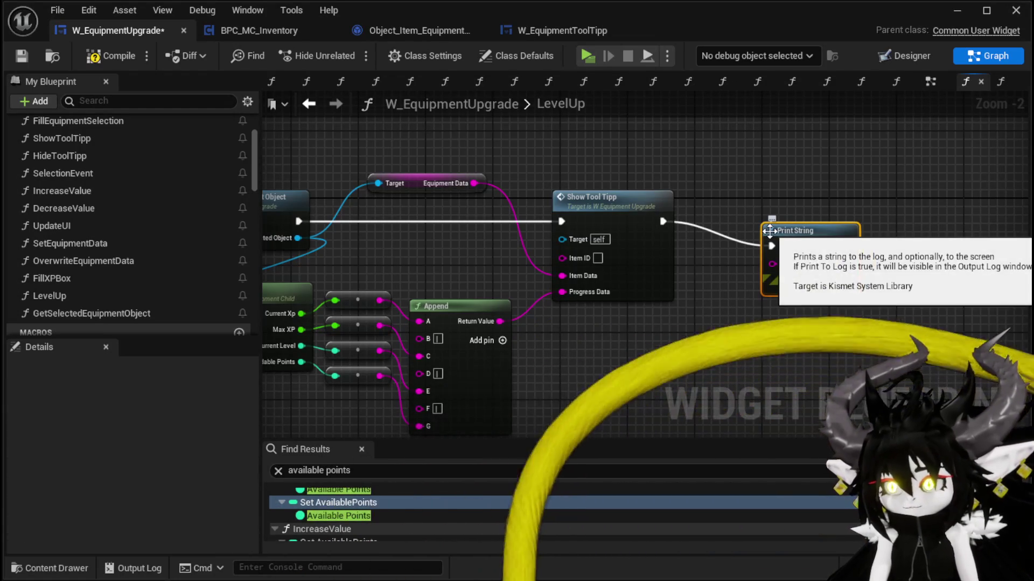
pyautogui.click(108, 55)
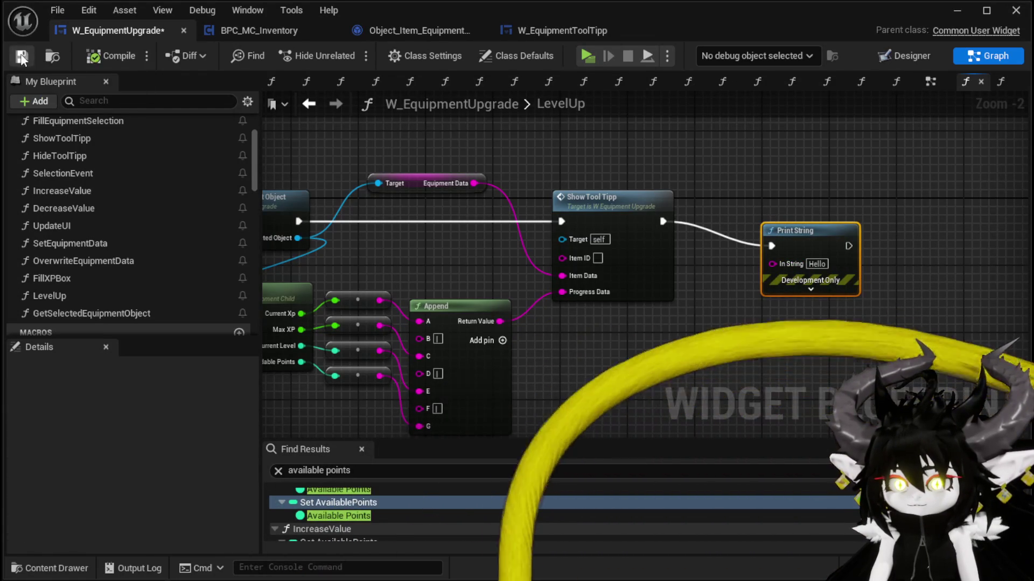
pyautogui.click(970, 14)
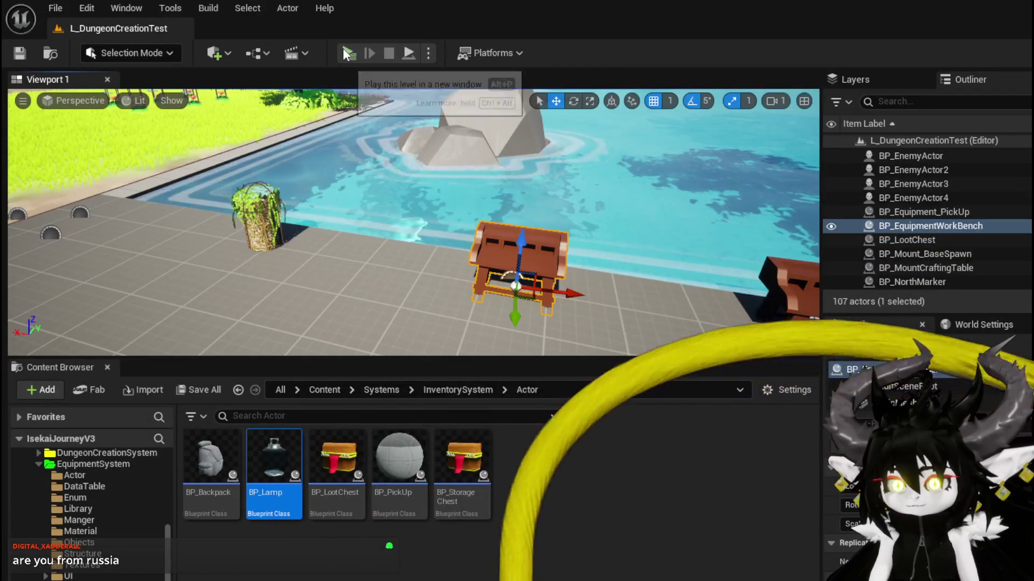
pyautogui.click(341, 47)
pyautogui.press('w')
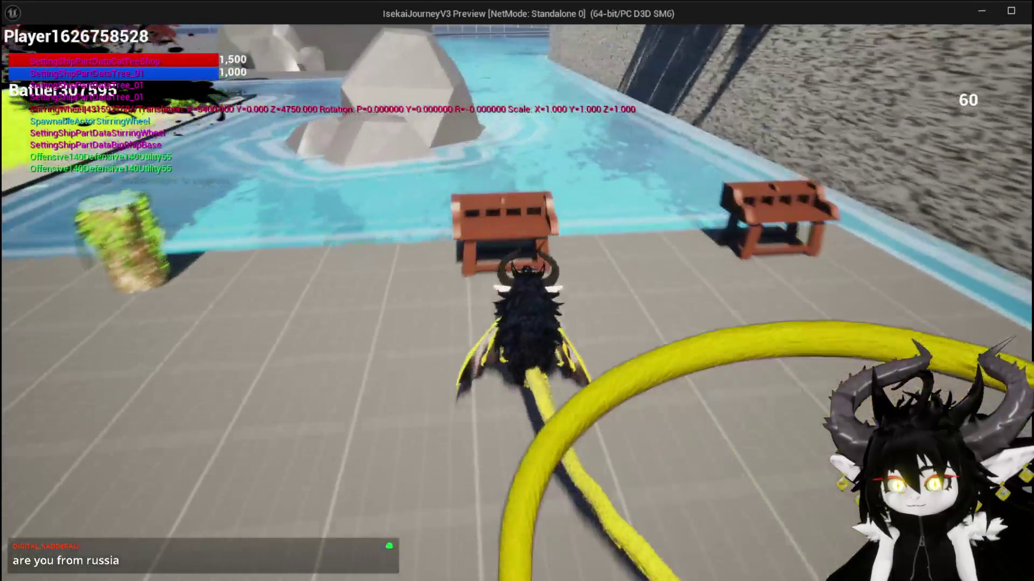
pyautogui.press('e')
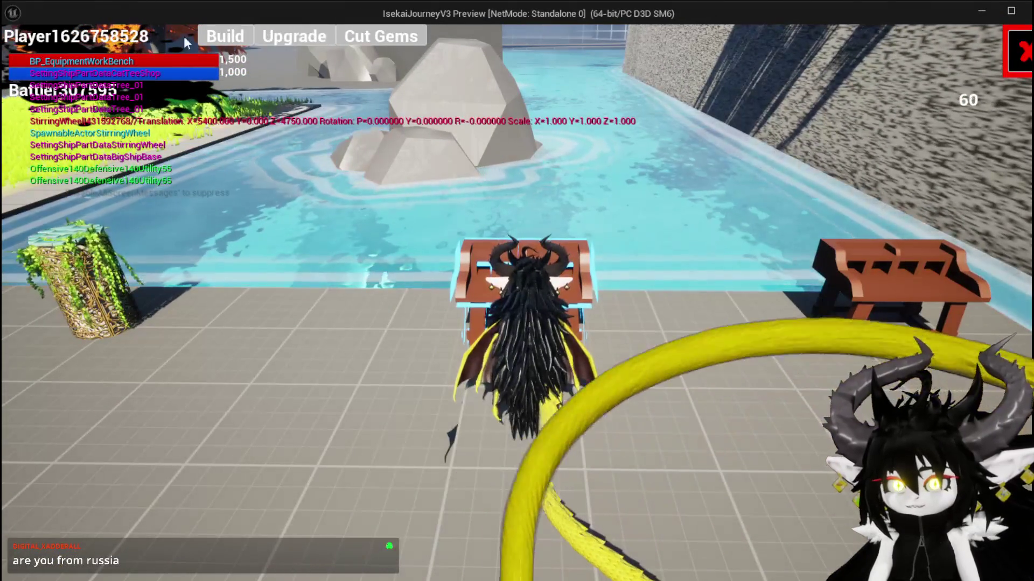
pyautogui.click(298, 38)
pyautogui.click(190, 96)
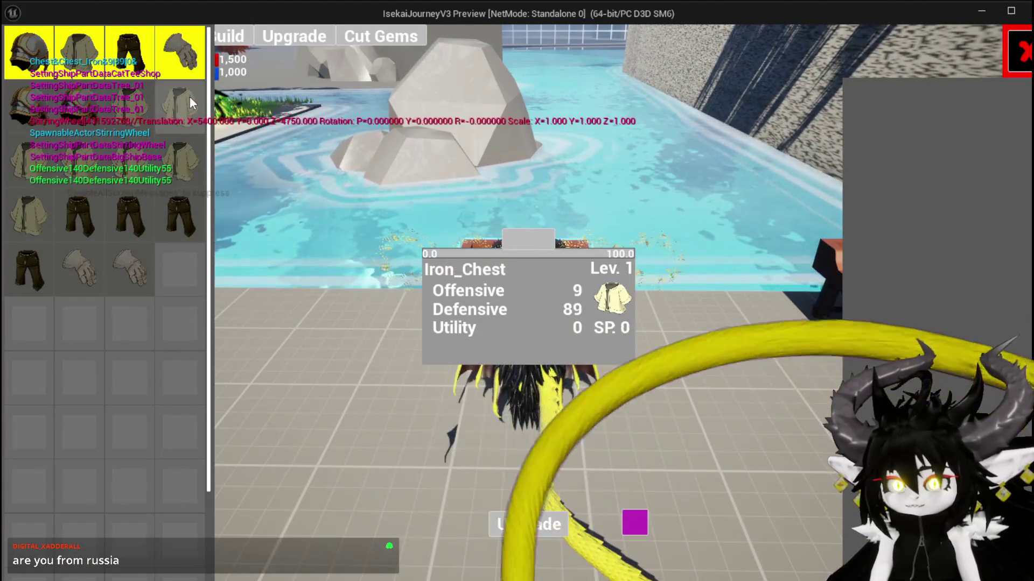
pyautogui.click(125, 98)
pyautogui.click(158, 101)
pyautogui.click(141, 102)
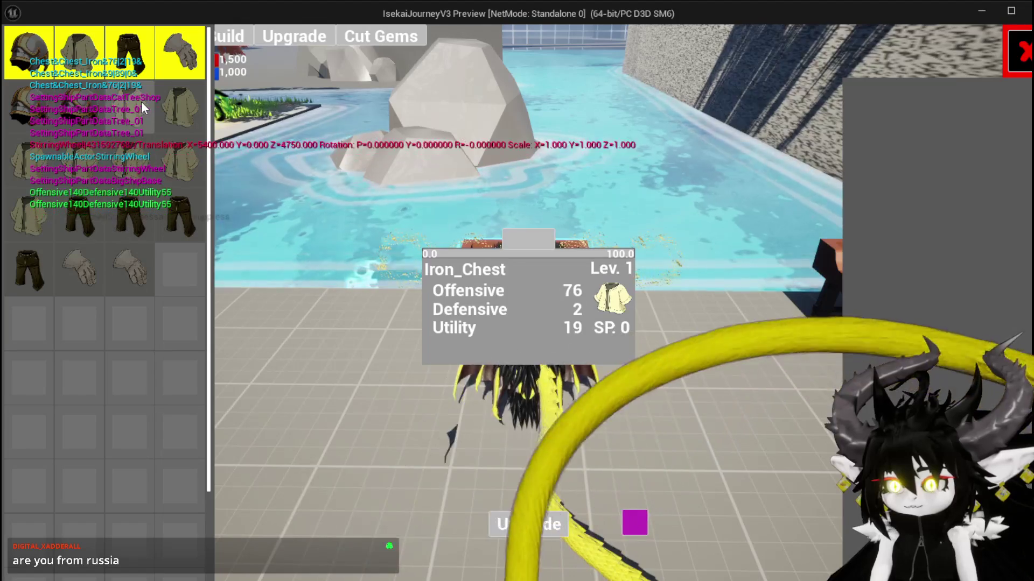
pyautogui.click(516, 292)
pyautogui.click(516, 249)
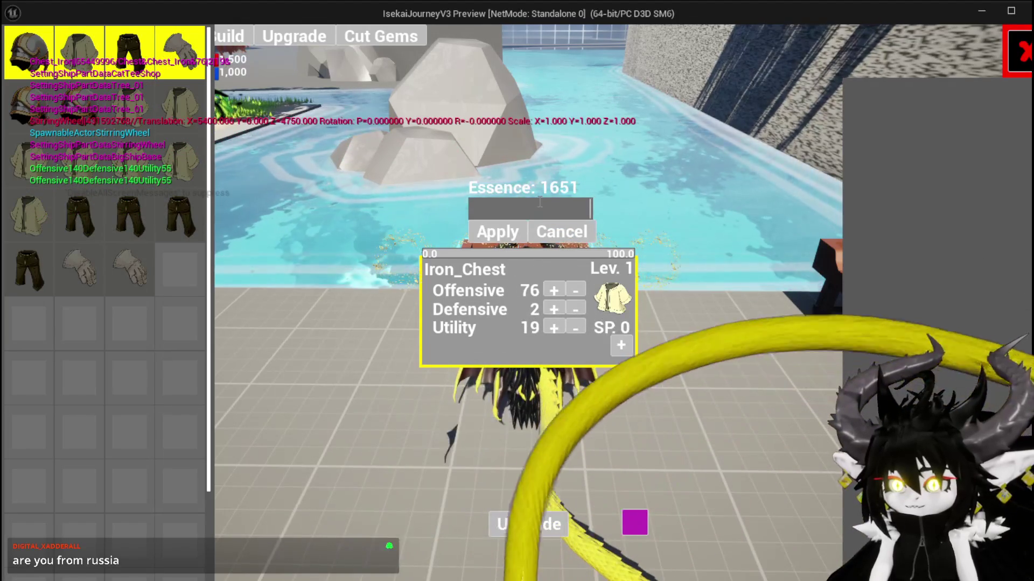
pyautogui.write('300')
pyautogui.press('Return')
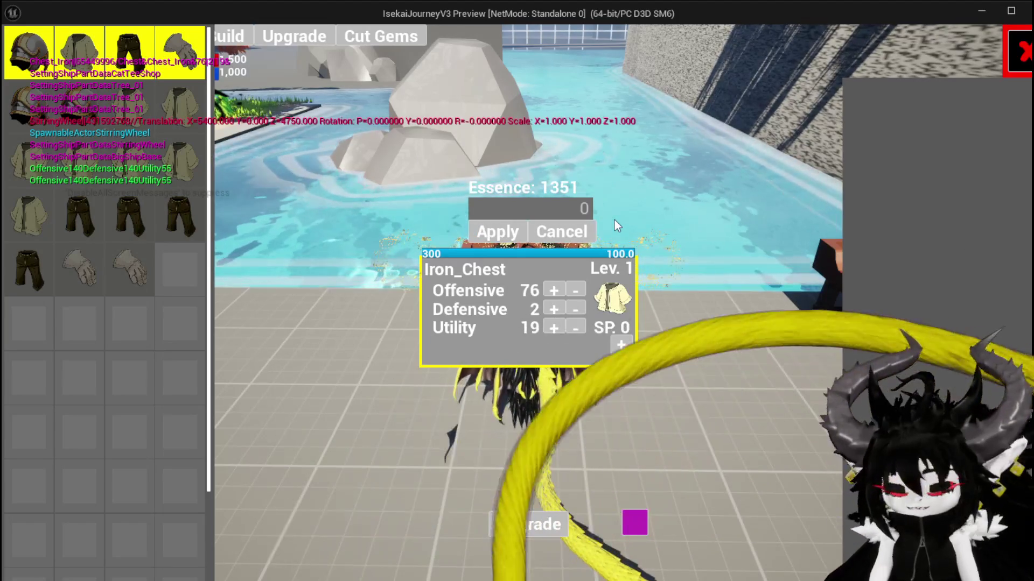
pyautogui.press('Escape')
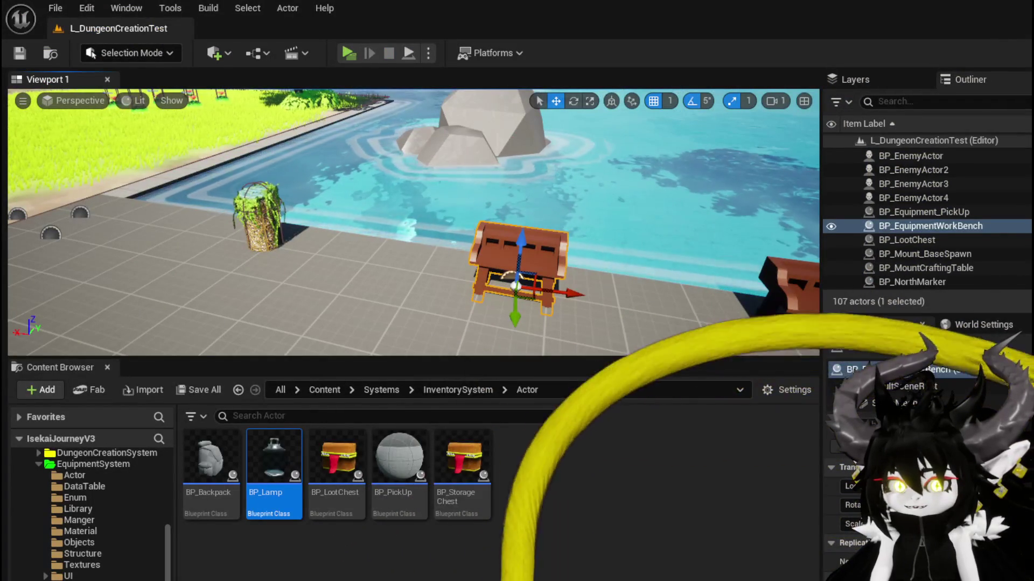
pyautogui.click(348, 52)
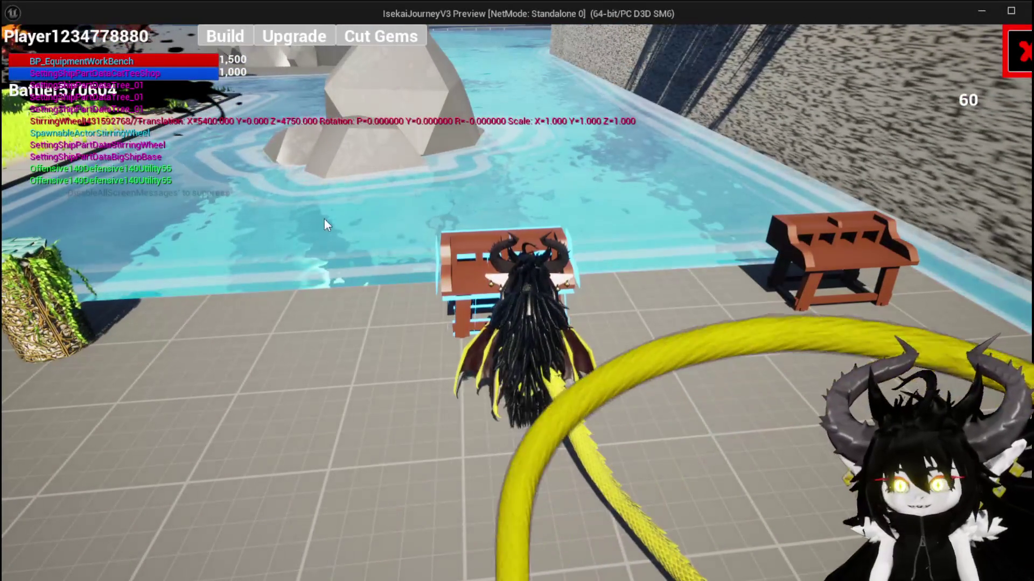
pyautogui.click(280, 36)
pyautogui.click(121, 103)
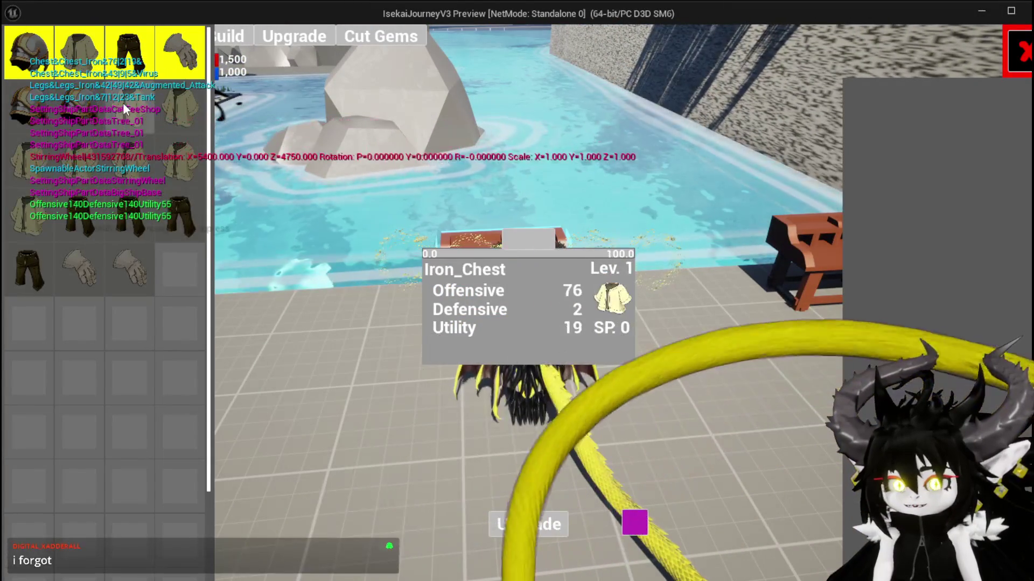
pyautogui.click(571, 255)
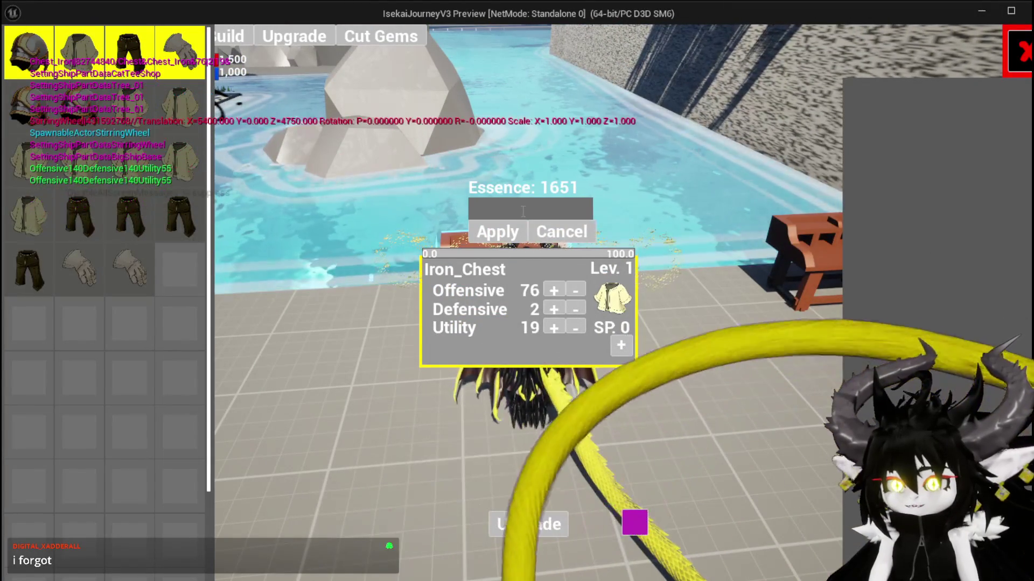
pyautogui.write('100')
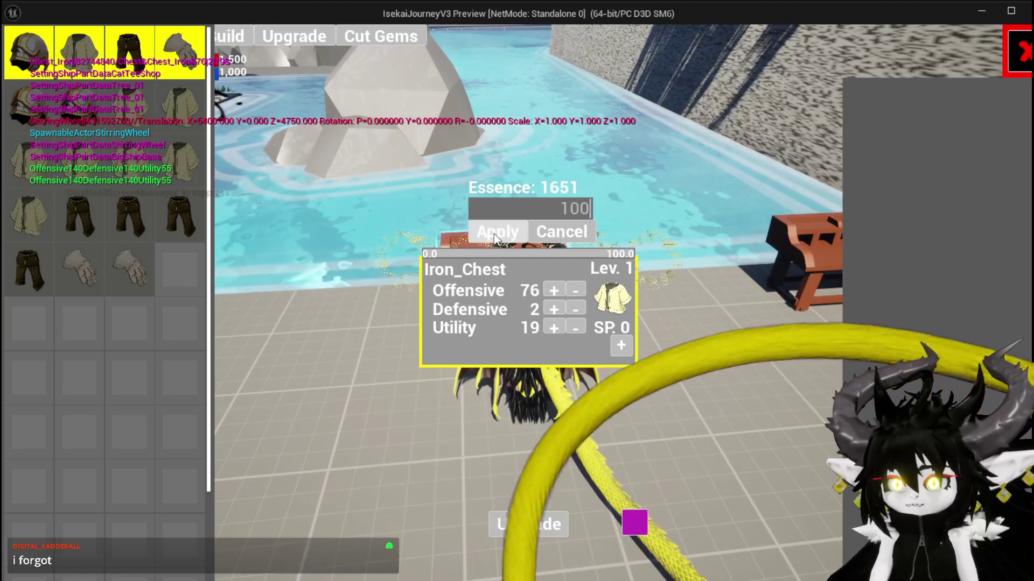
pyautogui.press('Return')
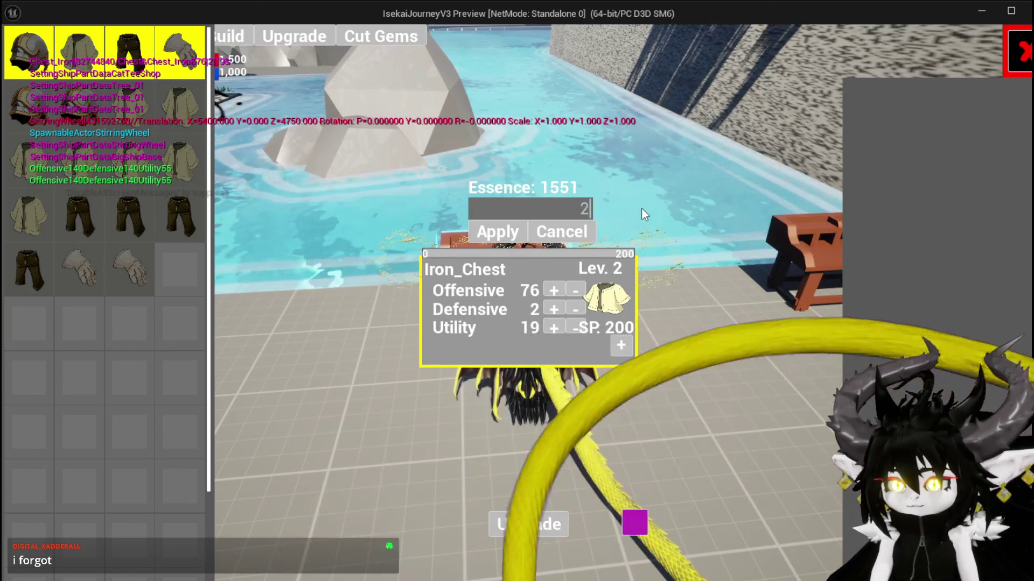
pyautogui.write('200')
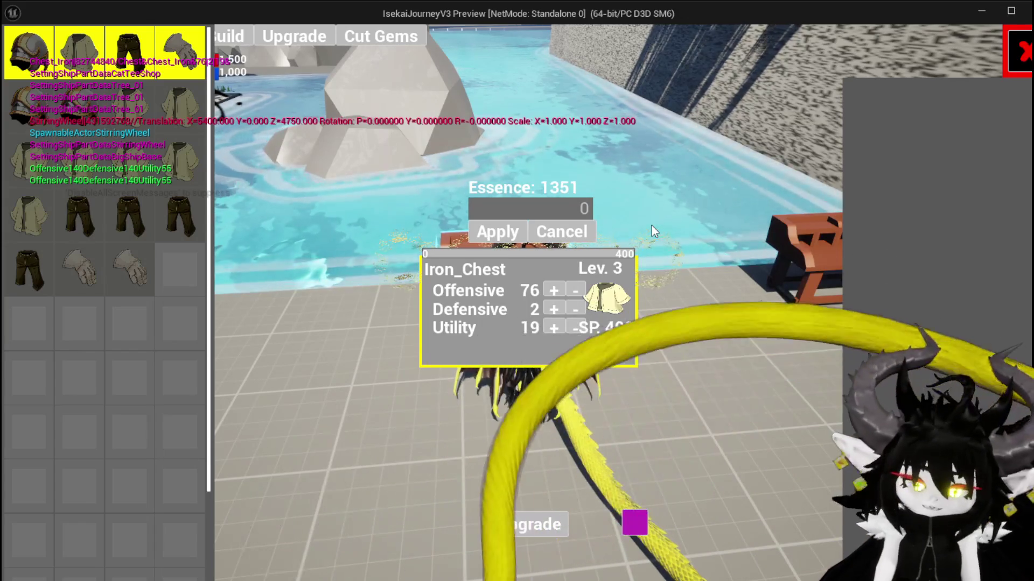
pyautogui.press('Escape')
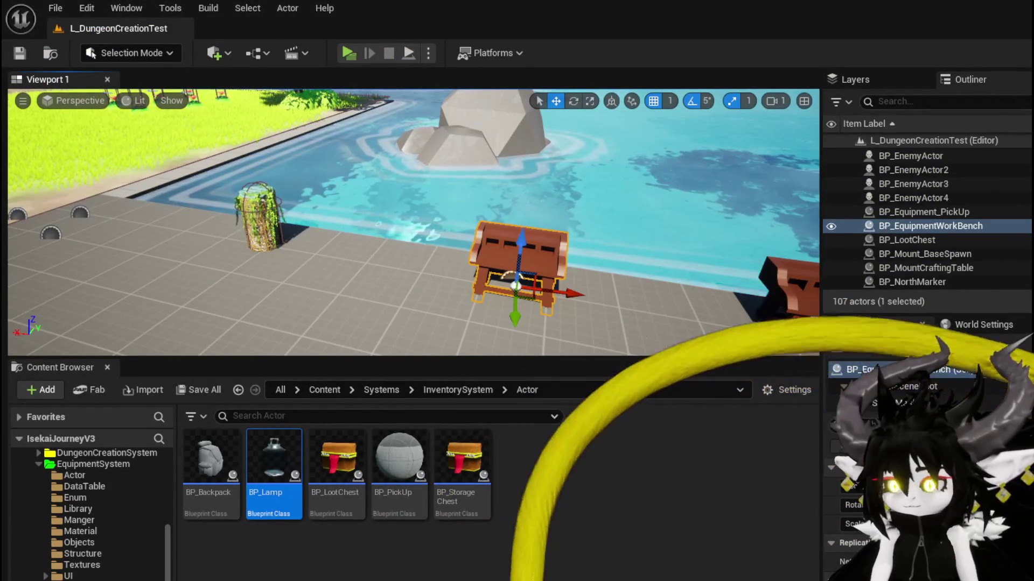
# Look over W_EquipmentUpgrade's LevelUp graph, then switch to the W_EquipmentToolTipp Blueprint.
pyautogui.hotkey('alt', 'Tab')
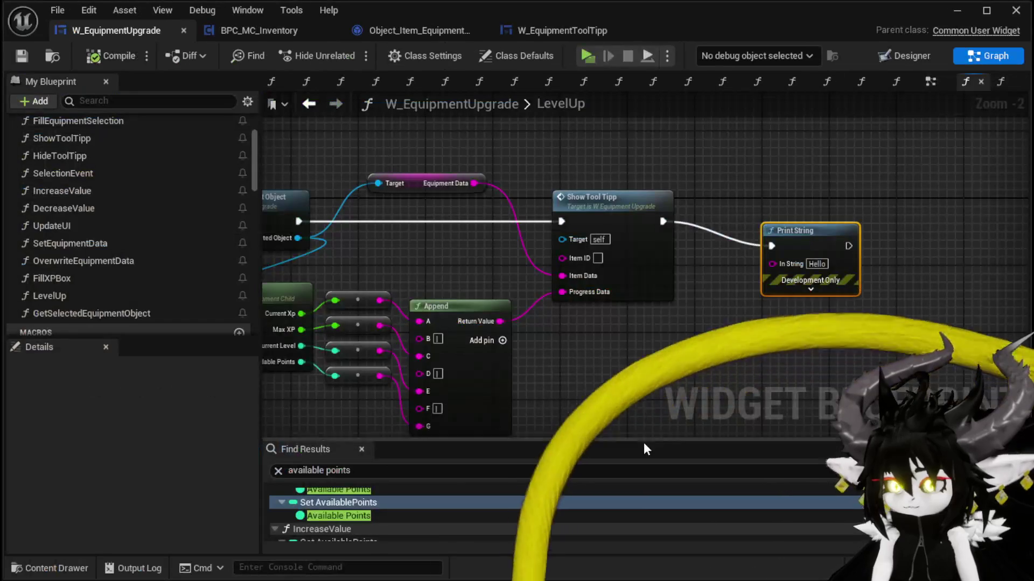
pyautogui.moveTo(816, 217)
pyautogui.mouseDown()
pyautogui.moveTo(945, 184)
pyautogui.moveTo(838, 197)
pyautogui.moveTo(757, 192)
pyautogui.mouseUp()
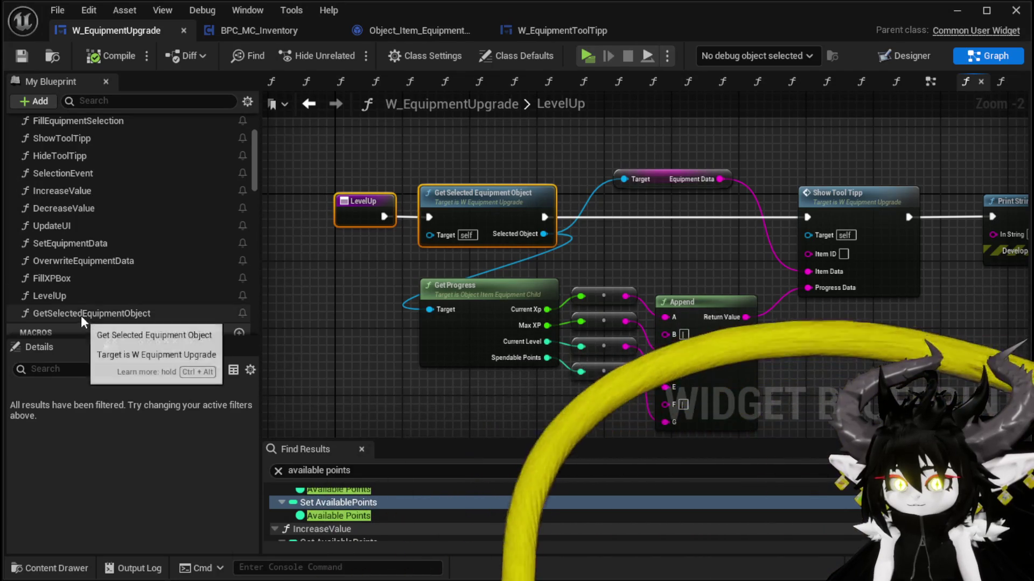
pyautogui.click(448, 159)
pyautogui.moveTo(472, 178)
pyautogui.mouseDown()
pyautogui.moveTo(450, 190)
pyautogui.moveTo(564, 207)
pyautogui.moveTo(525, 169)
pyautogui.mouseUp()
pyautogui.moveTo(660, 270)
pyautogui.mouseDown()
pyautogui.moveTo(560, 194)
pyautogui.moveTo(419, 189)
pyautogui.mouseUp()
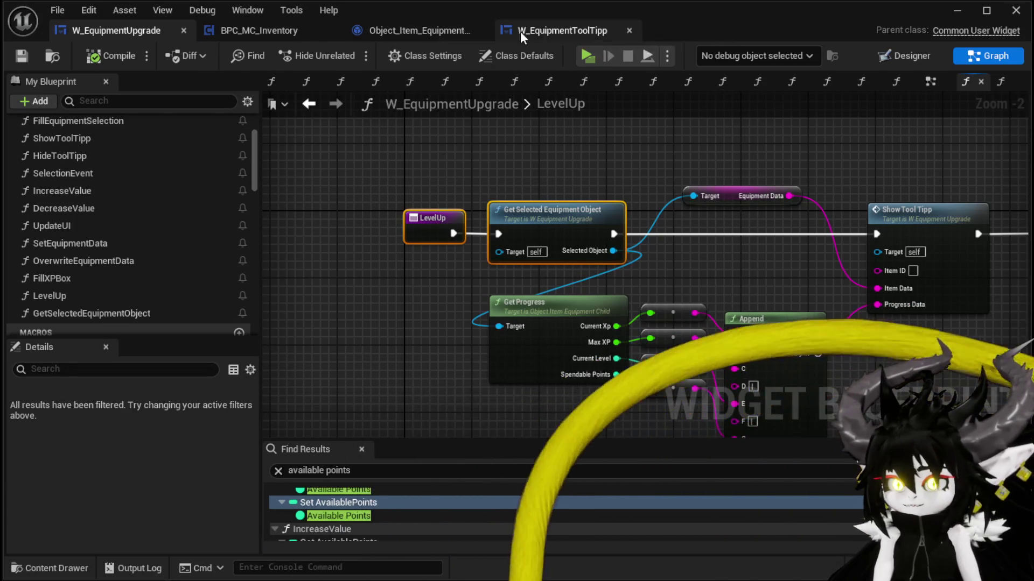
pyautogui.click(538, 30)
# Add a greater-or-equal (>=) node fed by Current XP near the Branch.
pyautogui.scroll(2, 773, 186)
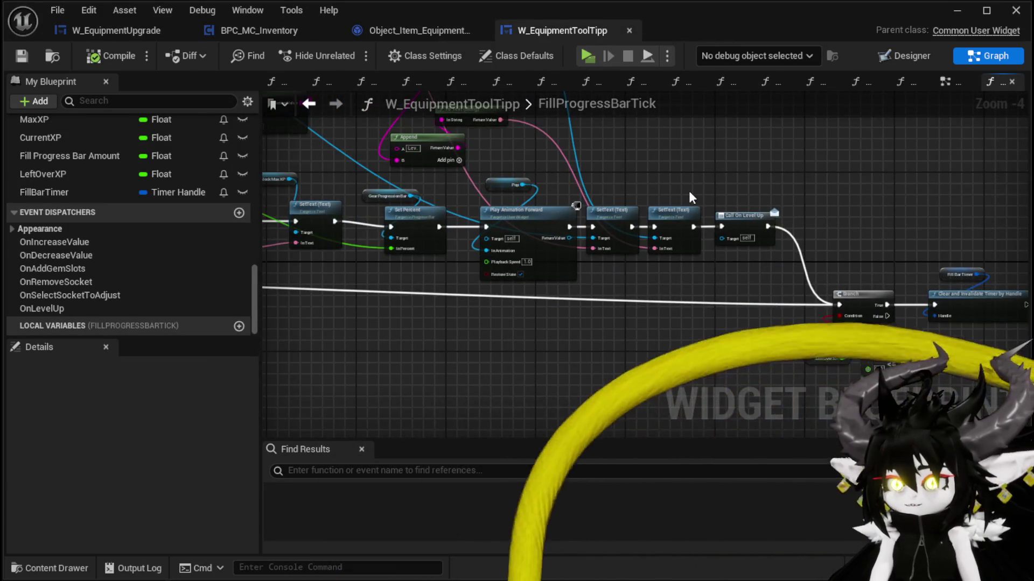
pyautogui.moveTo(748, 167); pyautogui.dragTo(1029, 151)
pyautogui.moveTo(663, 283)
pyautogui.mouseDown()
pyautogui.moveTo(883, 251)
pyautogui.moveTo(1028, 169)
pyautogui.mouseUp()
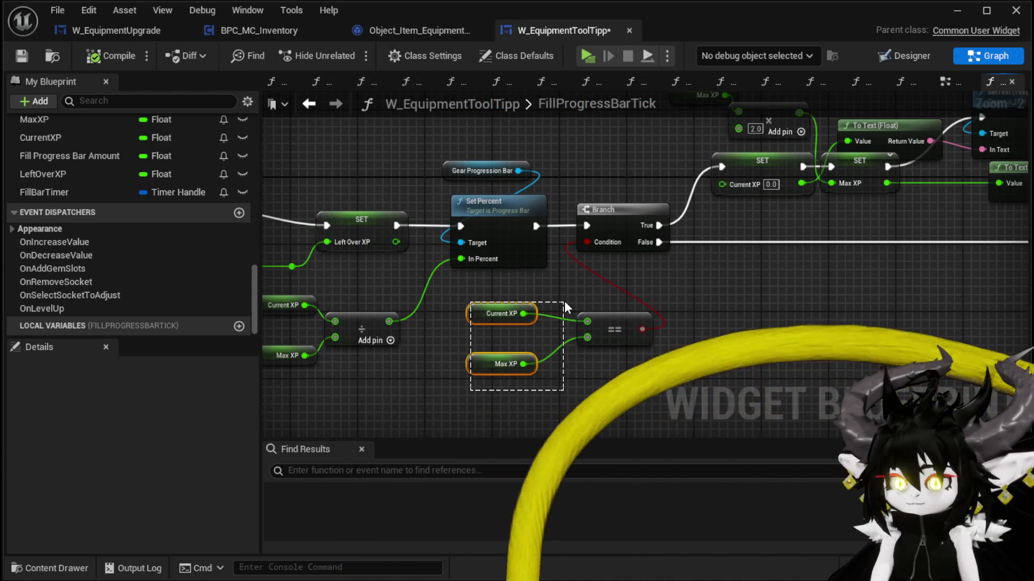
pyautogui.moveTo(564, 302); pyautogui.dragTo(625, 318)
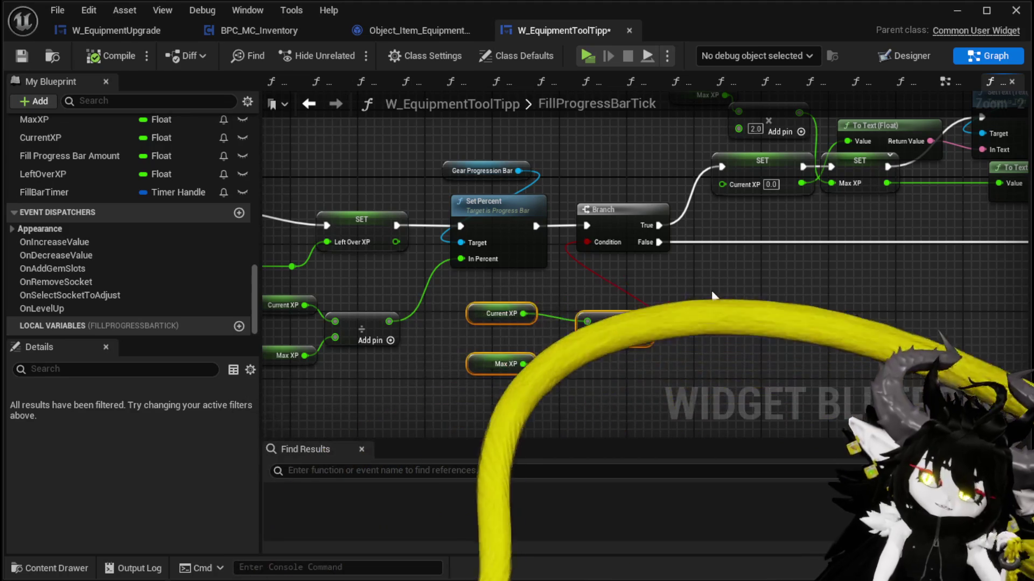
pyautogui.moveTo(546, 306)
pyautogui.mouseDown()
pyautogui.moveTo(647, 281)
pyautogui.moveTo(587, 243)
pyautogui.mouseUp()
pyautogui.write('great')
pyautogui.click(660, 399)
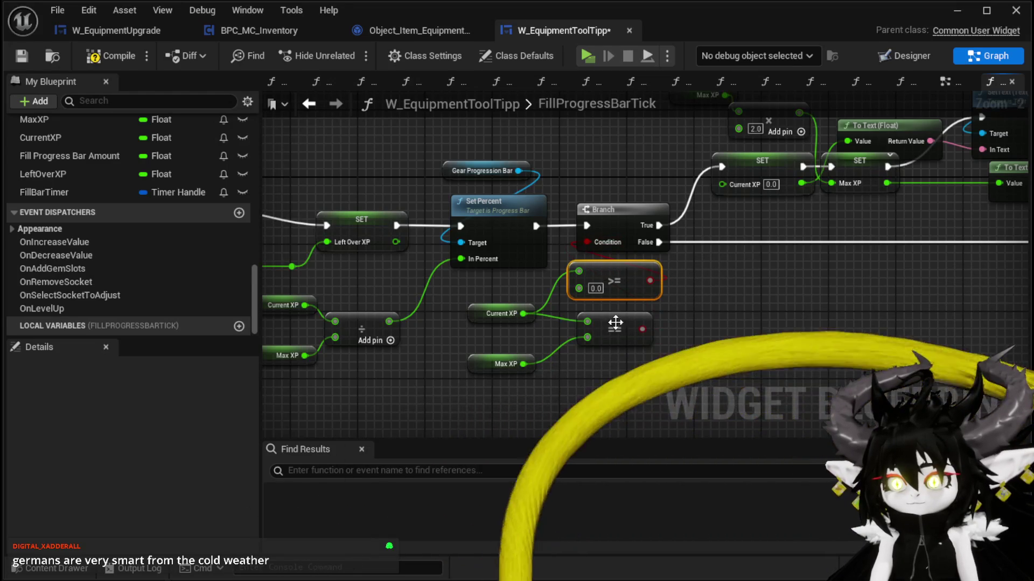
# Delete the old == node, put >= in its place, and feed Max XP into input B.
pyautogui.click(617, 329)
pyautogui.press('Delete')
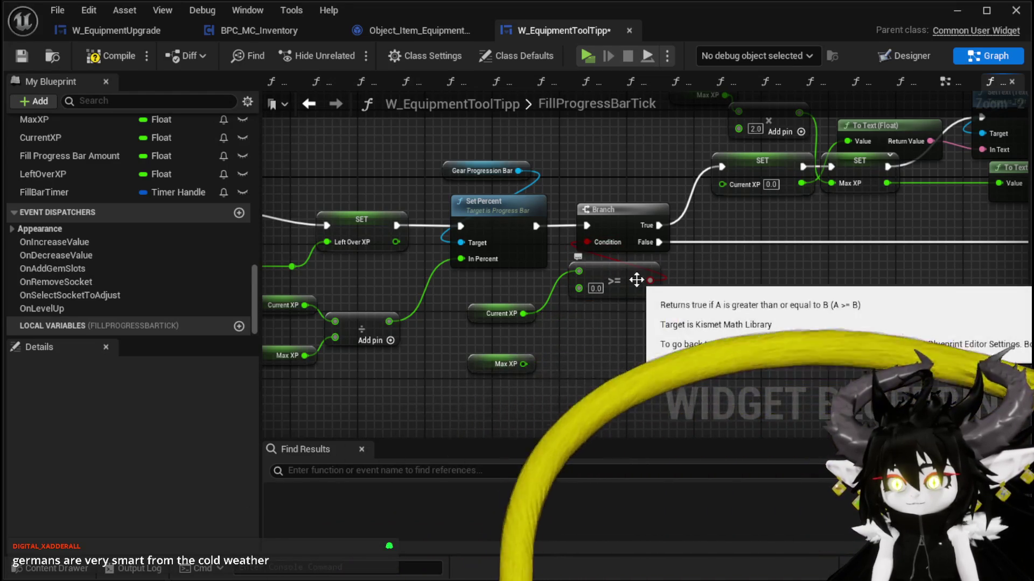
pyautogui.moveTo(619, 282); pyautogui.dragTo(629, 342)
pyautogui.moveTo(535, 361)
pyautogui.mouseDown()
pyautogui.moveTo(581, 344)
pyautogui.moveTo(570, 346)
pyautogui.mouseUp()
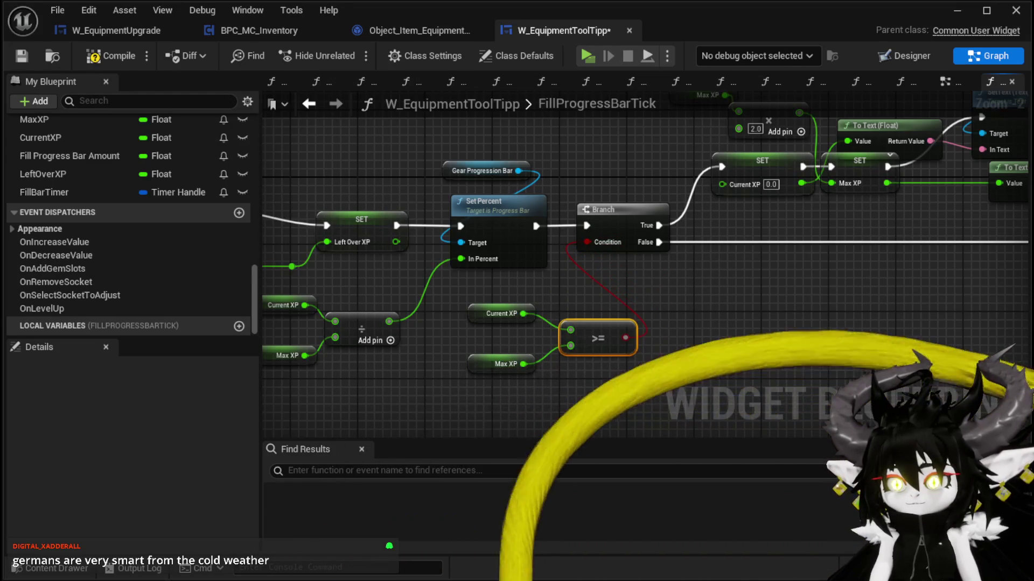
pyautogui.moveTo(557, 285); pyautogui.dragTo(509, 278)
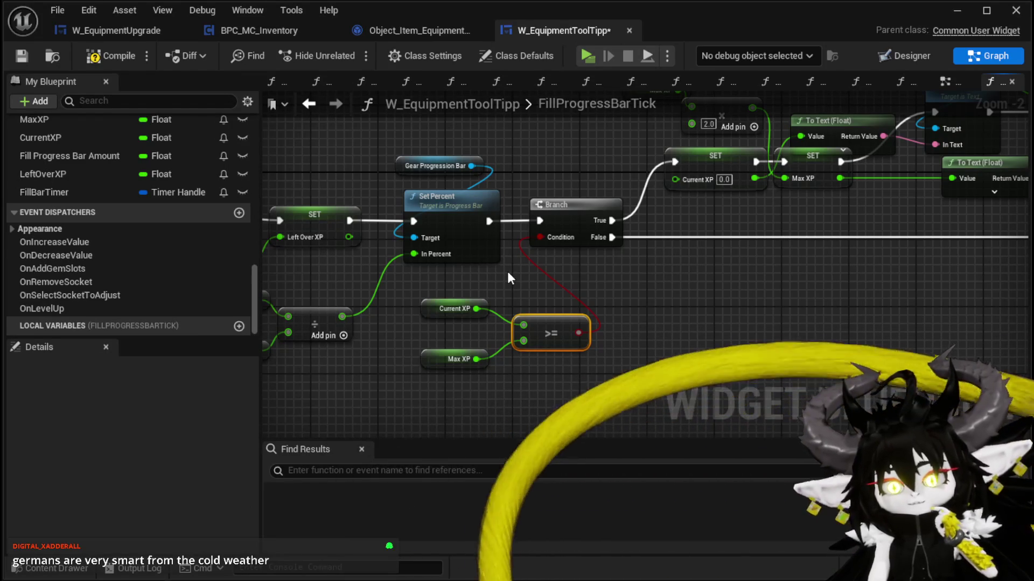
# Review the FillProgressBarTick nodes, nudge the To Text (Float) node up, and compile the widget.
pyautogui.scroll(-2, 595, 324)
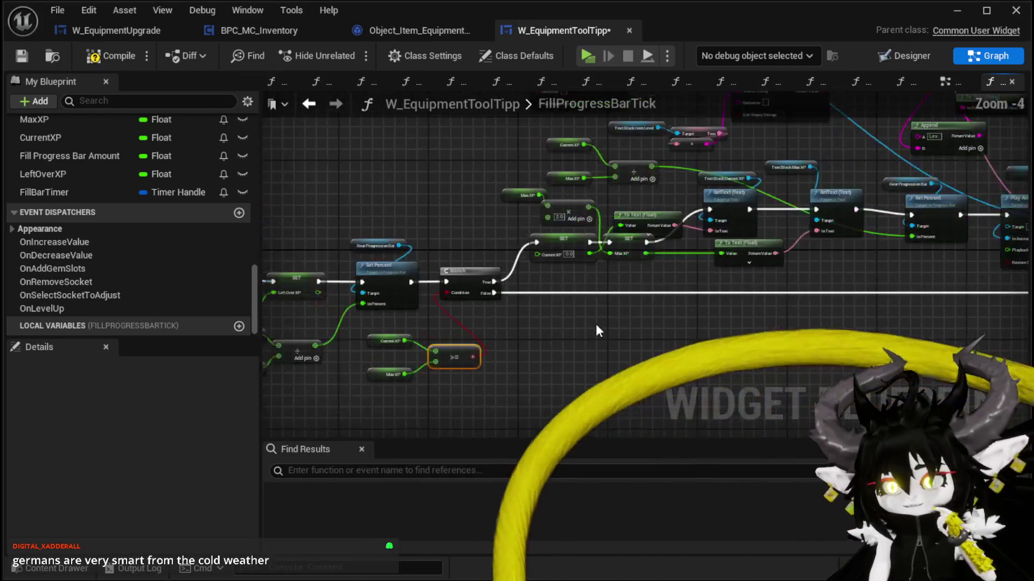
pyautogui.moveTo(625, 314); pyautogui.dragTo(528, 316)
pyautogui.scroll(2, 620, 323)
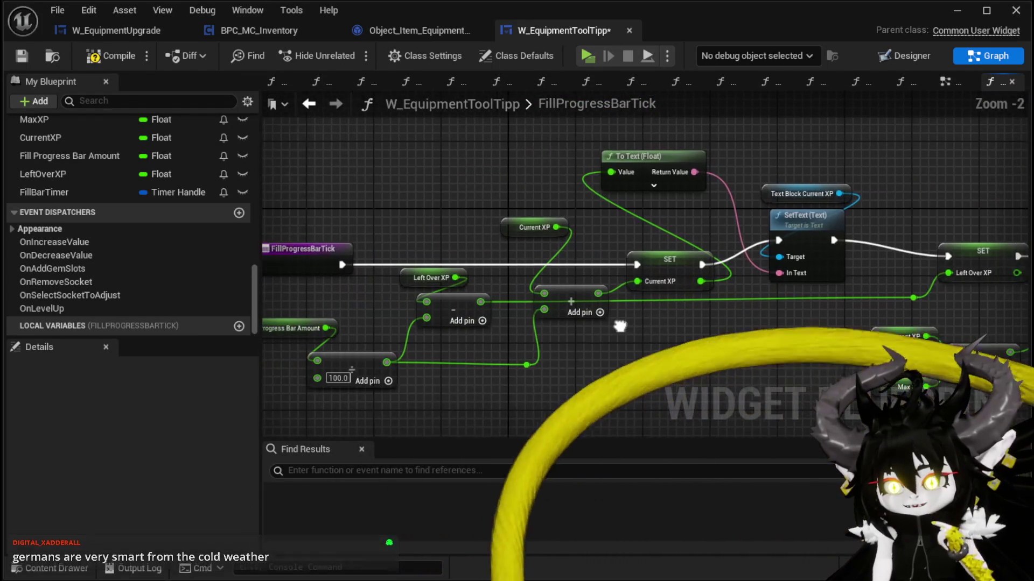
pyautogui.moveTo(620, 326)
pyautogui.mouseDown()
pyautogui.moveTo(554, 302)
pyautogui.moveTo(319, 323)
pyautogui.moveTo(777, 341)
pyautogui.mouseUp()
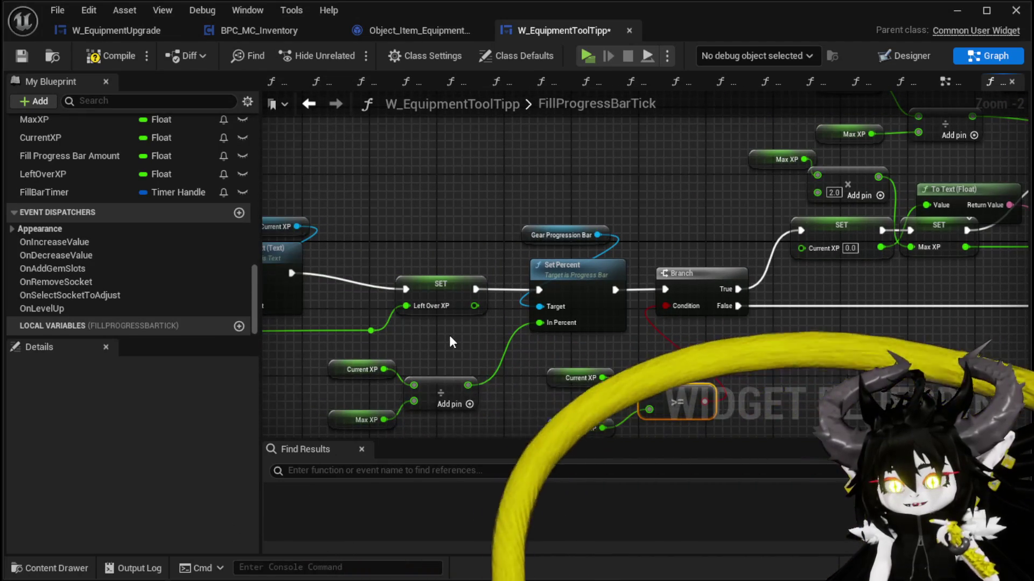
pyautogui.moveTo(451, 342)
pyautogui.mouseDown()
pyautogui.moveTo(355, 337)
pyautogui.moveTo(523, 334)
pyautogui.moveTo(361, 318)
pyautogui.mouseUp()
pyautogui.moveTo(602, 323)
pyautogui.mouseDown()
pyautogui.moveTo(411, 315)
pyautogui.moveTo(576, 308)
pyautogui.moveTo(733, 331)
pyautogui.mouseUp()
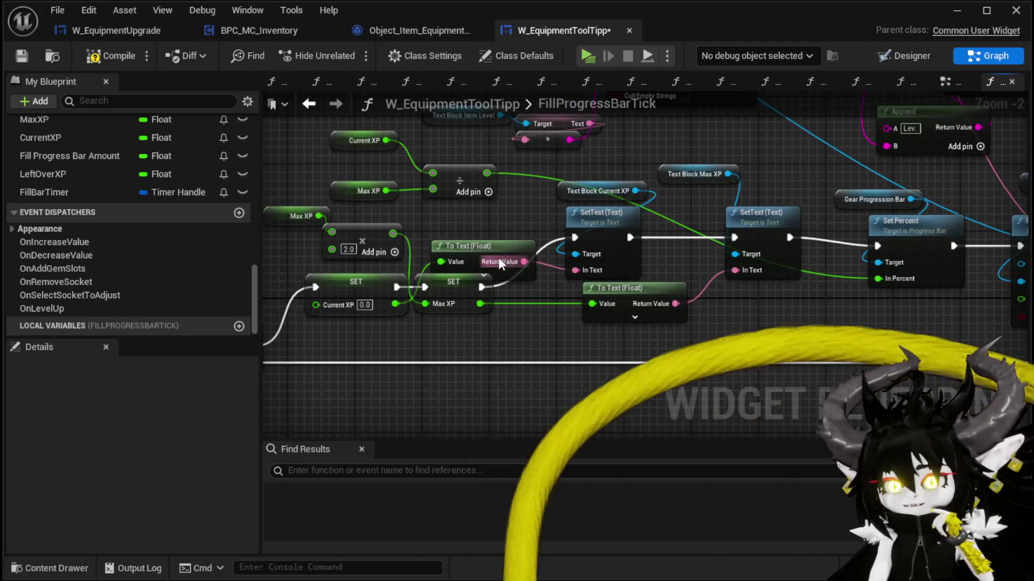
pyautogui.moveTo(504, 260); pyautogui.dragTo(490, 238)
pyautogui.moveTo(916, 328); pyautogui.dragTo(633, 323)
pyautogui.moveTo(855, 323)
pyautogui.mouseDown()
pyautogui.moveTo(629, 321)
pyautogui.moveTo(404, 277)
pyautogui.moveTo(496, 235)
pyautogui.moveTo(729, 316)
pyautogui.moveTo(600, 334)
pyautogui.moveTo(635, 350)
pyautogui.moveTo(781, 350)
pyautogui.mouseUp()
pyautogui.moveTo(450, 345)
pyautogui.mouseDown()
pyautogui.moveTo(496, 330)
pyautogui.moveTo(675, 337)
pyautogui.mouseUp()
pyautogui.click(127, 58)
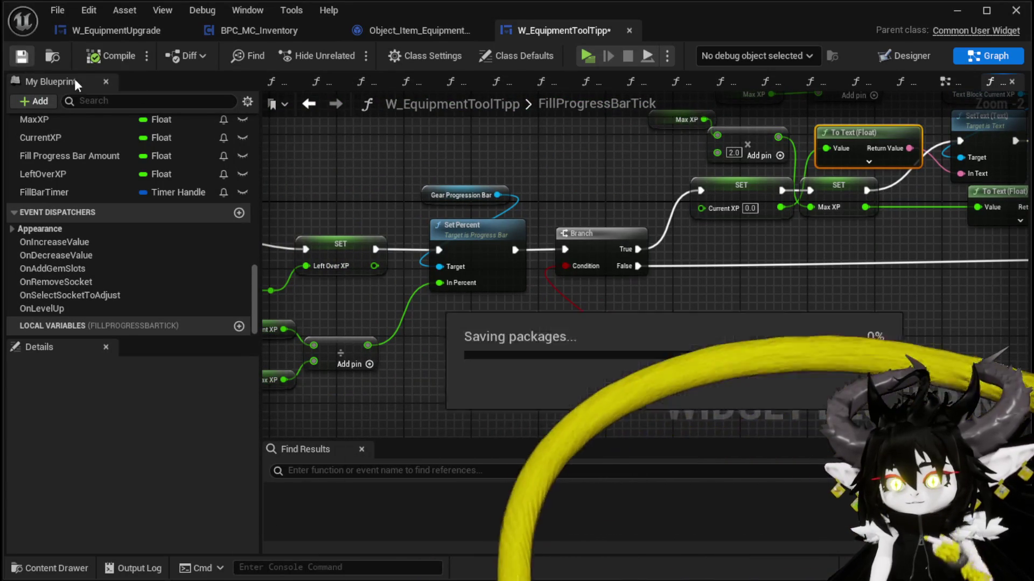
pyautogui.click(958, 13)
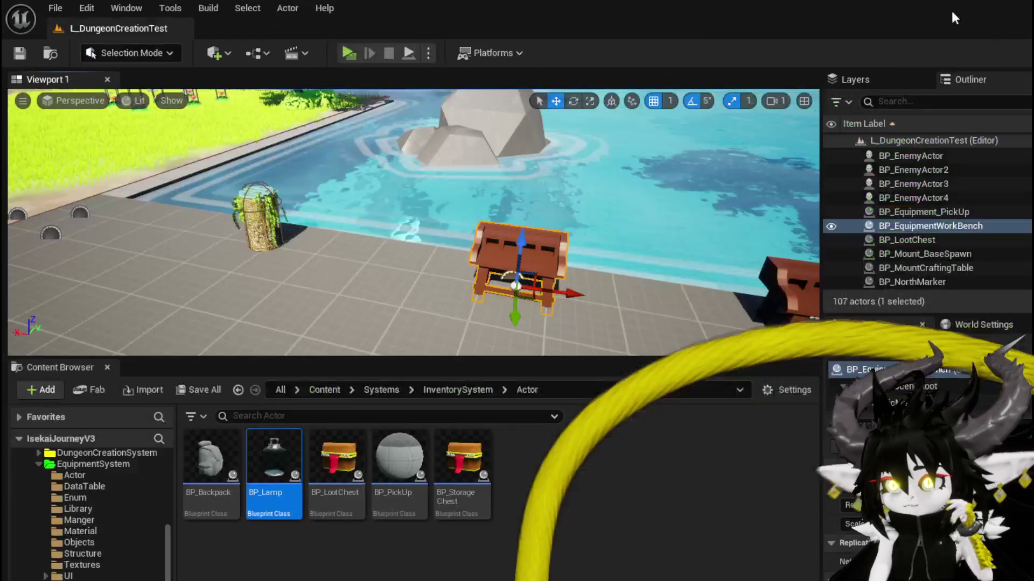
pyautogui.click(356, 60)
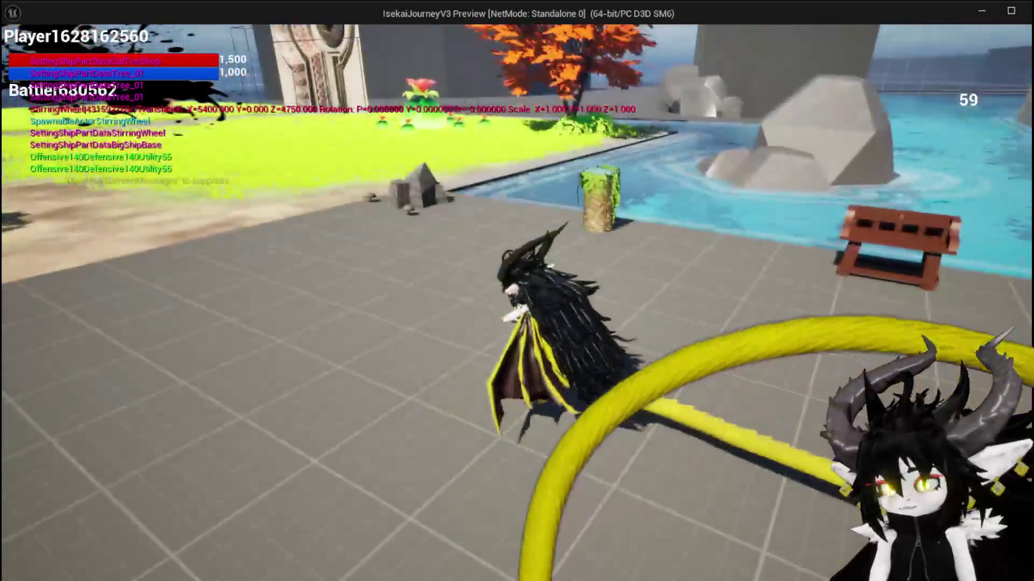
pyautogui.press('w')
pyautogui.press('e')
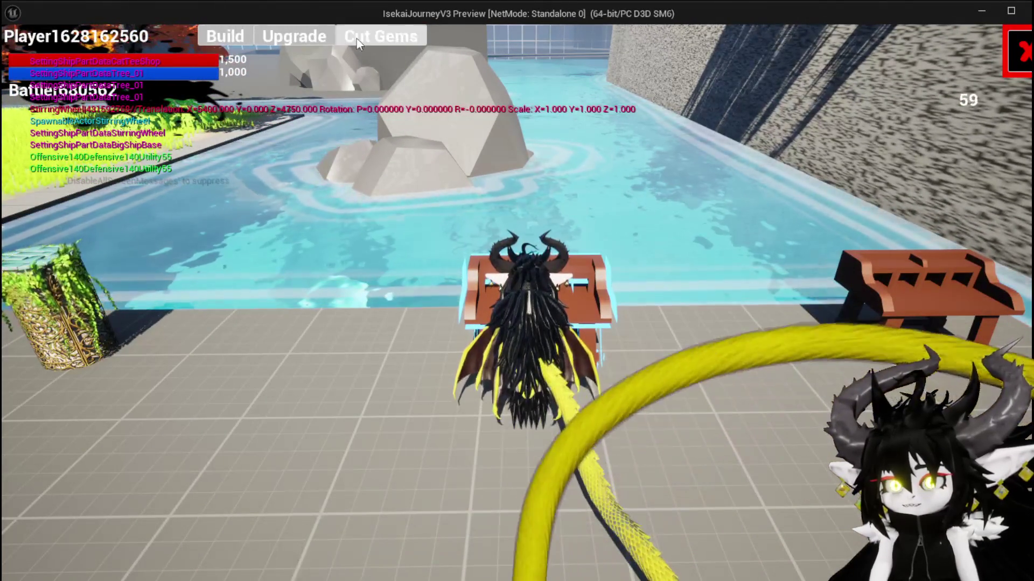
pyautogui.click(288, 39)
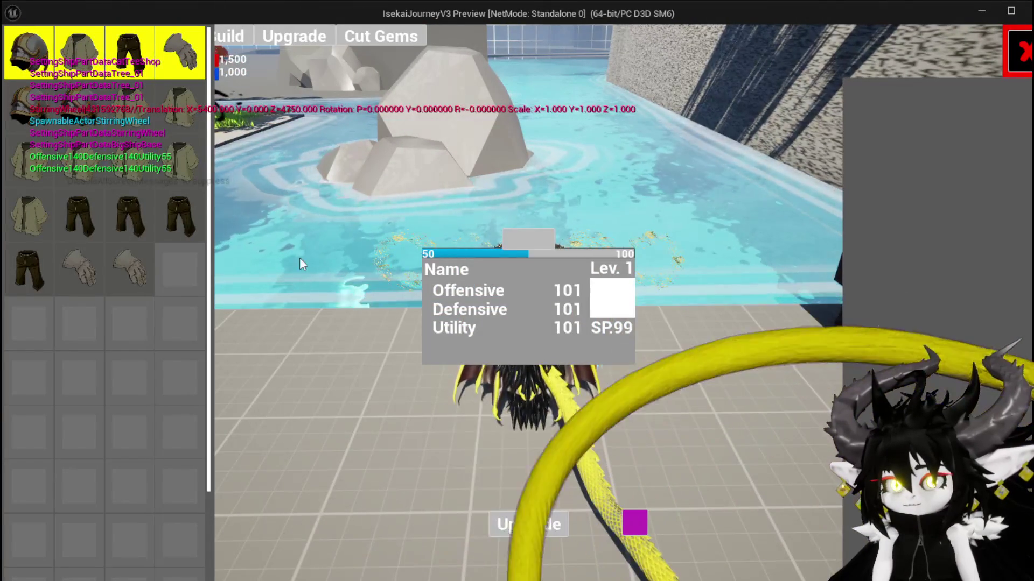
pyautogui.click(158, 114)
pyautogui.click(524, 243)
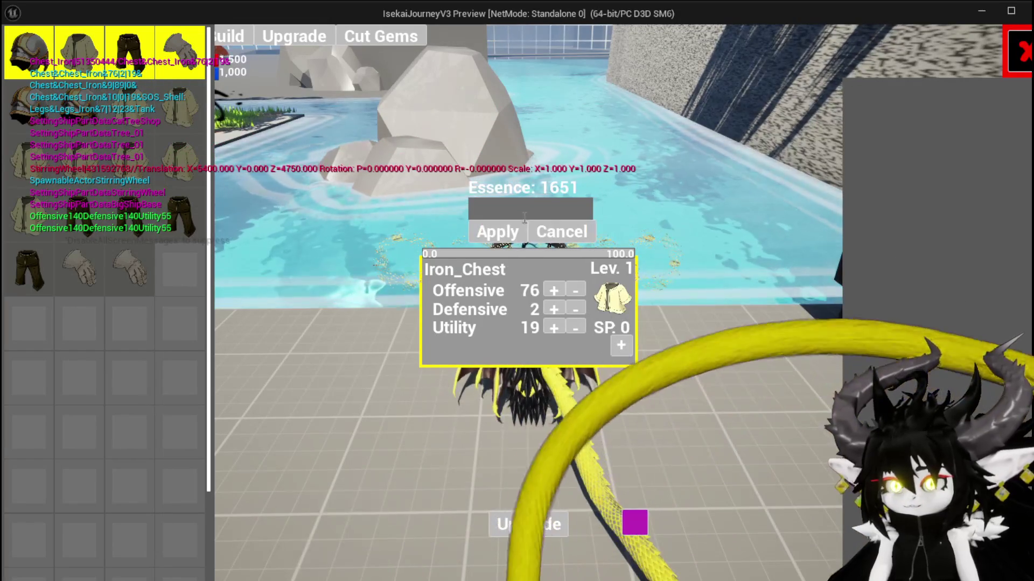
pyautogui.write('100')
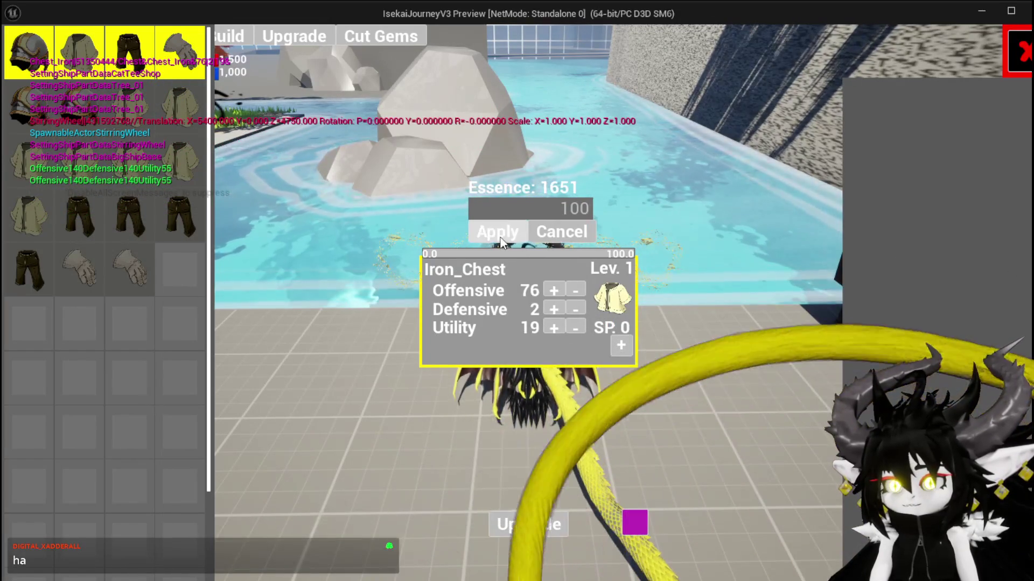
pyautogui.click(501, 239)
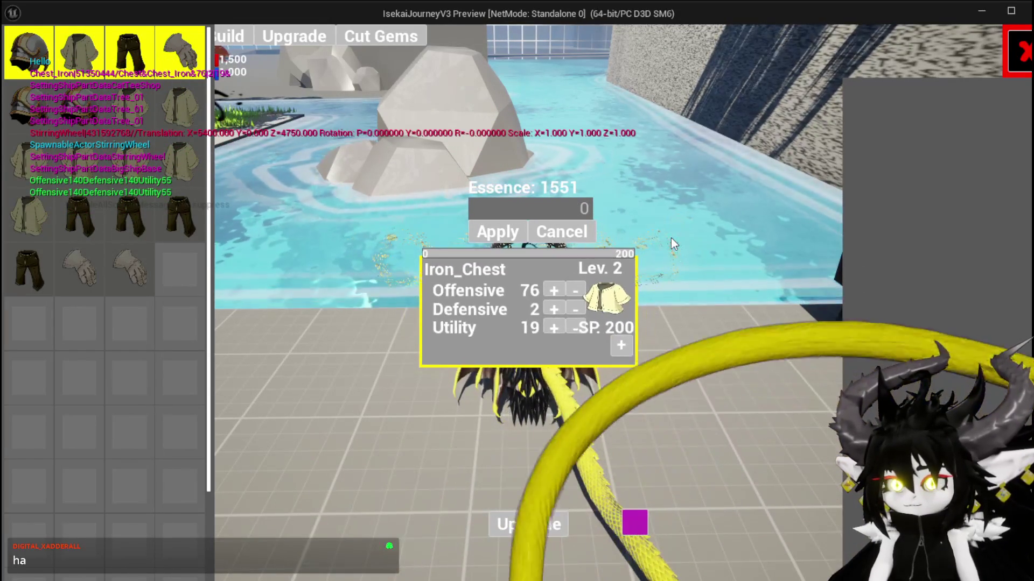
pyautogui.click(547, 208)
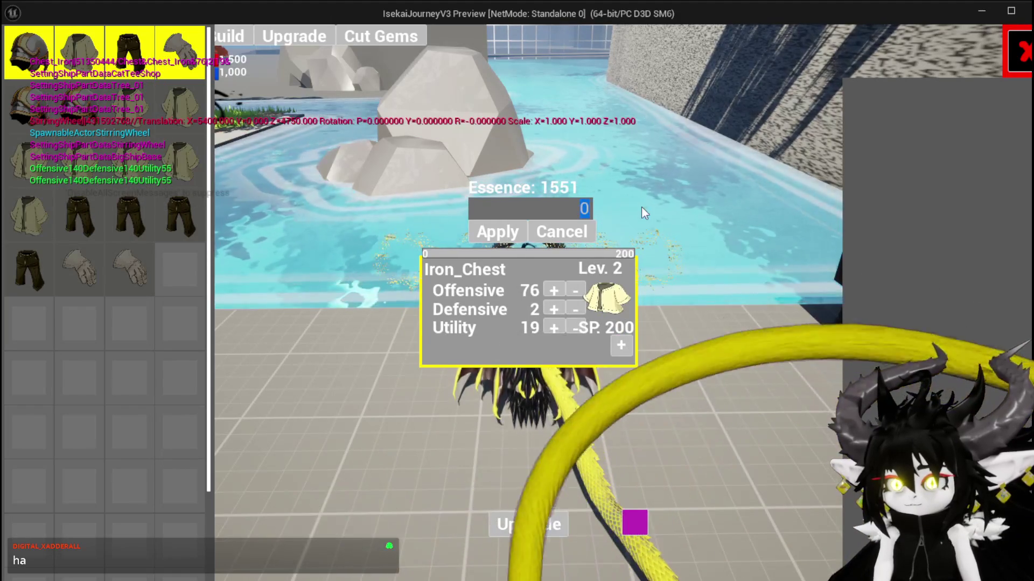
pyautogui.write('80')
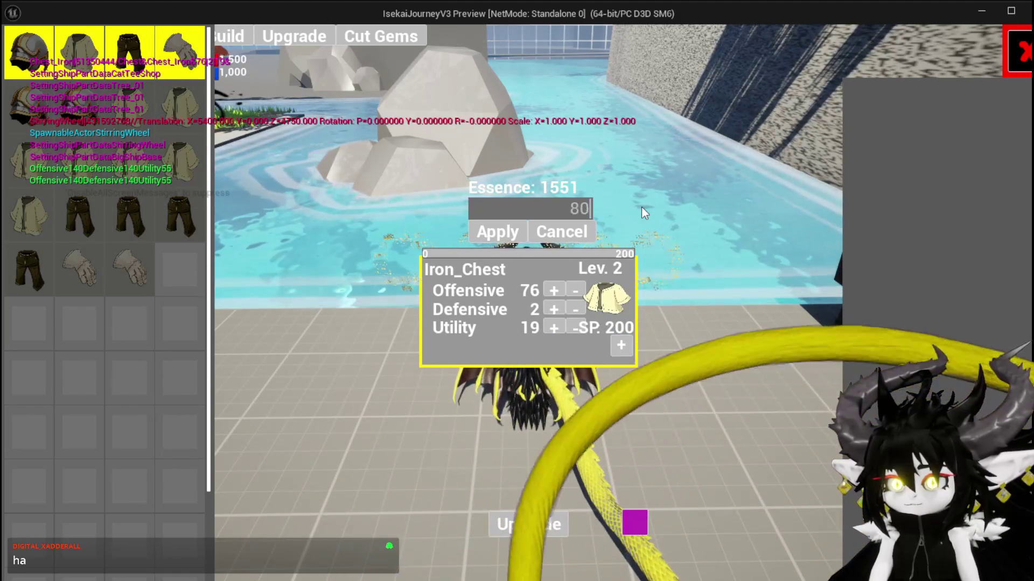
pyautogui.write('0')
pyautogui.click(514, 232)
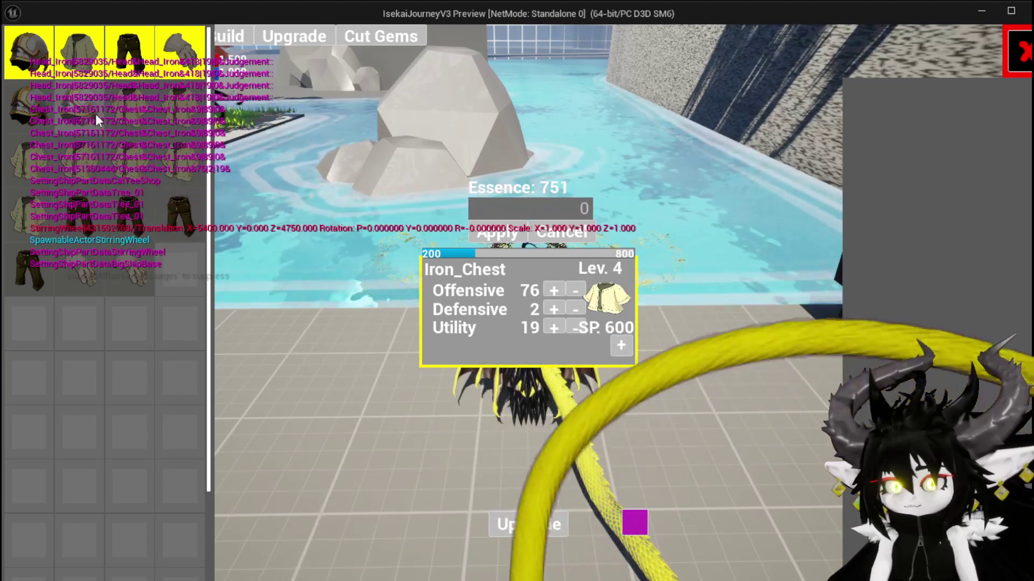
pyautogui.press('Escape')
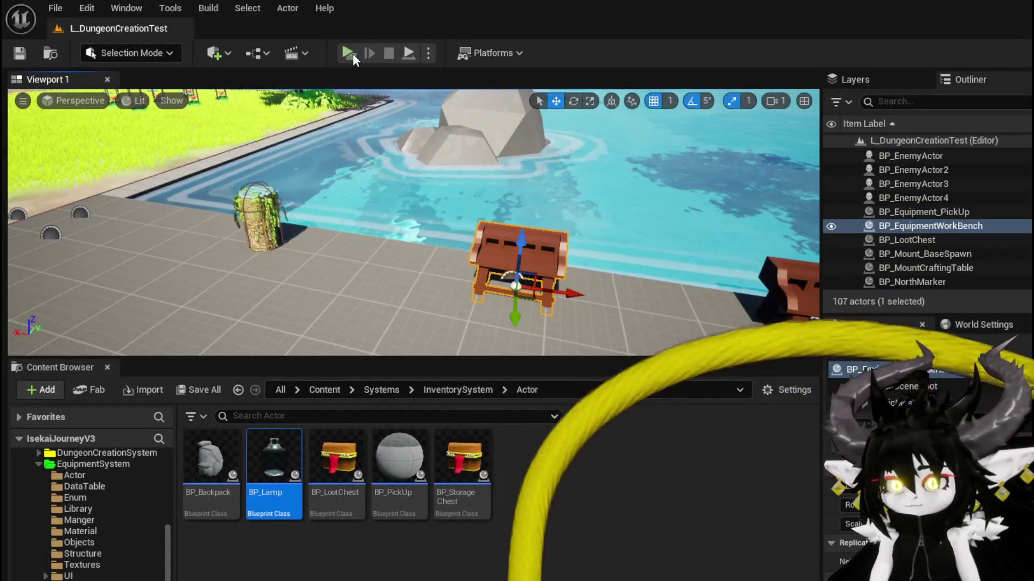
# Play again and spend 101 essence on Iron_Chest, raising it to Lev. 2 with 1550 essence left.
pyautogui.hotkey('alt', 'p')
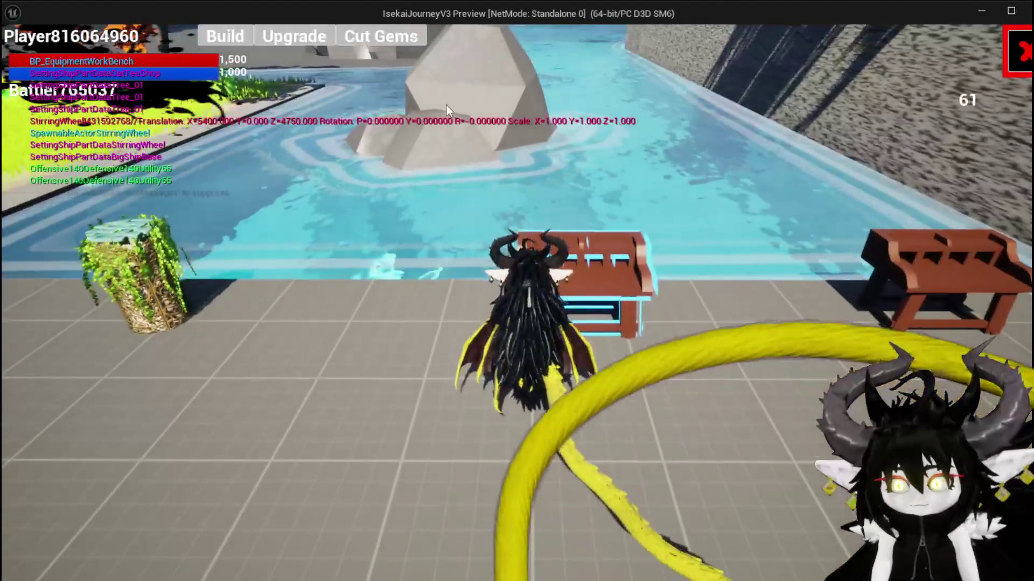
pyautogui.click(302, 43)
pyautogui.click(187, 162)
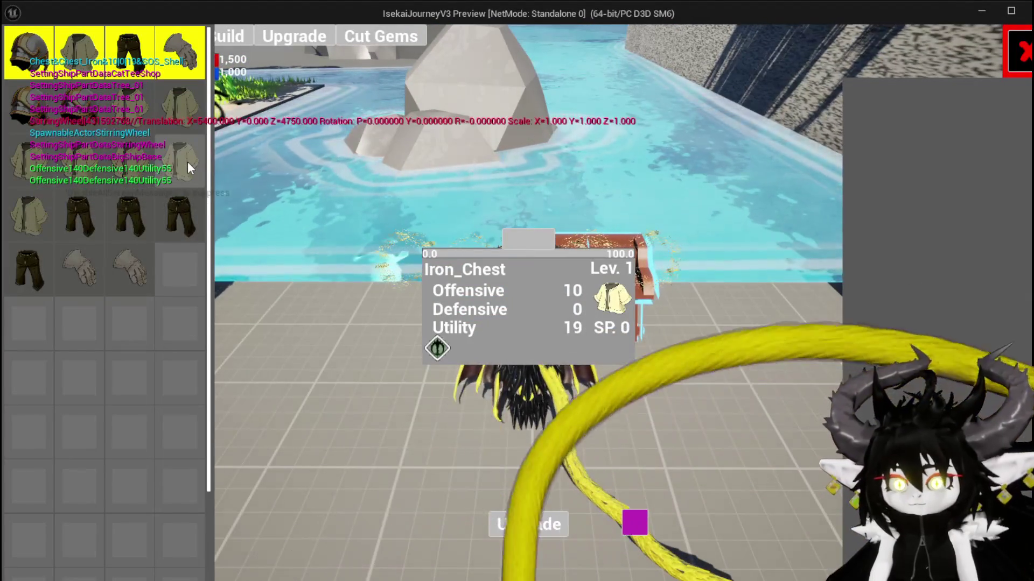
pyautogui.click(187, 162)
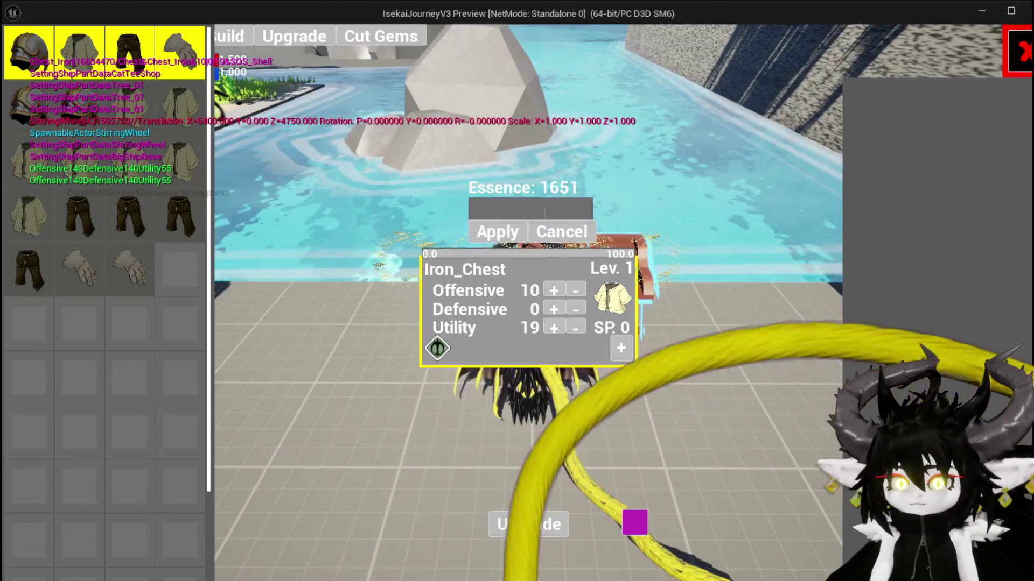
pyautogui.write('101')
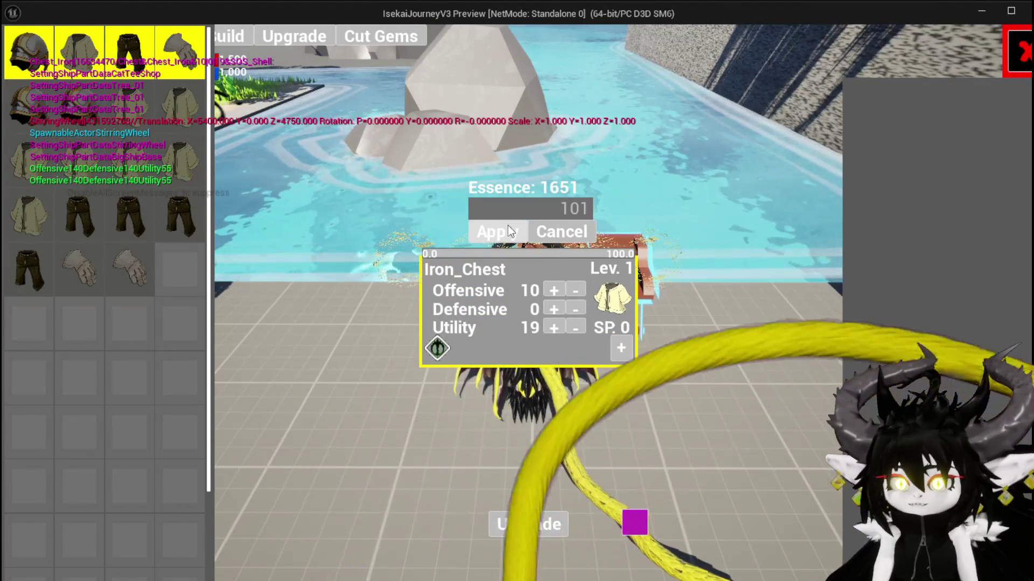
pyautogui.click(505, 227)
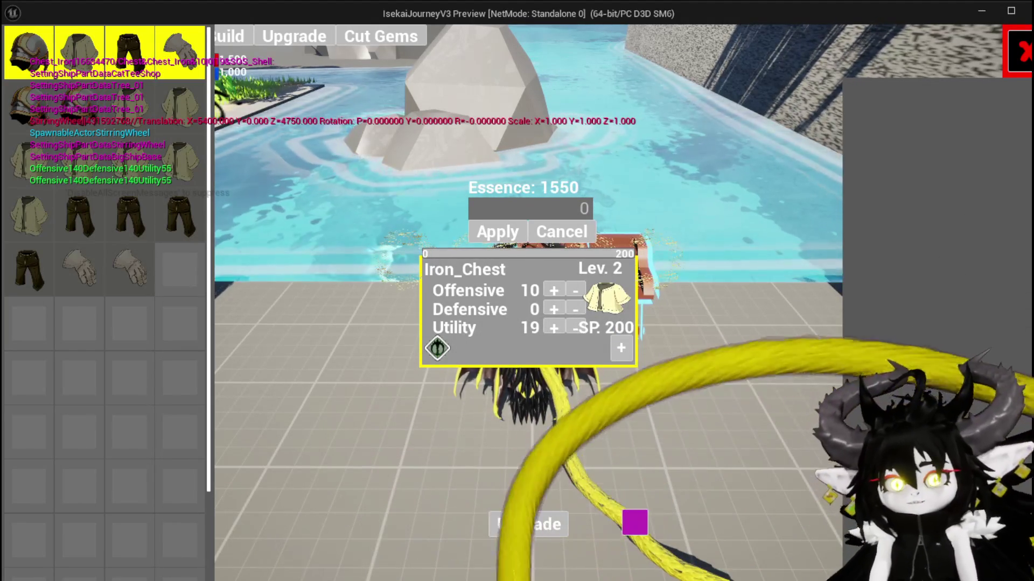
pyautogui.hotkey('alt', 'Tab')
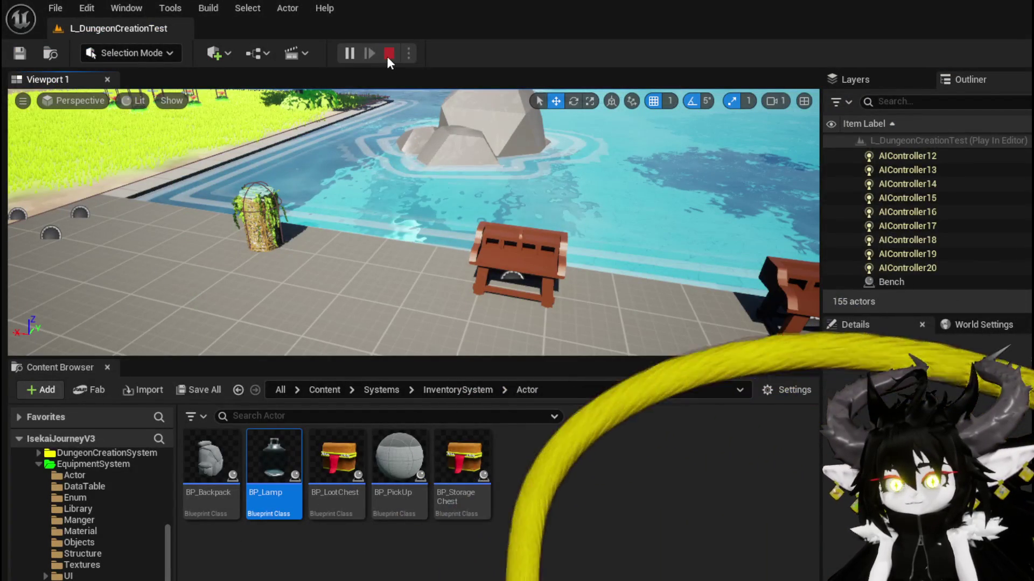
# Stop the play session and duplicate the Current XP and Max XP getters below the Branch.
pyautogui.click(389, 53)
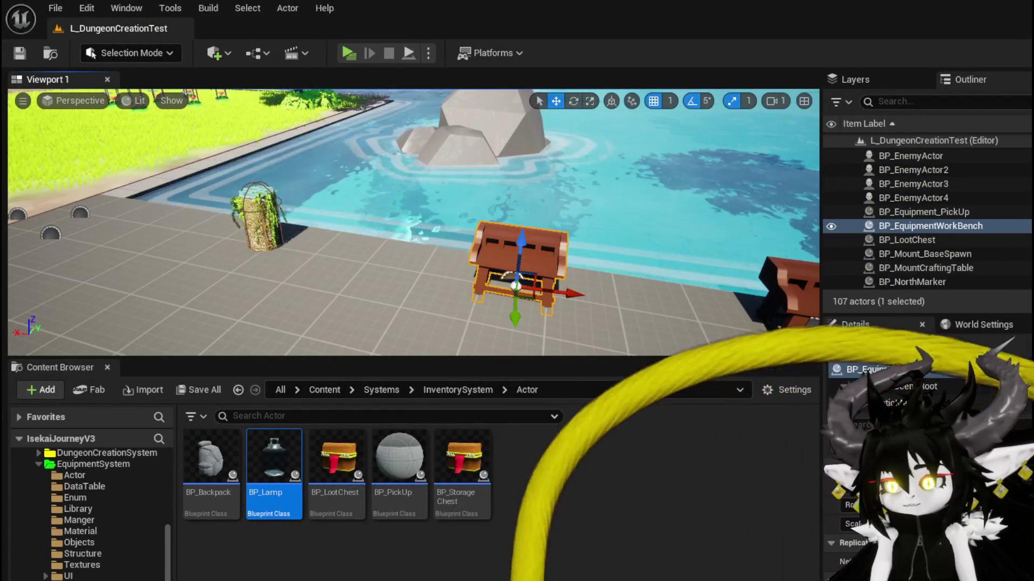
pyautogui.hotkey('alt', 'Tab')
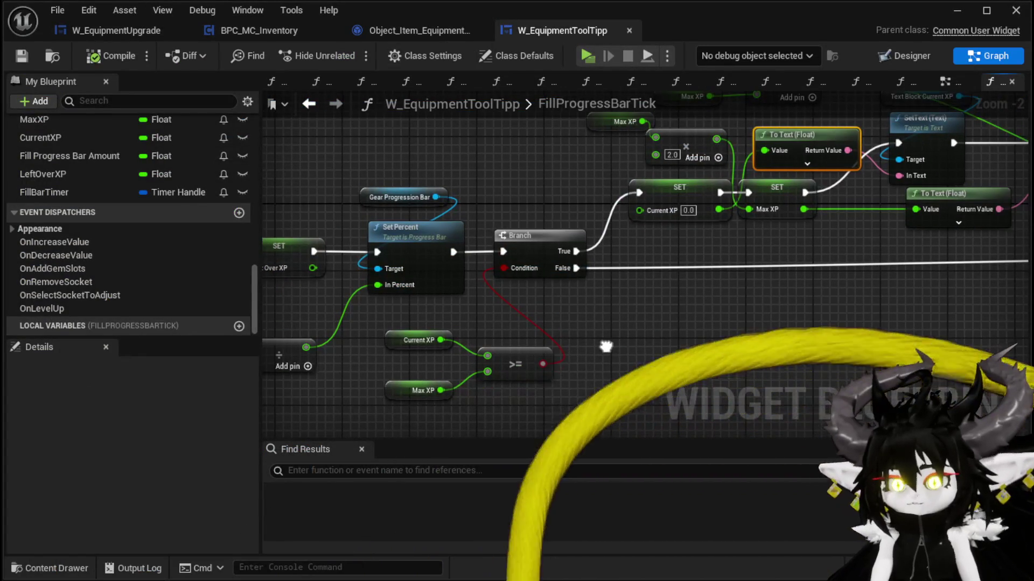
pyautogui.moveTo(606, 346)
pyautogui.mouseDown()
pyautogui.moveTo(802, 339)
pyautogui.moveTo(609, 332)
pyautogui.moveTo(538, 393)
pyautogui.moveTo(549, 382)
pyautogui.mouseUp()
pyautogui.moveTo(610, 364)
pyautogui.mouseDown()
pyautogui.moveTo(522, 363)
pyautogui.moveTo(452, 396)
pyautogui.moveTo(350, 364)
pyautogui.moveTo(616, 335)
pyautogui.mouseUp()
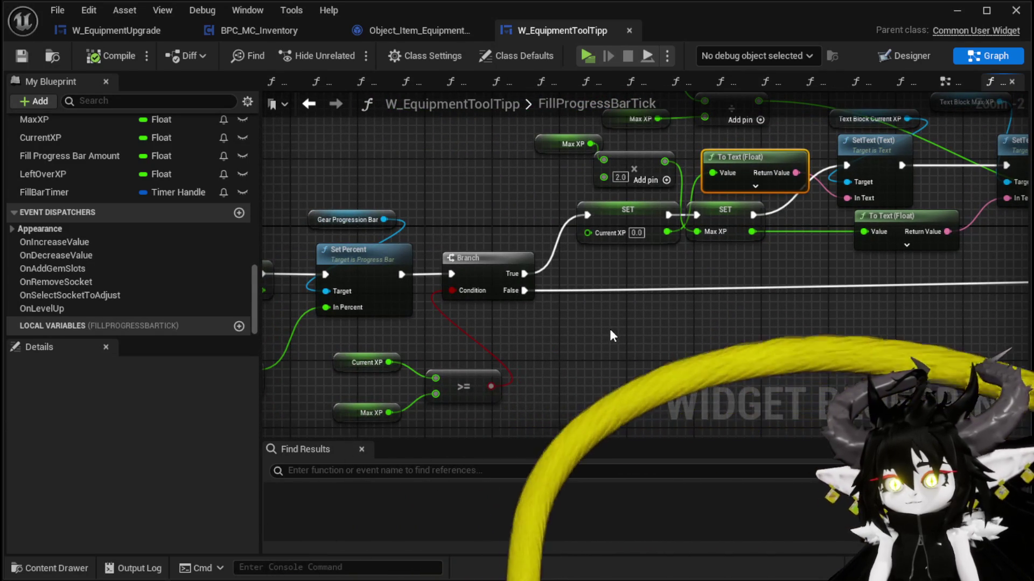
pyautogui.moveTo(611, 332); pyautogui.dragTo(629, 305)
pyautogui.moveTo(362, 311); pyautogui.dragTo(366, 385)
pyautogui.hotkey('ctrl', 'c')
pyautogui.hotkey('ctrl', 'v')
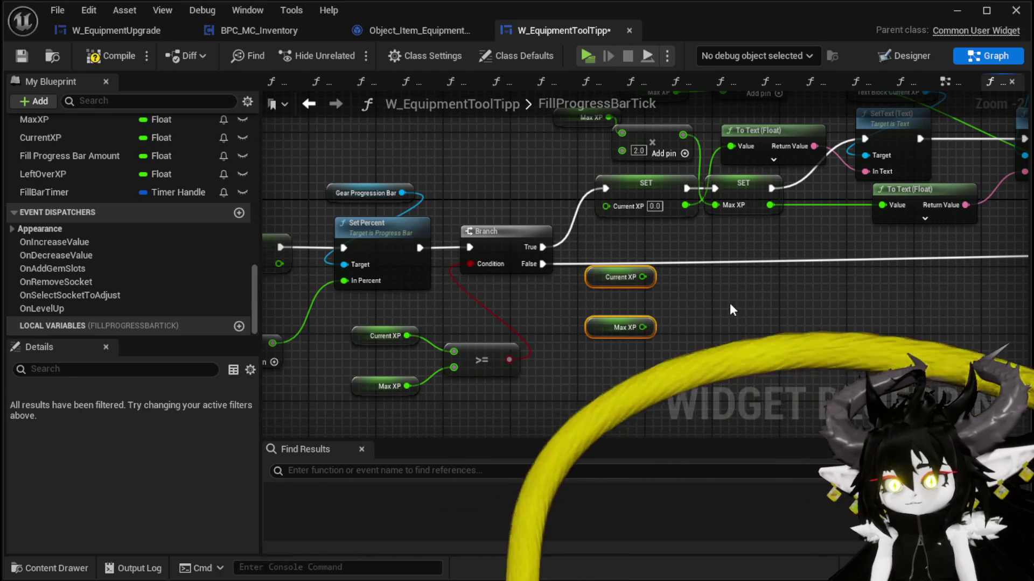
# Subtract Max XP from the copied Current XP with a float Subtract node.
pyautogui.moveTo(643, 277); pyautogui.dragTo(702, 294)
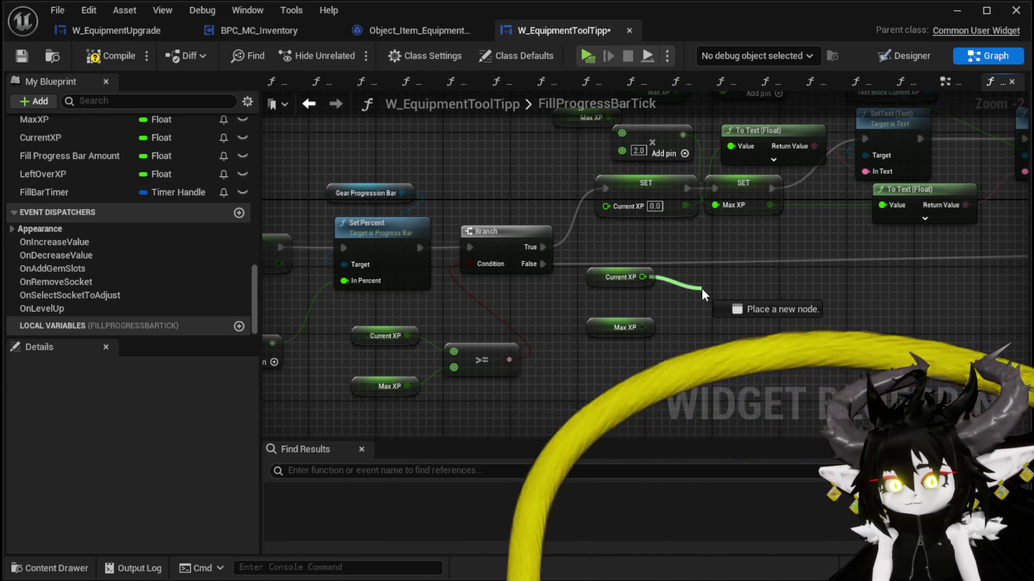
pyautogui.moveTo(702, 291); pyautogui.dragTo(702, 291)
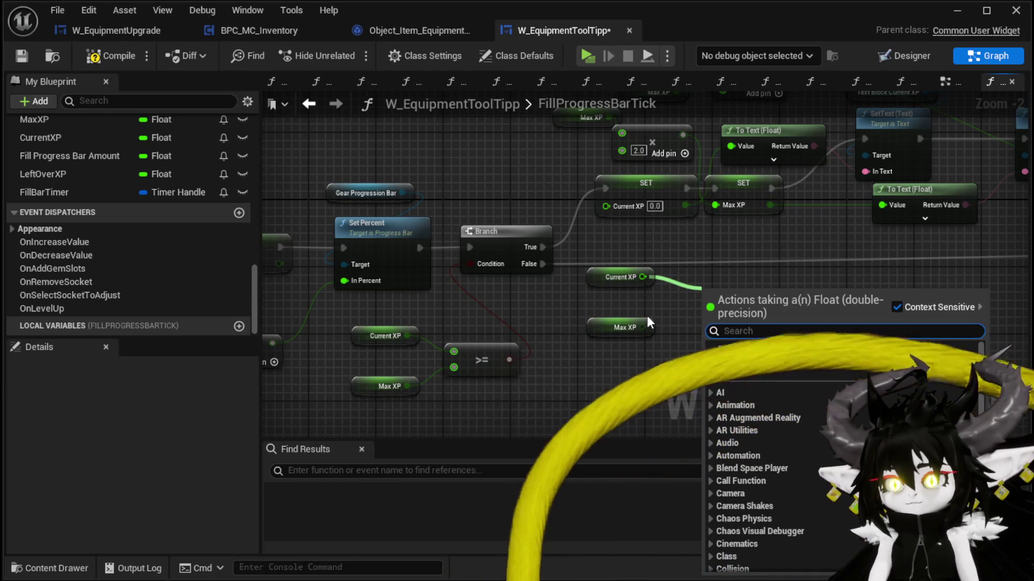
pyautogui.write('-')
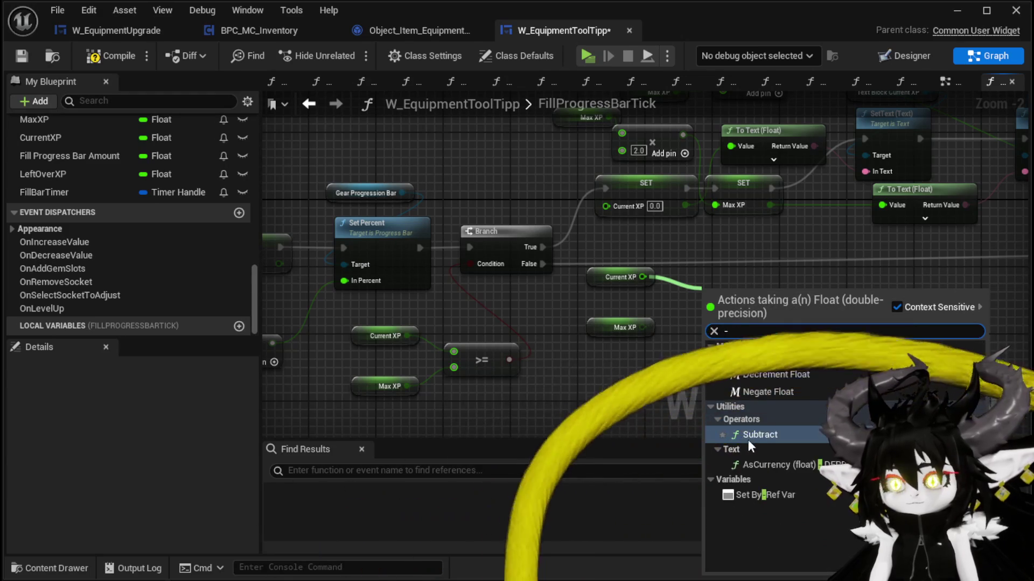
pyautogui.click(760, 427)
pyautogui.moveTo(641, 327)
pyautogui.mouseDown()
pyautogui.moveTo(719, 303)
pyautogui.moveTo(704, 292)
pyautogui.moveTo(858, 294)
pyautogui.moveTo(847, 293)
pyautogui.mouseUp()
# Add a Left Over XP getter and sum it with the subtraction result.
pyautogui.moveTo(44, 174); pyautogui.dragTo(813, 253)
pyautogui.click(855, 282)
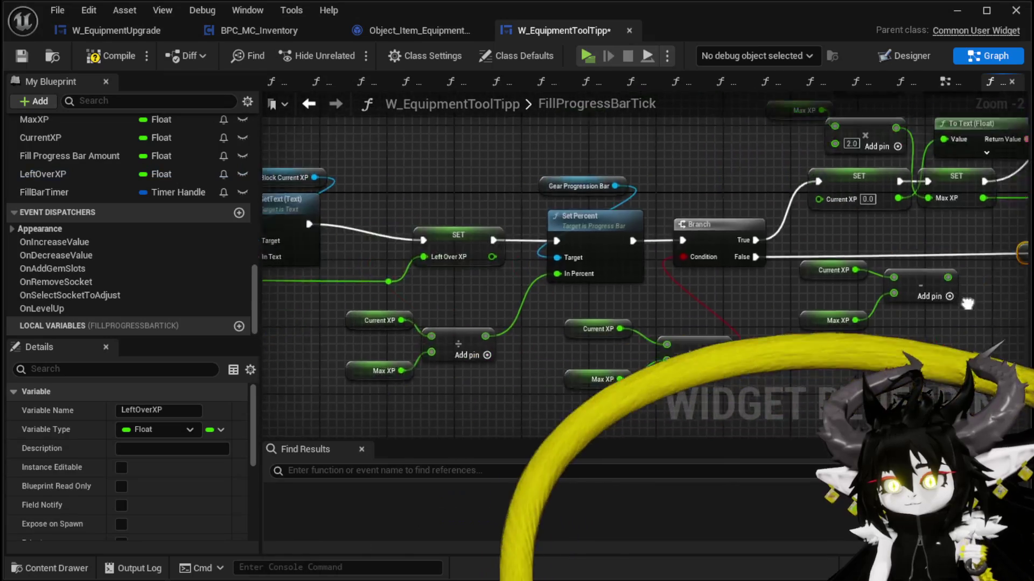
pyautogui.click(832, 253)
pyautogui.moveTo(846, 268); pyautogui.dragTo(1023, 301)
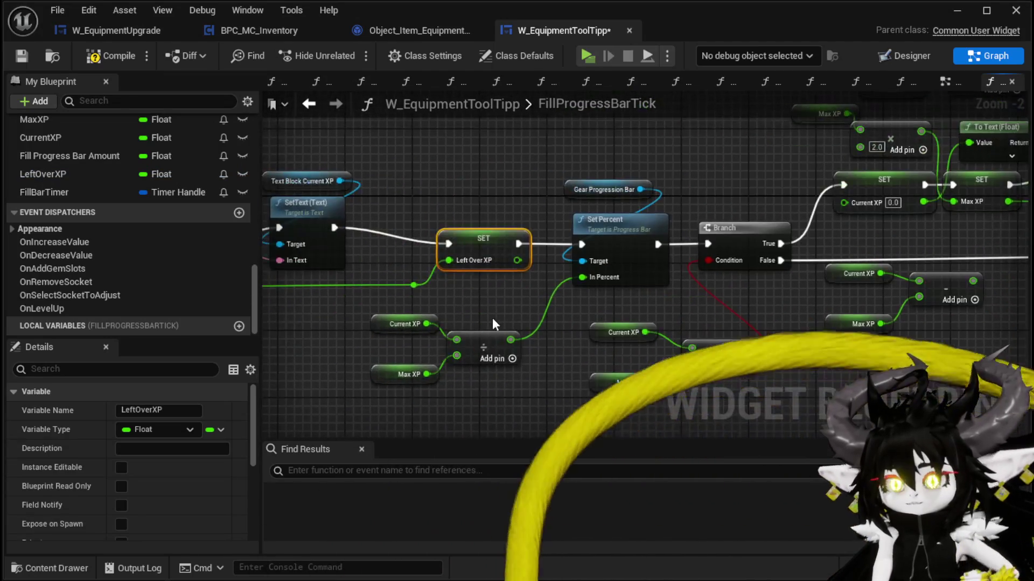
pyautogui.moveTo(915, 269); pyautogui.dragTo(745, 246)
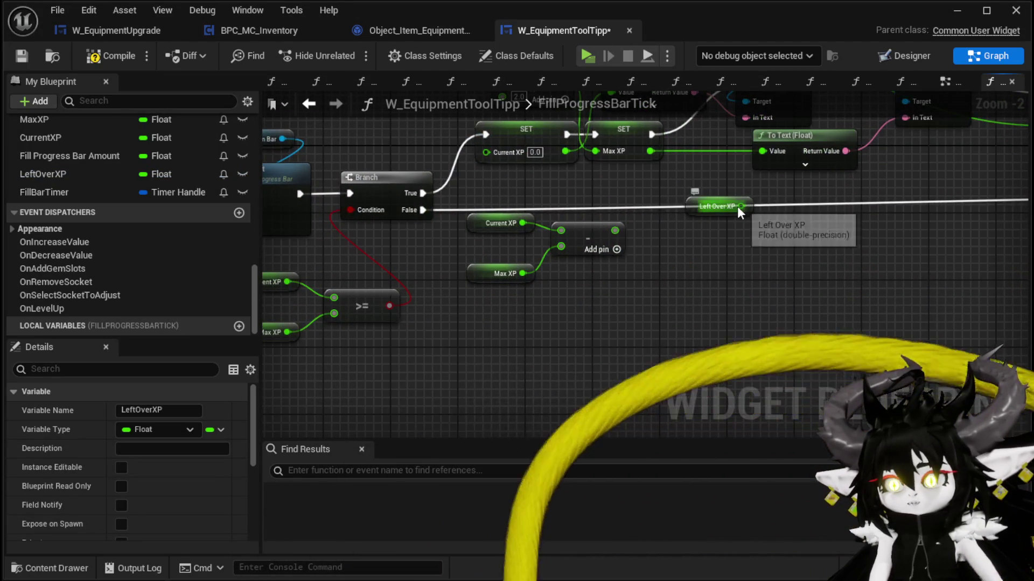
pyautogui.moveTo(741, 206); pyautogui.dragTo(785, 241)
pyautogui.write('+')
pyautogui.press('Return')
pyautogui.moveTo(614, 230); pyautogui.dragTo(788, 263)
# Store the sum in SET LeftOverXP, running between Branch True and SET Current XP.
pyautogui.moveTo(43, 174)
pyautogui.mouseDown()
pyautogui.moveTo(849, 227)
pyautogui.moveTo(879, 241)
pyautogui.moveTo(699, 242)
pyautogui.mouseUp()
pyautogui.click(910, 277)
pyautogui.moveTo(711, 206); pyautogui.dragTo(654, 206)
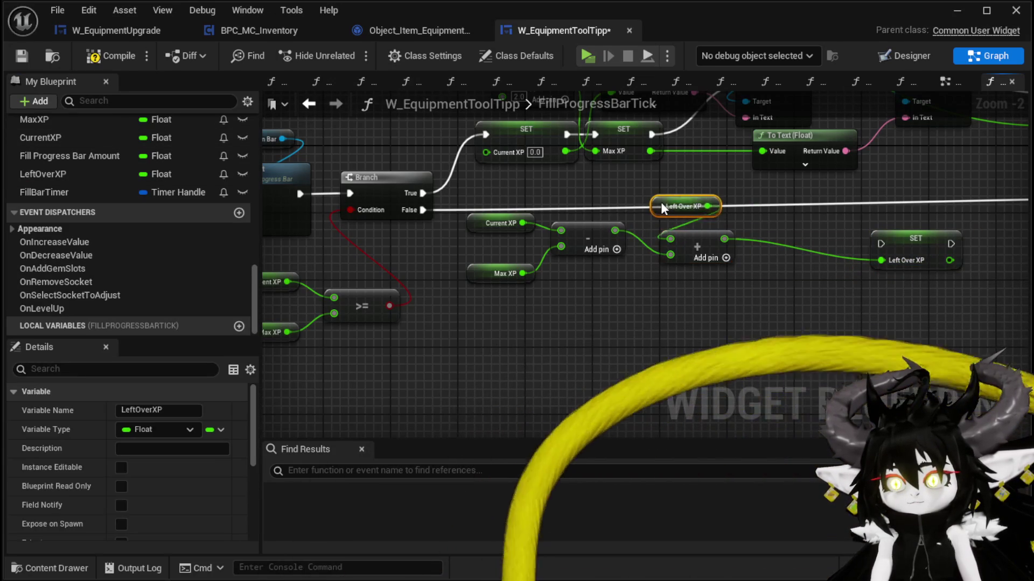
pyautogui.moveTo(890, 243)
pyautogui.mouseDown()
pyautogui.moveTo(346, 104)
pyautogui.moveTo(422, 179)
pyautogui.mouseUp()
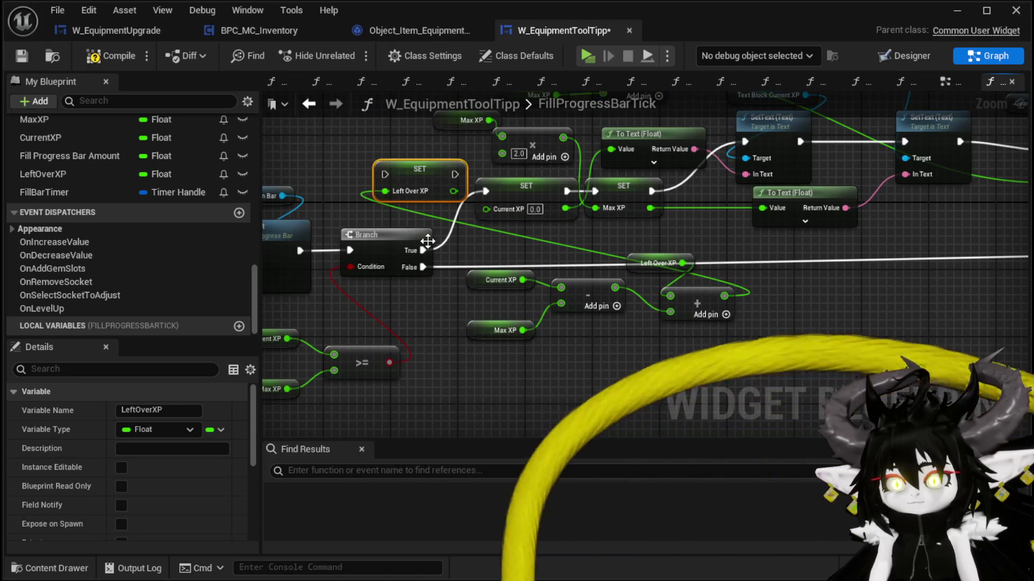
pyautogui.moveTo(423, 250); pyautogui.dragTo(384, 175)
pyautogui.moveTo(462, 175); pyautogui.dragTo(485, 192)
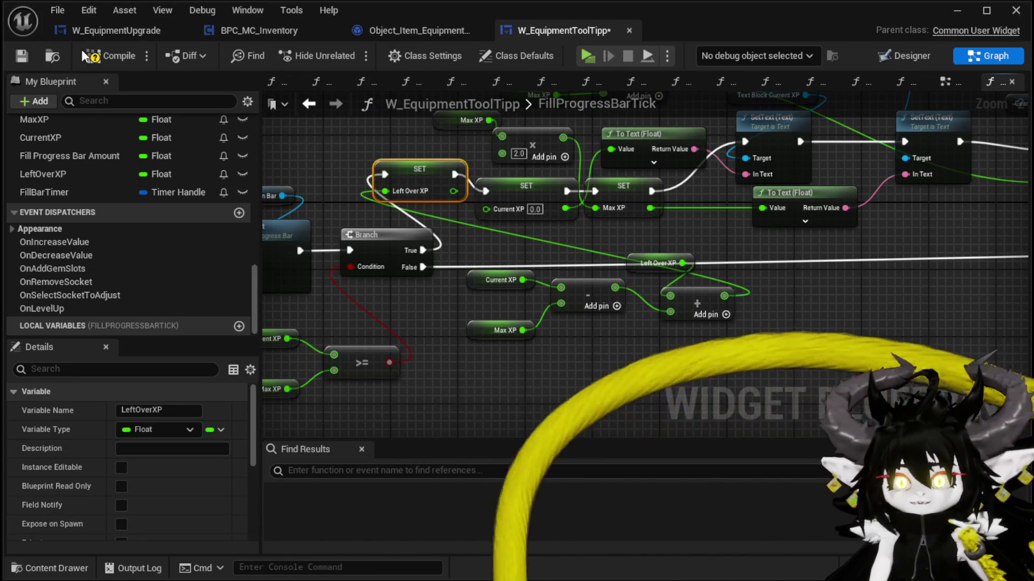
# Compile and save the tooltip blueprint, then start a new play session.
pyautogui.click(110, 56)
pyautogui.hotkey('ctrl', 's')
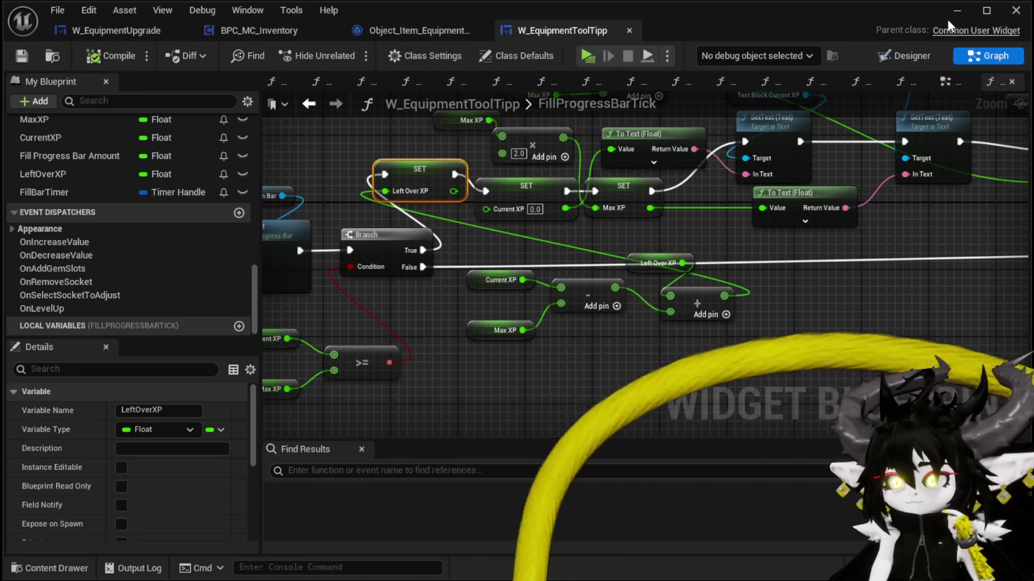
pyautogui.click(1015, 10)
pyautogui.hotkey('alt', 'p')
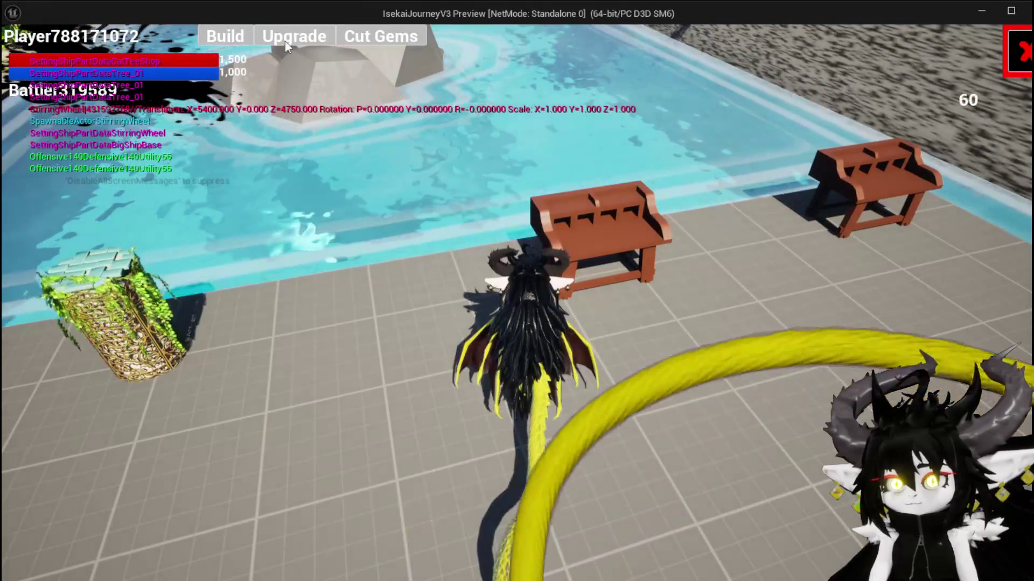
pyautogui.click(270, 32)
pyautogui.click(167, 104)
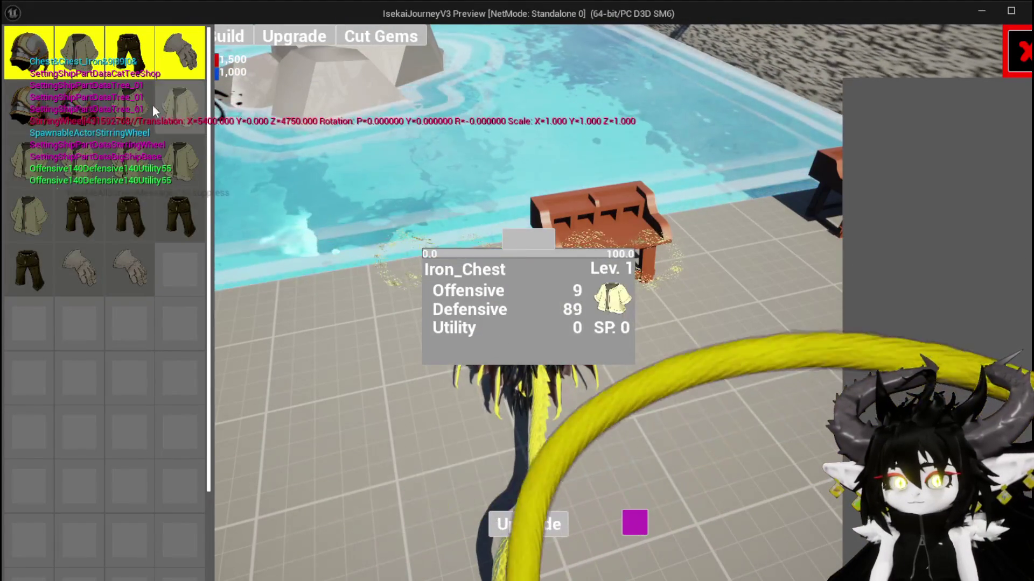
pyautogui.click(141, 105)
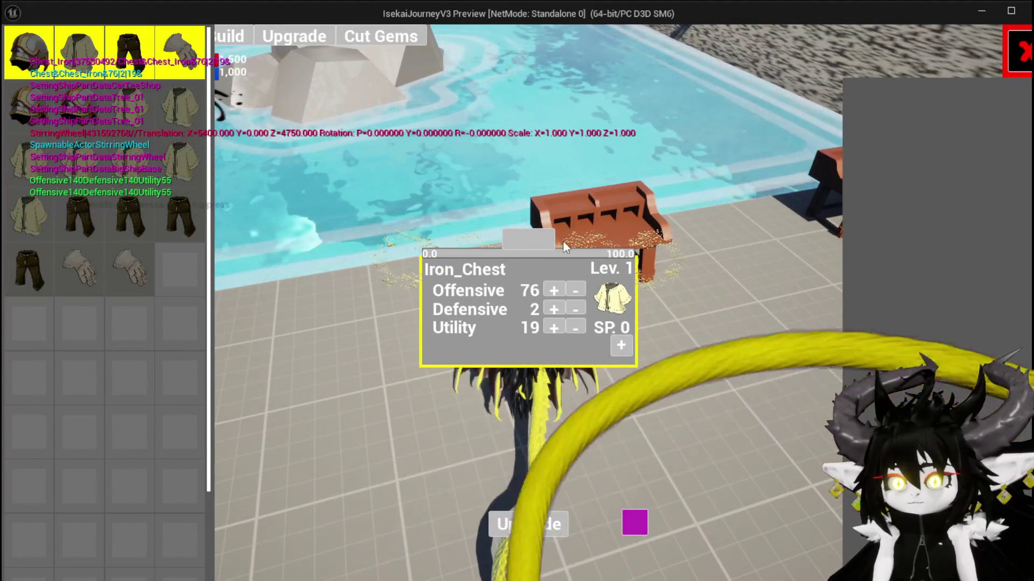
pyautogui.click(621, 345)
pyautogui.write('101')
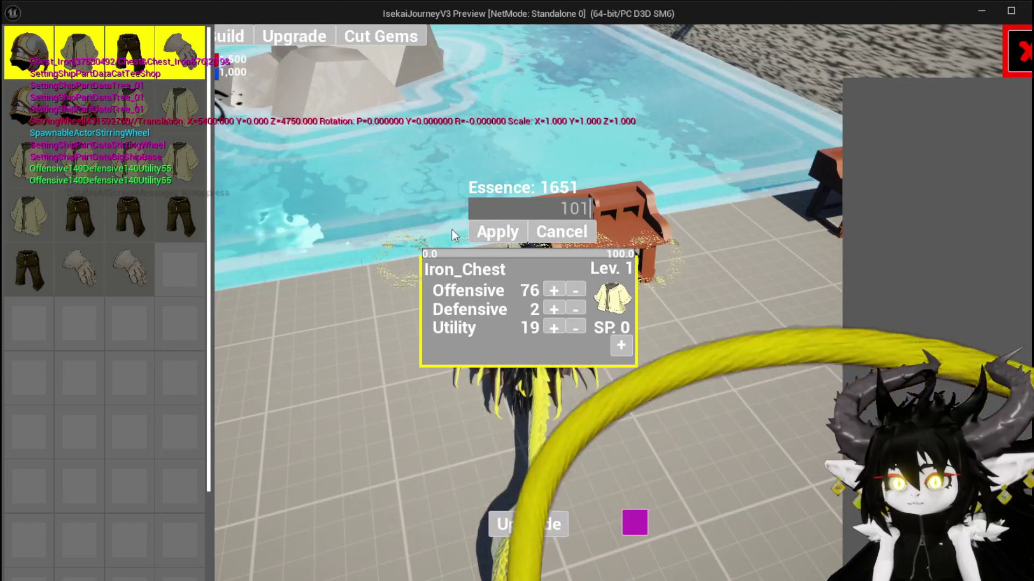
pyautogui.click(480, 231)
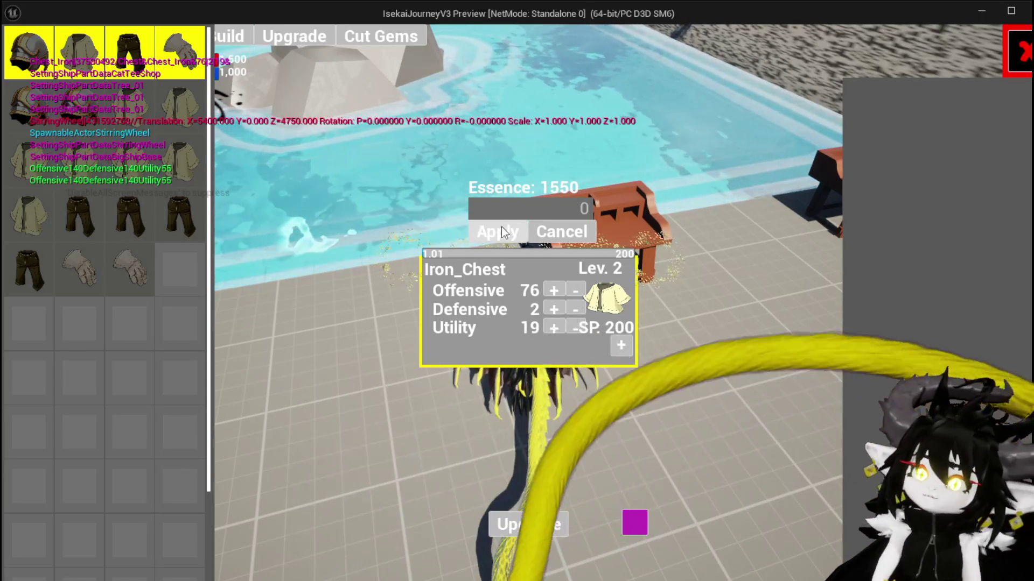
pyautogui.click(571, 208)
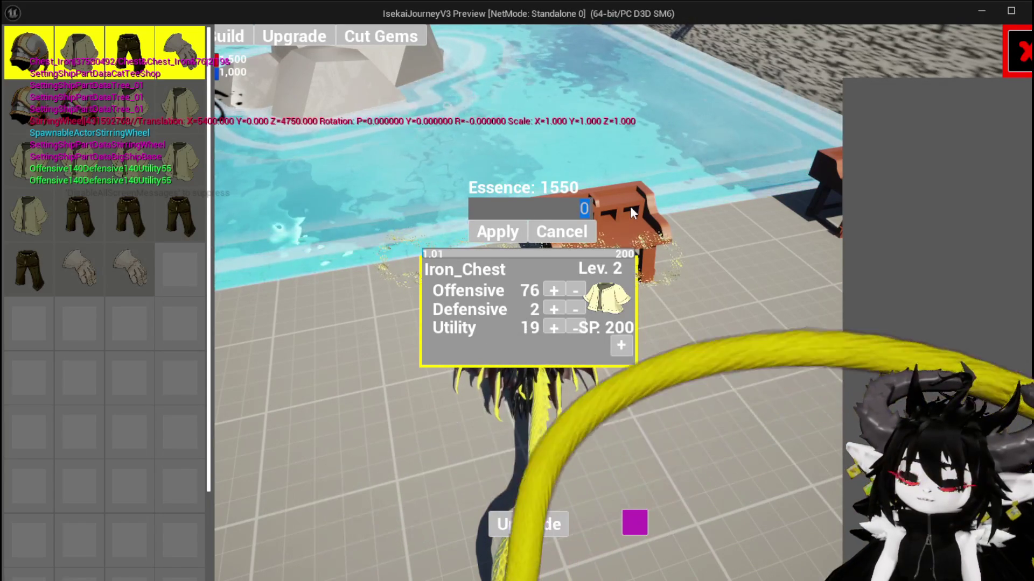
pyautogui.write('240')
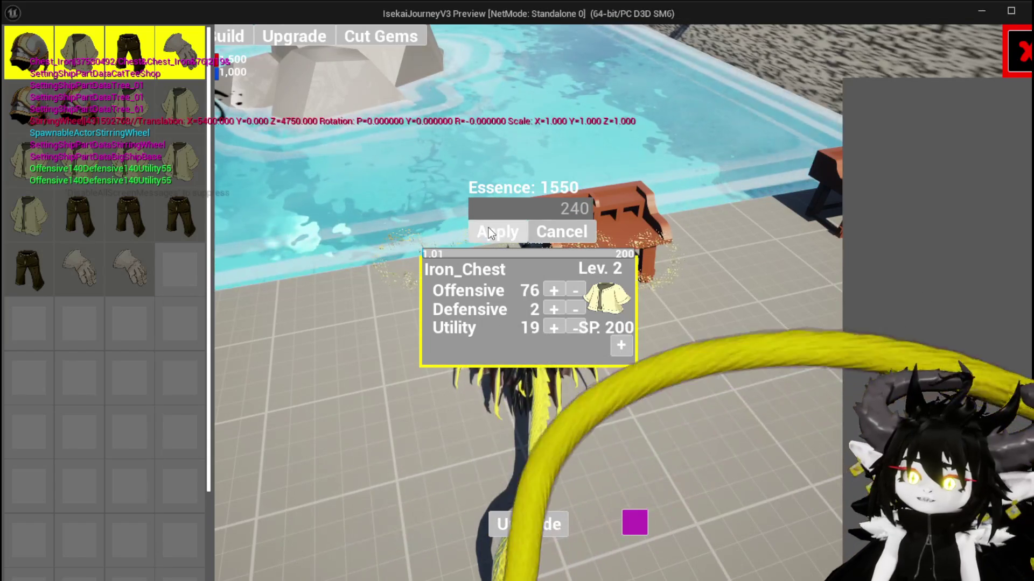
pyautogui.click(496, 232)
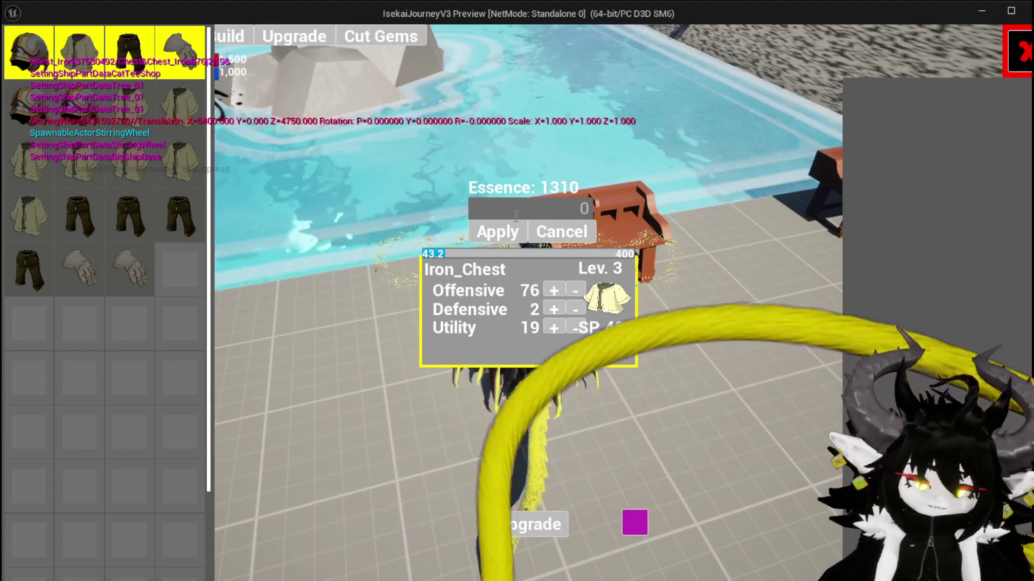
pyautogui.press('Escape')
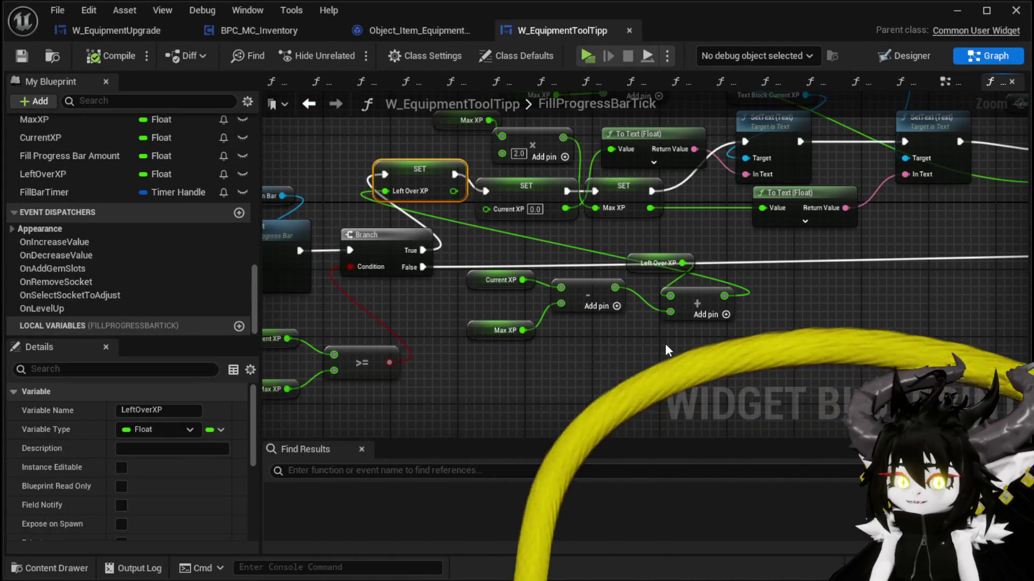
# Move the Current XP minus Max XP and plus Left Over XP nodes up-left above SET LeftOverXP.
pyautogui.moveTo(512, 371); pyautogui.dragTo(710, 269)
pyautogui.moveTo(861, 332); pyautogui.dragTo(525, 178)
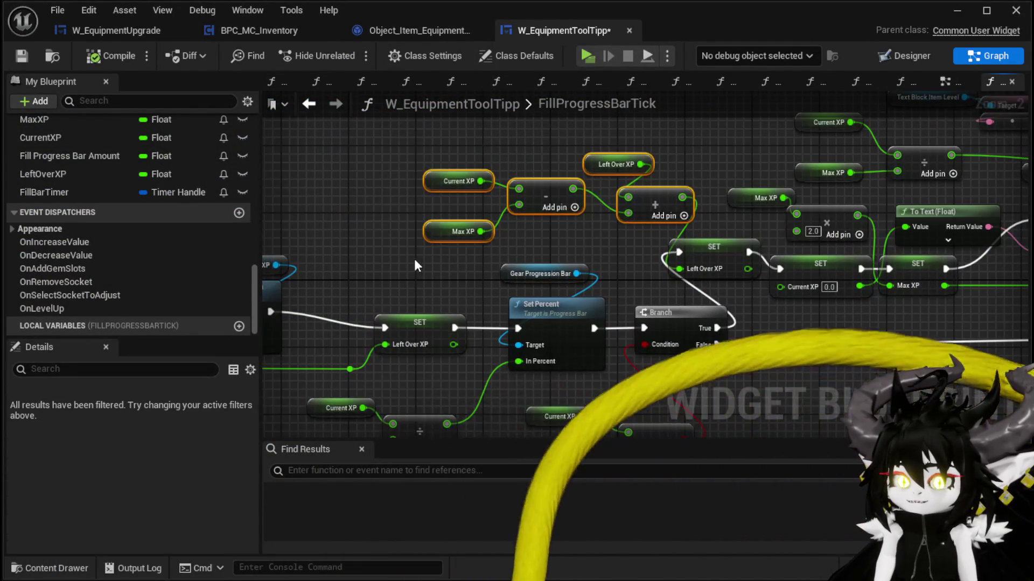
pyautogui.click(442, 229)
# Pan and zoom across the FillProgressBarTick graph to review it, box-selecting a group of nodes.
pyautogui.moveTo(526, 233)
pyautogui.mouseDown()
pyautogui.moveTo(760, 207)
pyautogui.moveTo(737, 175)
pyautogui.mouseUp()
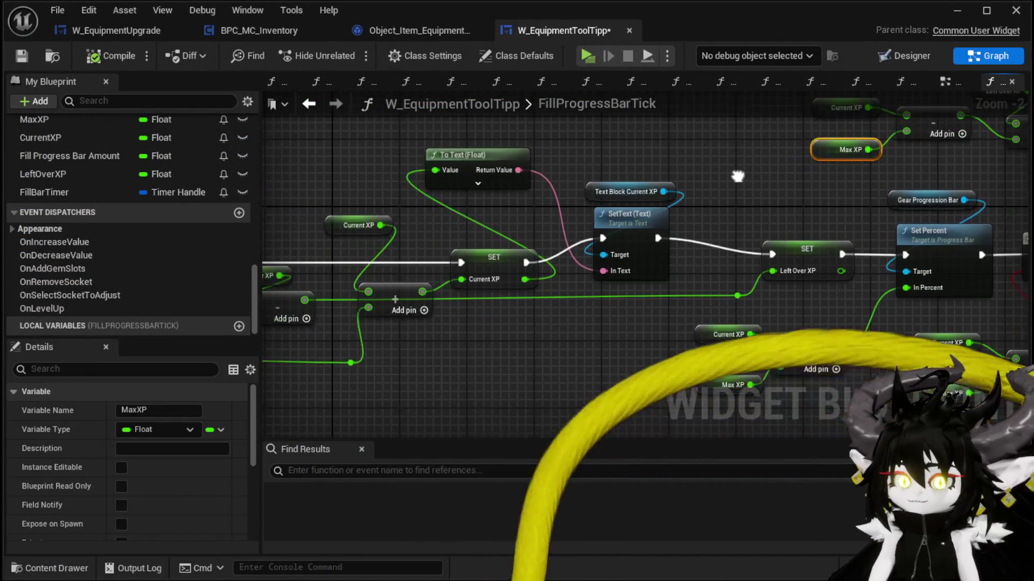
pyautogui.moveTo(467, 212); pyautogui.dragTo(549, 202)
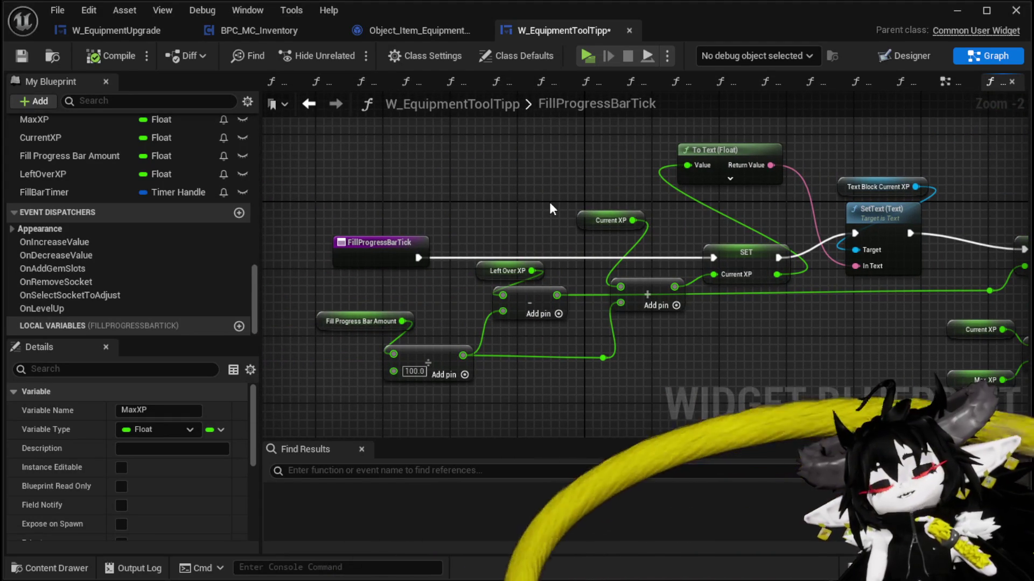
pyautogui.moveTo(734, 341)
pyautogui.mouseDown()
pyautogui.moveTo(725, 315)
pyautogui.moveTo(502, 196)
pyautogui.moveTo(487, 261)
pyautogui.moveTo(474, 269)
pyautogui.moveTo(528, 221)
pyautogui.moveTo(443, 207)
pyautogui.mouseUp()
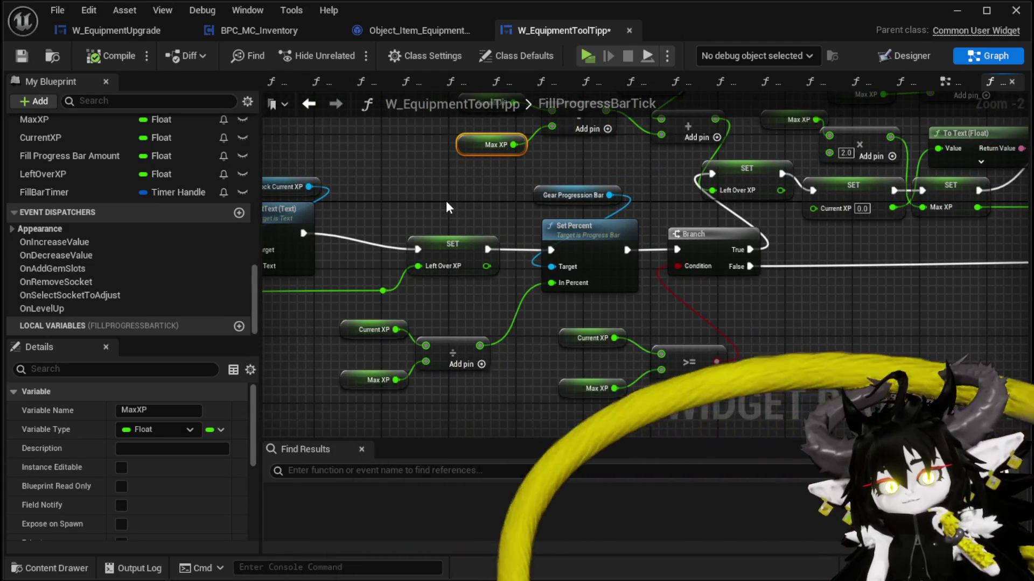
pyautogui.moveTo(445, 202)
pyautogui.mouseDown()
pyautogui.moveTo(637, 293)
pyautogui.moveTo(477, 321)
pyautogui.moveTo(591, 295)
pyautogui.mouseUp()
pyautogui.scroll(-4, 591, 295)
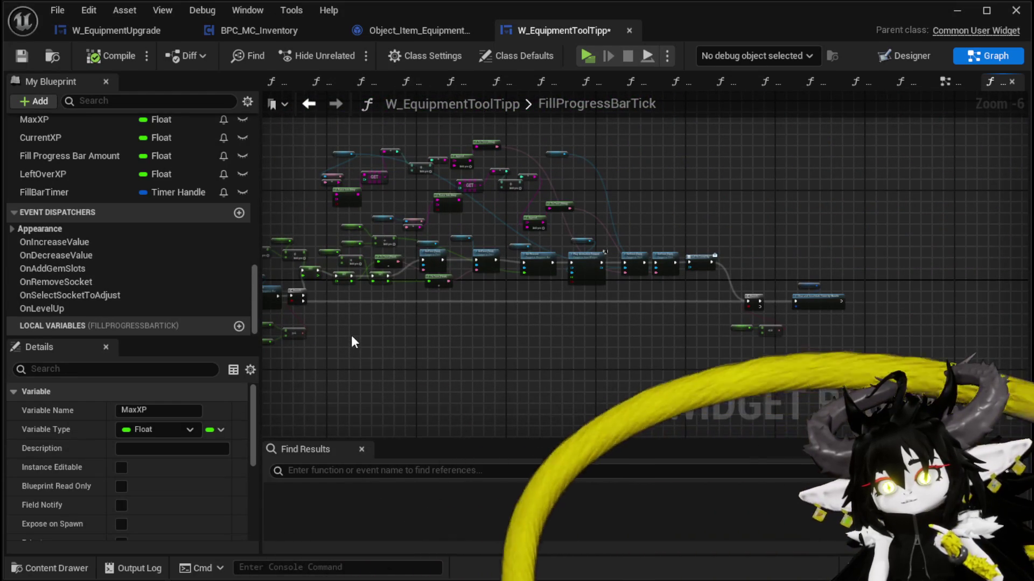
pyautogui.moveTo(339, 131)
pyautogui.mouseDown()
pyautogui.moveTo(532, 264)
pyautogui.moveTo(796, 351)
pyautogui.mouseUp()
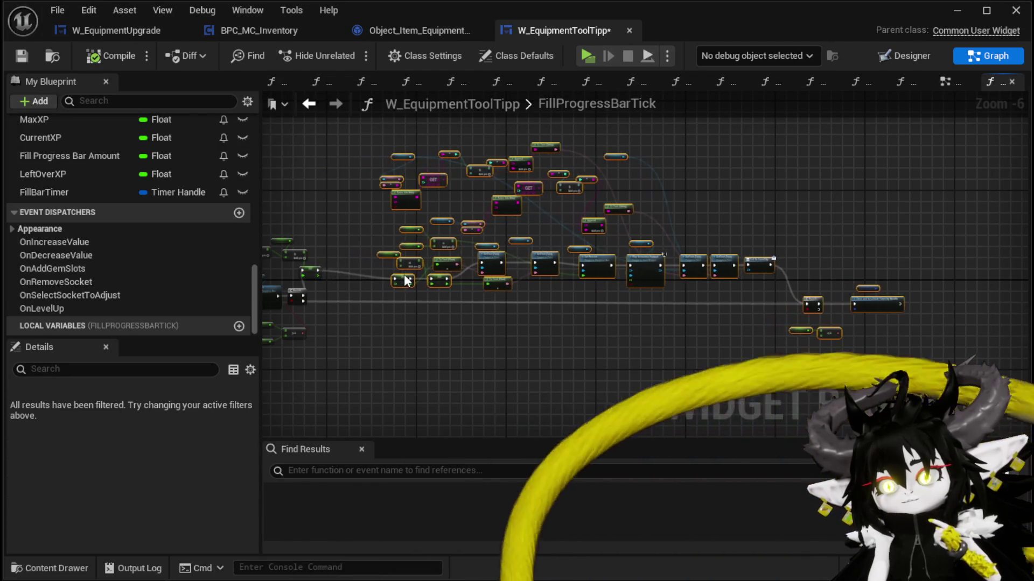
pyautogui.scroll(4, 596, 241)
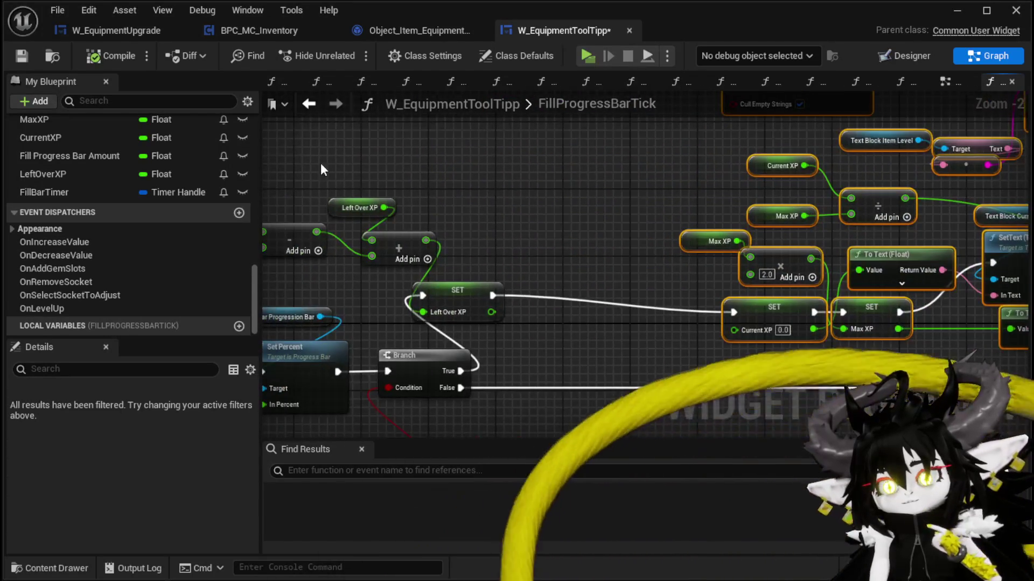
pyautogui.moveTo(440, 176)
pyautogui.mouseDown()
pyautogui.moveTo(684, 306)
pyautogui.moveTo(849, 325)
pyautogui.mouseUp()
pyautogui.moveTo(717, 247); pyautogui.dragTo(540, 230)
pyautogui.moveTo(716, 280)
pyautogui.mouseDown()
pyautogui.moveTo(677, 299)
pyautogui.moveTo(315, 290)
pyautogui.mouseUp()
pyautogui.moveTo(753, 285)
pyautogui.mouseDown()
pyautogui.moveTo(355, 279)
pyautogui.moveTo(321, 199)
pyautogui.mouseUp()
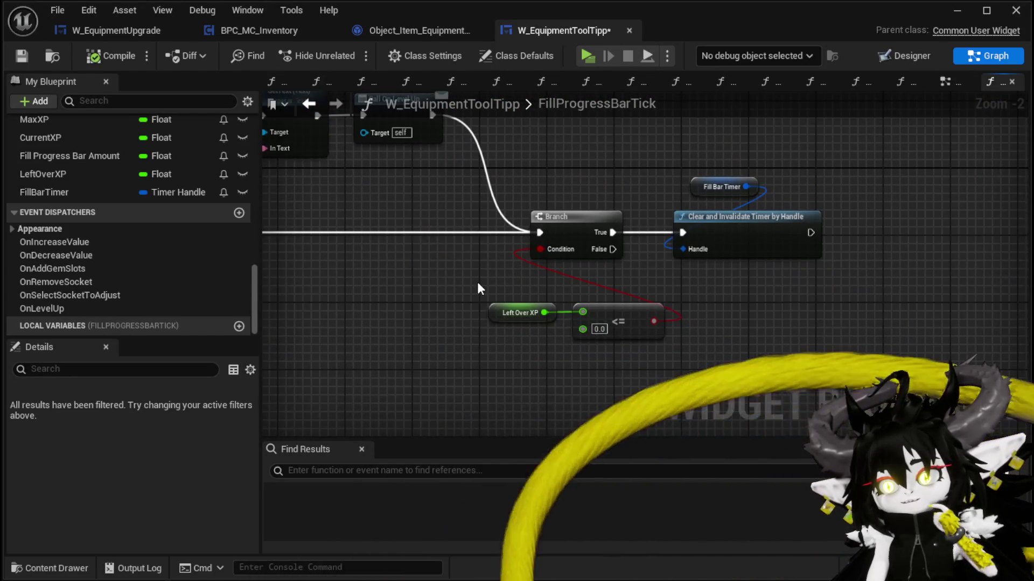
pyautogui.moveTo(477, 282); pyautogui.dragTo(377, 300)
pyautogui.moveTo(381, 373)
pyautogui.mouseDown()
pyautogui.moveTo(549, 188)
pyautogui.moveTo(789, 237)
pyautogui.mouseUp()
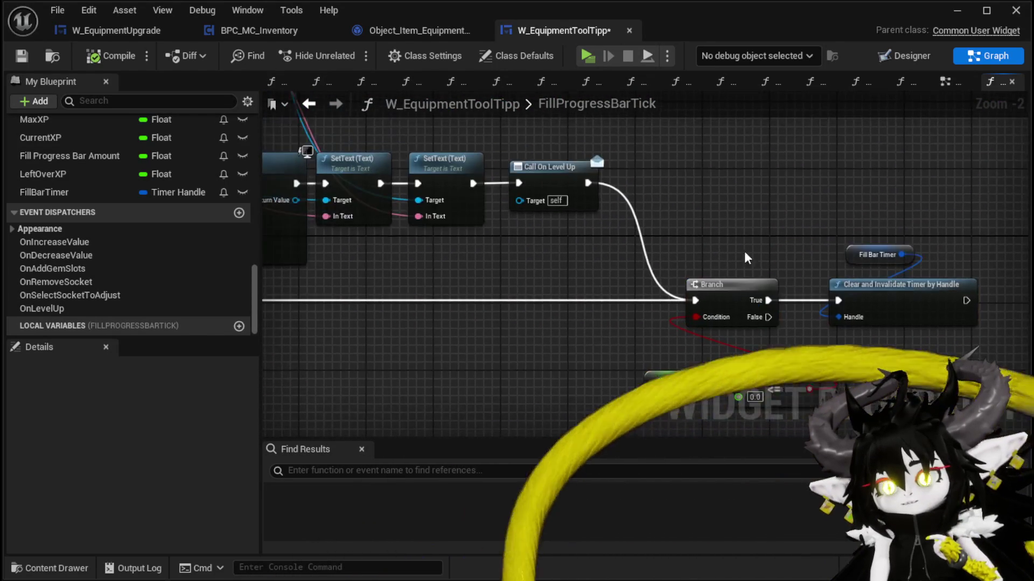
pyautogui.moveTo(560, 242); pyautogui.dragTo(792, 258)
pyautogui.moveTo(497, 264); pyautogui.dragTo(713, 283)
pyautogui.moveTo(449, 271); pyautogui.dragTo(578, 291)
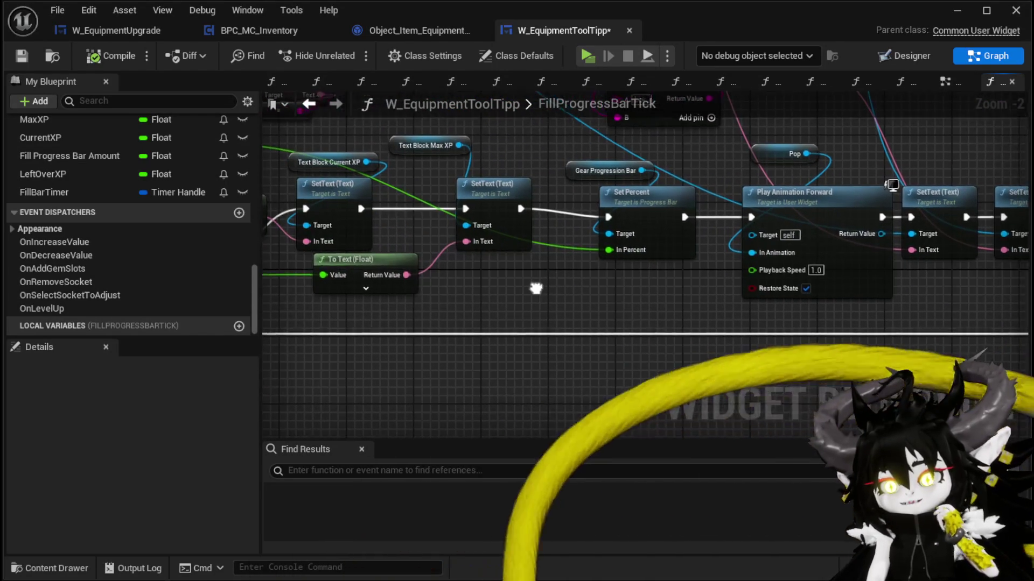
pyautogui.moveTo(379, 299); pyautogui.dragTo(567, 301)
pyautogui.moveTo(414, 285); pyautogui.dragTo(683, 286)
pyautogui.moveTo(635, 250); pyautogui.dragTo(669, 250)
pyautogui.moveTo(428, 206)
pyautogui.mouseDown()
pyautogui.moveTo(555, 208)
pyautogui.moveTo(554, 172)
pyautogui.moveTo(570, 305)
pyautogui.moveTo(534, 316)
pyautogui.moveTo(602, 293)
pyautogui.mouseUp()
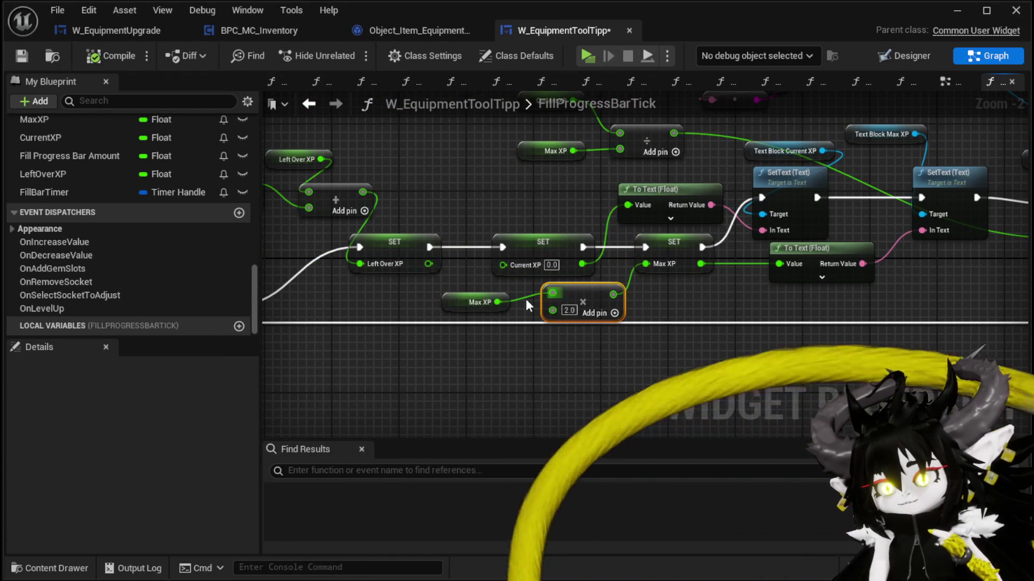
pyautogui.moveTo(458, 312); pyautogui.dragTo(460, 305)
pyautogui.click(752, 309)
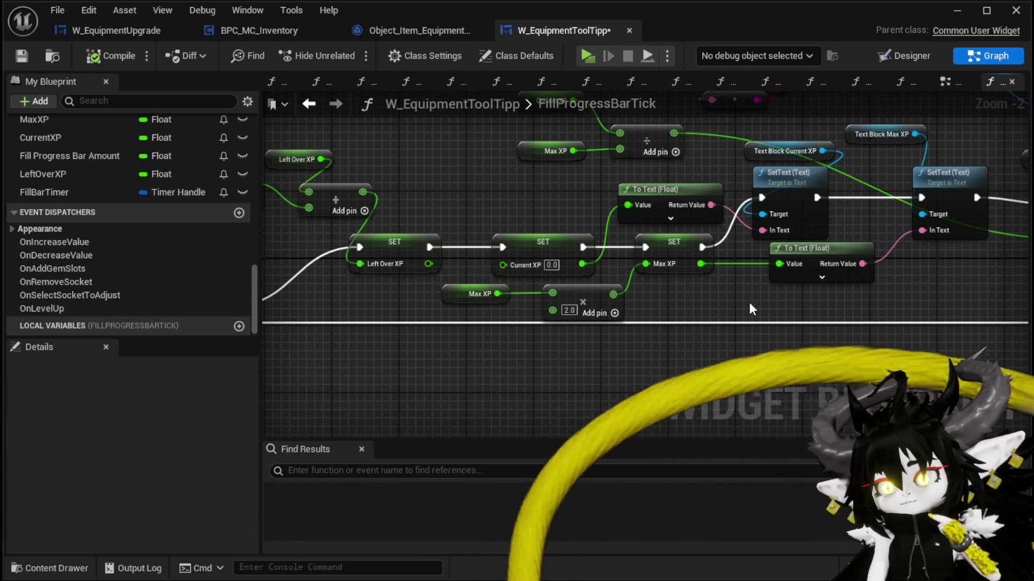
pyautogui.moveTo(752, 310)
pyautogui.mouseDown()
pyautogui.moveTo(737, 290)
pyautogui.moveTo(814, 283)
pyautogui.moveTo(570, 270)
pyautogui.moveTo(676, 257)
pyautogui.moveTo(694, 233)
pyautogui.mouseUp()
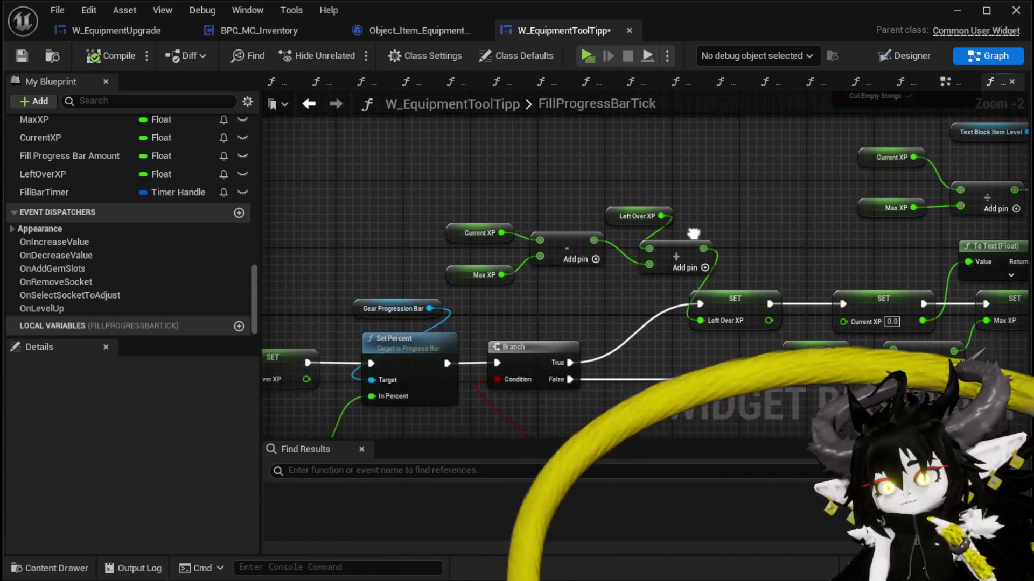
pyautogui.moveTo(581, 294); pyautogui.dragTo(762, 231)
pyautogui.moveTo(455, 214); pyautogui.dragTo(649, 193)
pyautogui.moveTo(381, 191)
pyautogui.mouseDown()
pyautogui.moveTo(650, 184)
pyautogui.moveTo(488, 203)
pyautogui.moveTo(499, 166)
pyautogui.moveTo(456, 156)
pyautogui.mouseUp()
pyautogui.moveTo(684, 293); pyautogui.dragTo(431, 270)
pyautogui.moveTo(499, 270); pyautogui.dragTo(353, 246)
pyautogui.moveTo(858, 219)
pyautogui.mouseDown()
pyautogui.moveTo(629, 232)
pyautogui.moveTo(571, 273)
pyautogui.moveTo(417, 288)
pyautogui.moveTo(386, 351)
pyautogui.moveTo(442, 300)
pyautogui.mouseUp()
pyautogui.moveTo(588, 305)
pyautogui.mouseDown()
pyautogui.moveTo(668, 298)
pyautogui.moveTo(916, 360)
pyautogui.mouseUp()
pyautogui.moveTo(294, 224); pyautogui.dragTo(558, 238)
pyautogui.moveTo(291, 259); pyautogui.dragTo(607, 183)
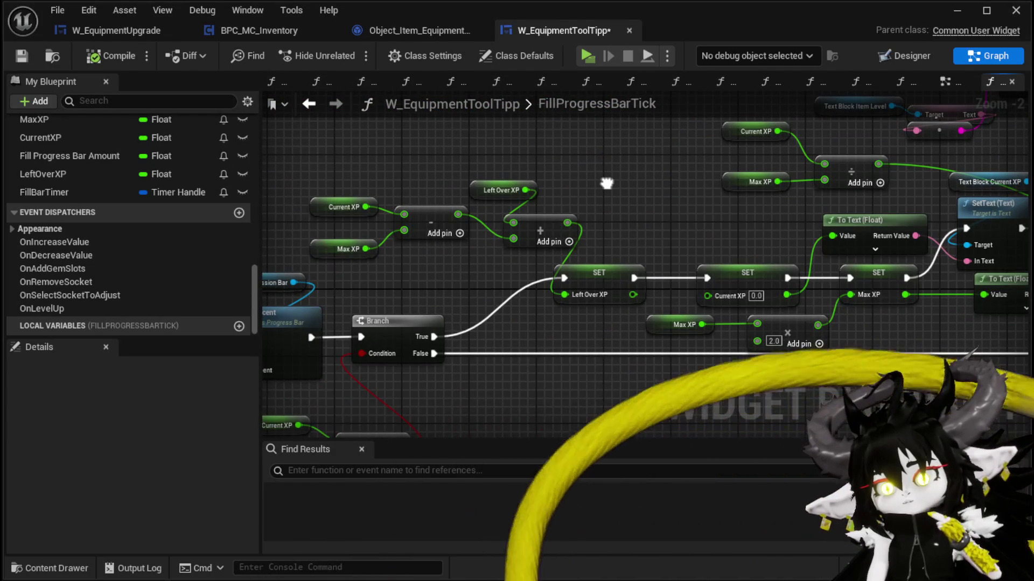
pyautogui.moveTo(606, 183); pyautogui.dragTo(752, 131)
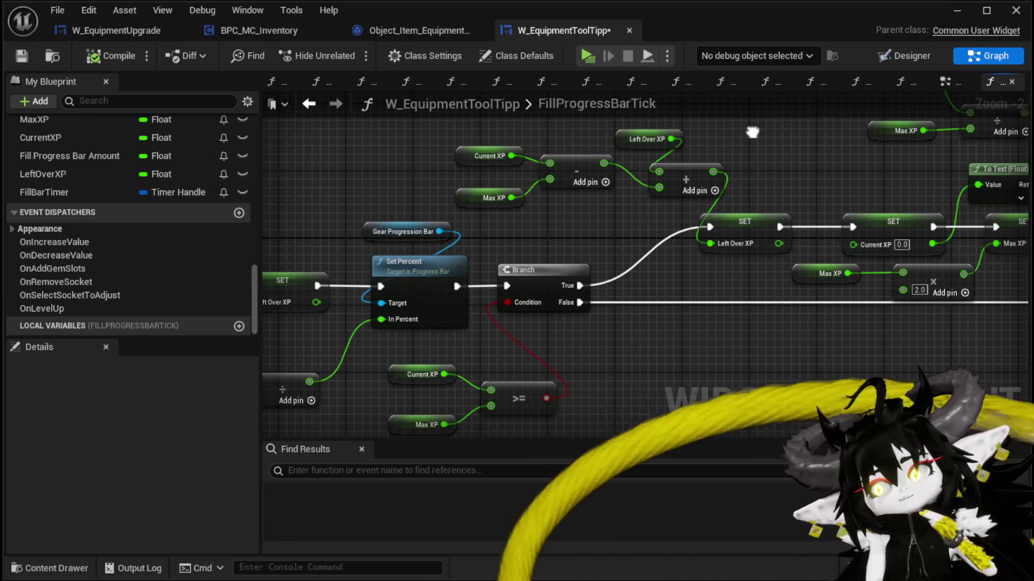
pyautogui.moveTo(752, 132)
pyautogui.mouseDown()
pyautogui.moveTo(473, 166)
pyautogui.moveTo(321, 172)
pyautogui.mouseUp()
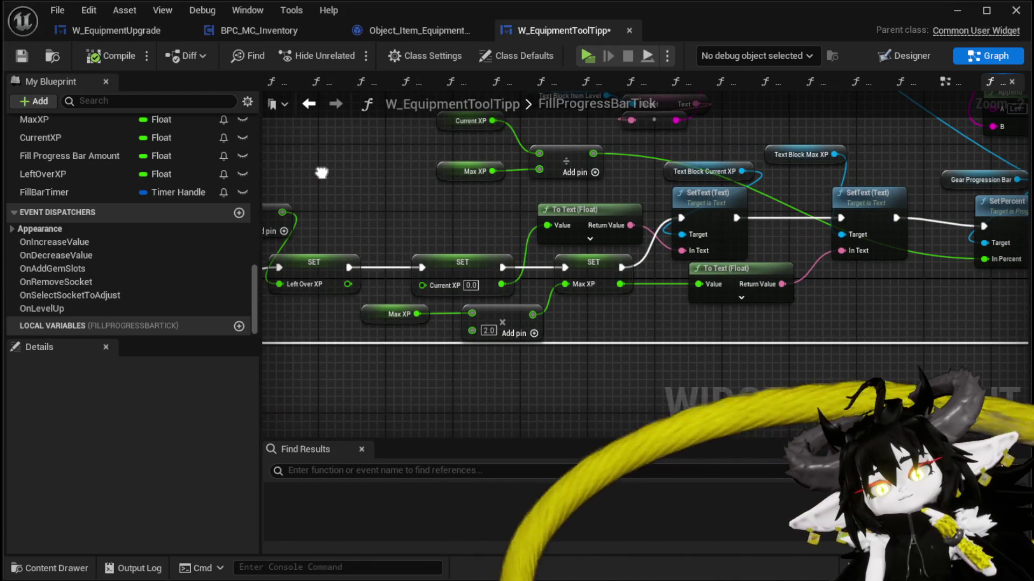
pyautogui.moveTo(322, 172); pyautogui.dragTo(313, 171)
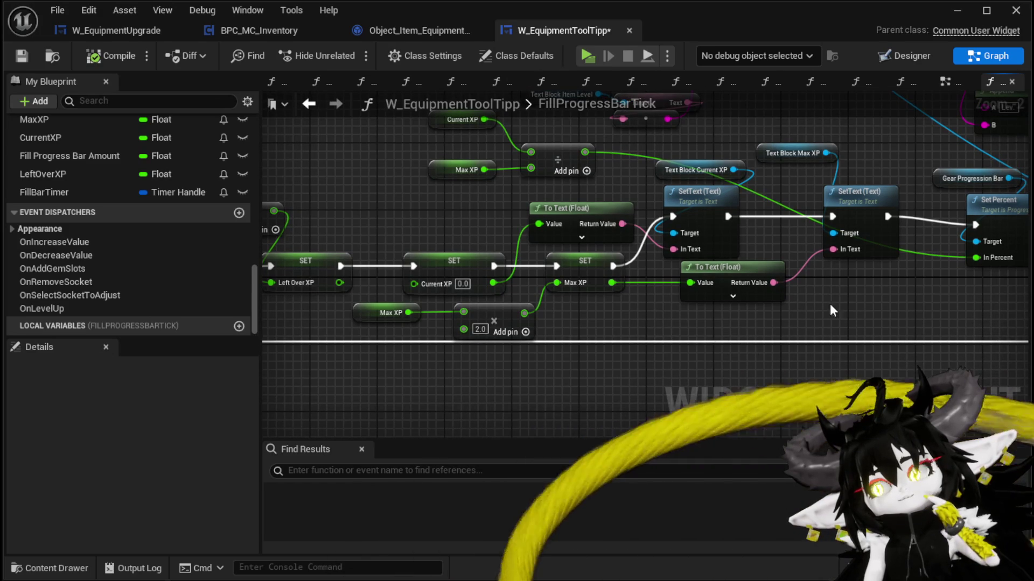
pyautogui.moveTo(793, 311)
pyautogui.mouseDown()
pyautogui.moveTo(335, 293)
pyautogui.moveTo(824, 282)
pyautogui.moveTo(530, 192)
pyautogui.moveTo(351, 94)
pyautogui.moveTo(605, 219)
pyautogui.moveTo(628, 330)
pyautogui.moveTo(102, 424)
pyautogui.mouseUp()
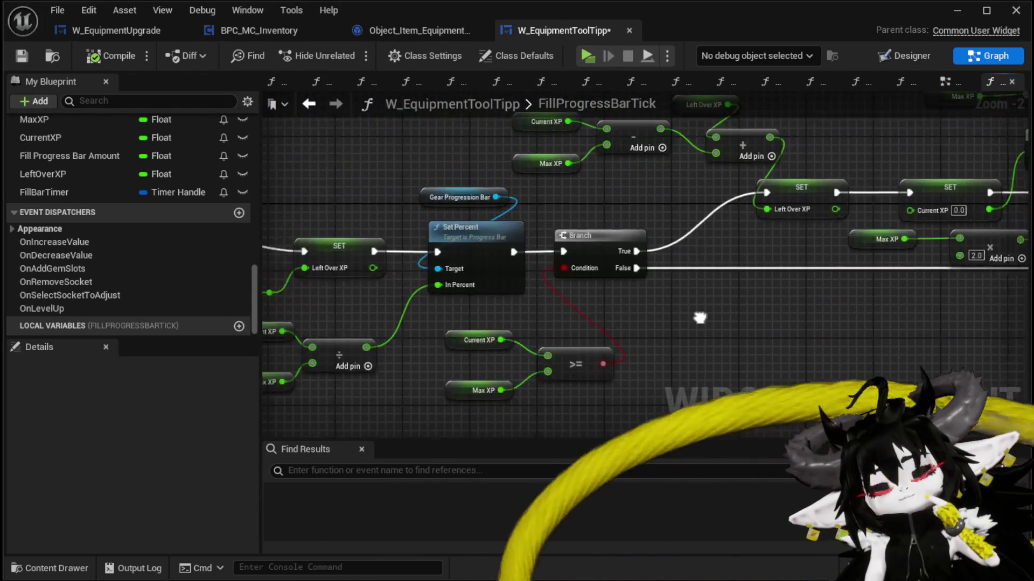
pyautogui.moveTo(741, 307); pyautogui.dragTo(602, 277)
pyautogui.moveTo(467, 190); pyautogui.dragTo(839, 205)
pyautogui.moveTo(366, 176); pyautogui.dragTo(518, 191)
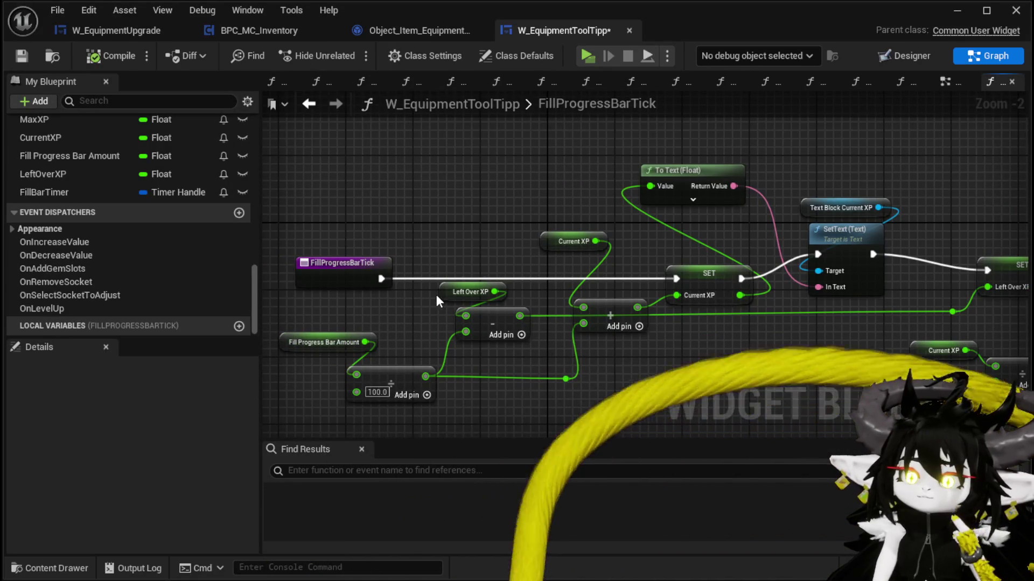
pyautogui.moveTo(447, 291); pyautogui.dragTo(377, 307)
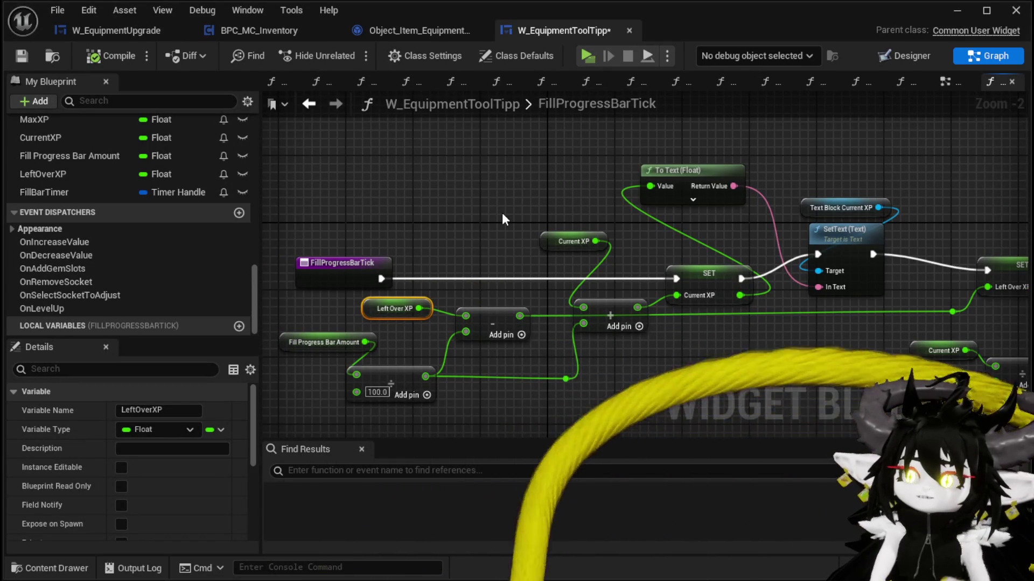
pyautogui.moveTo(772, 187)
pyautogui.mouseDown()
pyautogui.moveTo(625, 178)
pyautogui.moveTo(693, 173)
pyautogui.moveTo(502, 191)
pyautogui.moveTo(345, 146)
pyautogui.mouseUp()
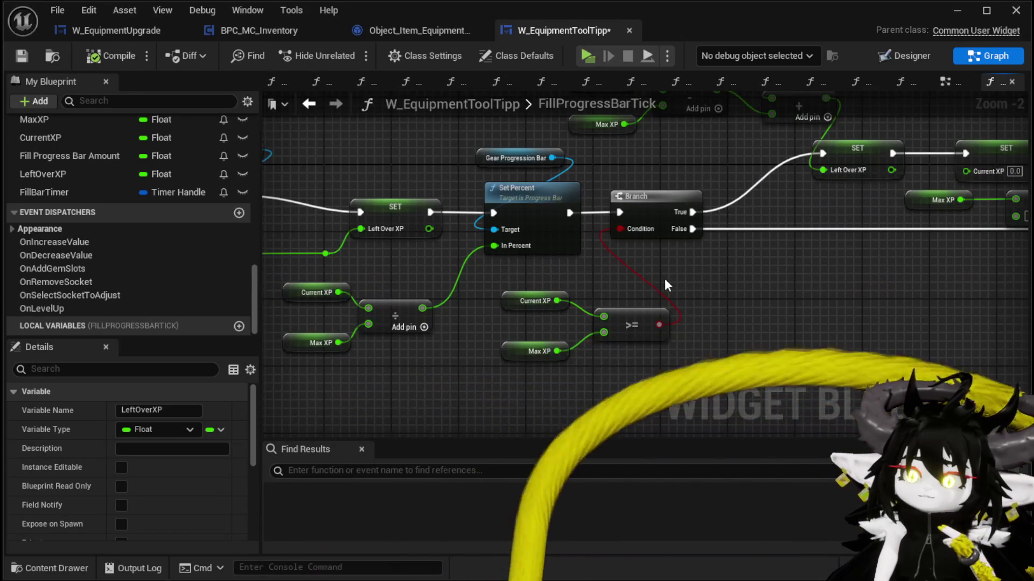
pyautogui.moveTo(665, 264); pyautogui.dragTo(636, 266)
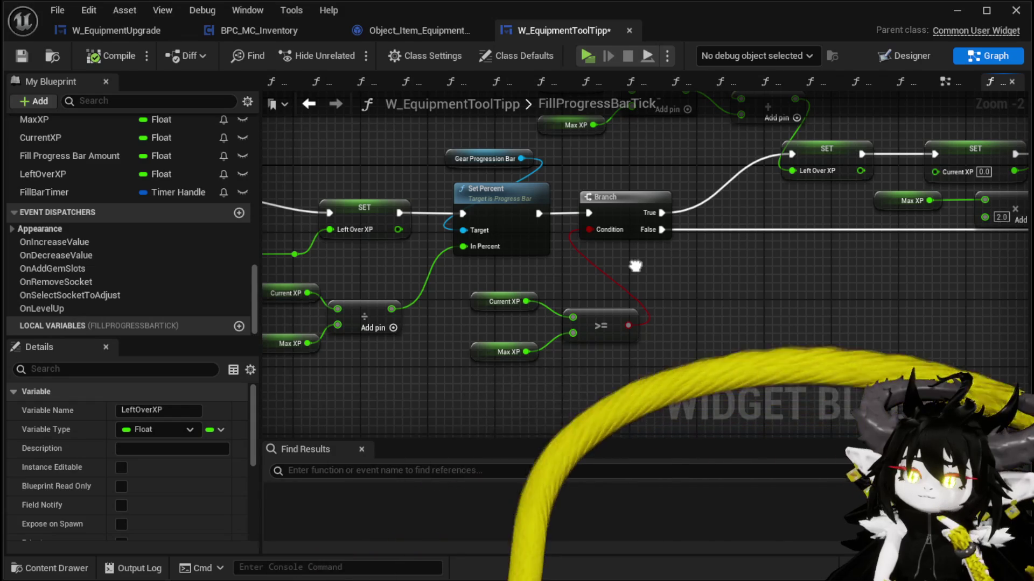
pyautogui.moveTo(635, 266)
pyautogui.mouseDown()
pyautogui.moveTo(794, 253)
pyautogui.moveTo(381, 350)
pyautogui.moveTo(354, 264)
pyautogui.moveTo(427, 247)
pyautogui.moveTo(526, 268)
pyautogui.moveTo(574, 335)
pyautogui.moveTo(447, 354)
pyautogui.mouseUp()
pyautogui.moveTo(657, 272); pyautogui.dragTo(425, 269)
pyautogui.moveTo(744, 274)
pyautogui.mouseDown()
pyautogui.moveTo(371, 271)
pyautogui.moveTo(669, 274)
pyautogui.mouseUp()
pyautogui.moveTo(808, 259); pyautogui.dragTo(524, 224)
pyautogui.moveTo(678, 171)
pyautogui.mouseDown()
pyautogui.moveTo(540, 218)
pyautogui.moveTo(756, 282)
pyautogui.moveTo(943, 317)
pyautogui.moveTo(866, 330)
pyautogui.mouseUp()
pyautogui.moveTo(500, 277)
pyautogui.mouseDown()
pyautogui.moveTo(677, 274)
pyautogui.moveTo(618, 284)
pyautogui.moveTo(458, 280)
pyautogui.moveTo(628, 293)
pyautogui.mouseUp()
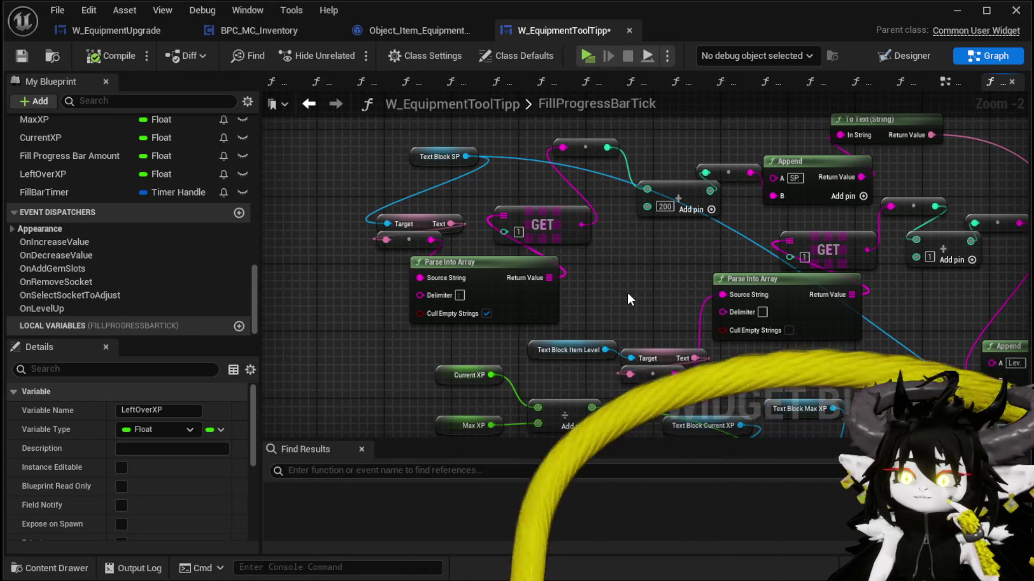
pyautogui.moveTo(627, 294)
pyautogui.mouseDown()
pyautogui.moveTo(420, 296)
pyautogui.moveTo(418, 263)
pyautogui.moveTo(330, 171)
pyautogui.moveTo(401, 107)
pyautogui.moveTo(258, 96)
pyautogui.moveTo(241, 210)
pyautogui.moveTo(253, 271)
pyautogui.moveTo(299, 133)
pyautogui.moveTo(317, 116)
pyautogui.moveTo(625, 112)
pyautogui.mouseUp()
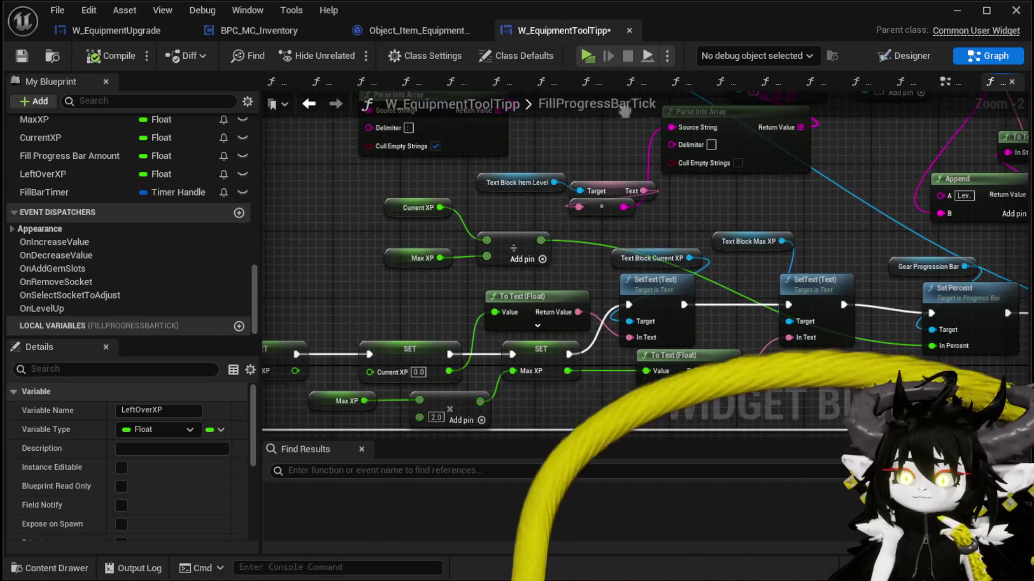
pyautogui.moveTo(401, 276)
pyautogui.mouseDown()
pyautogui.moveTo(451, 193)
pyautogui.moveTo(688, 195)
pyautogui.mouseUp()
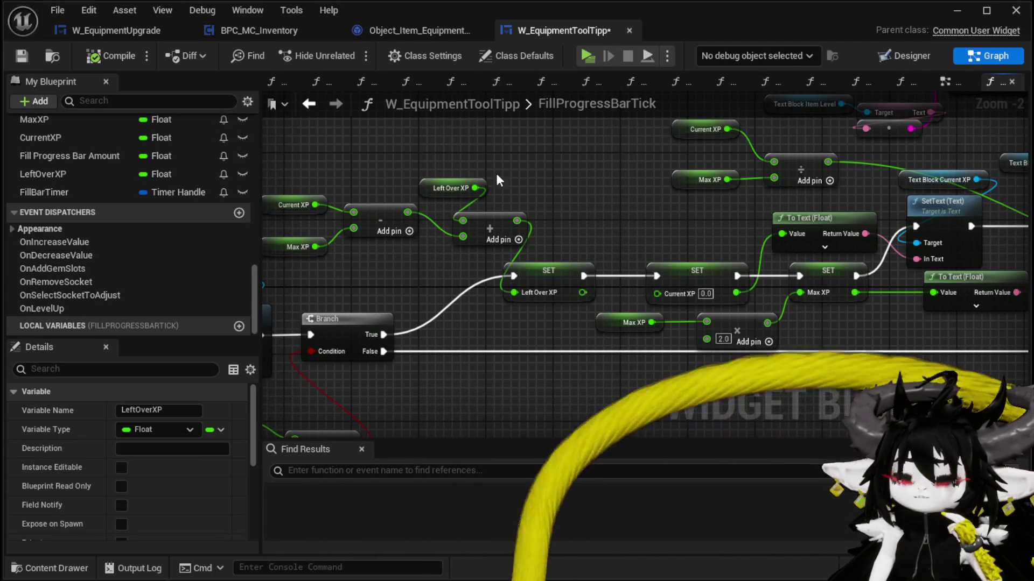
# Delete the Left Over XP, + and SET Left Over XP nodes.
pyautogui.moveTo(535, 242); pyautogui.dragTo(535, 241)
pyautogui.click(547, 272)
pyautogui.press('Delete')
pyautogui.press('Delete')
# Wire the Current XP minus Max XP result into SET Current XP on the Branch's True path.
pyautogui.moveTo(408, 212); pyautogui.dragTo(429, 222)
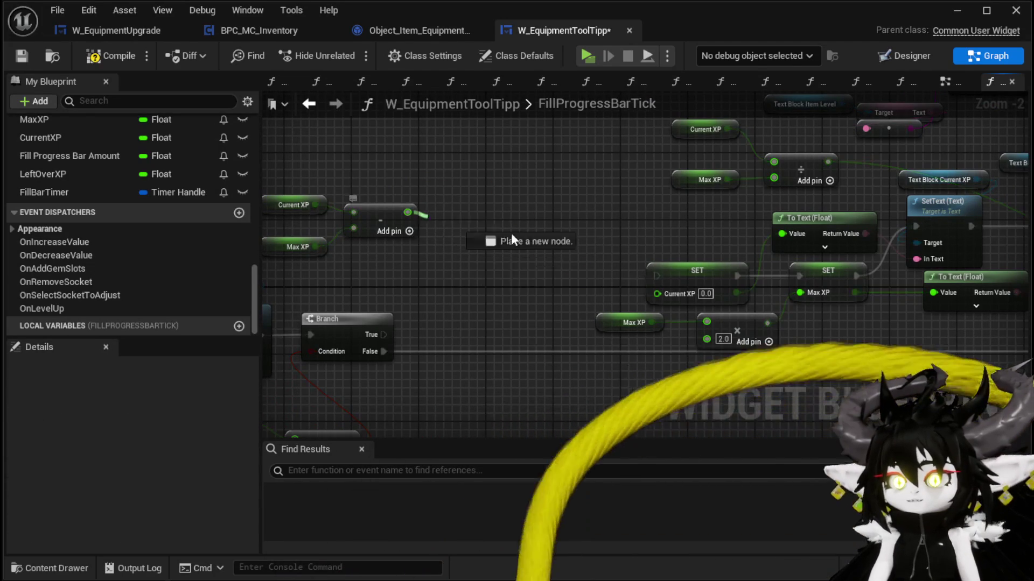
pyautogui.moveTo(662, 293); pyautogui.dragTo(658, 293)
pyautogui.moveTo(378, 335); pyautogui.dragTo(385, 334)
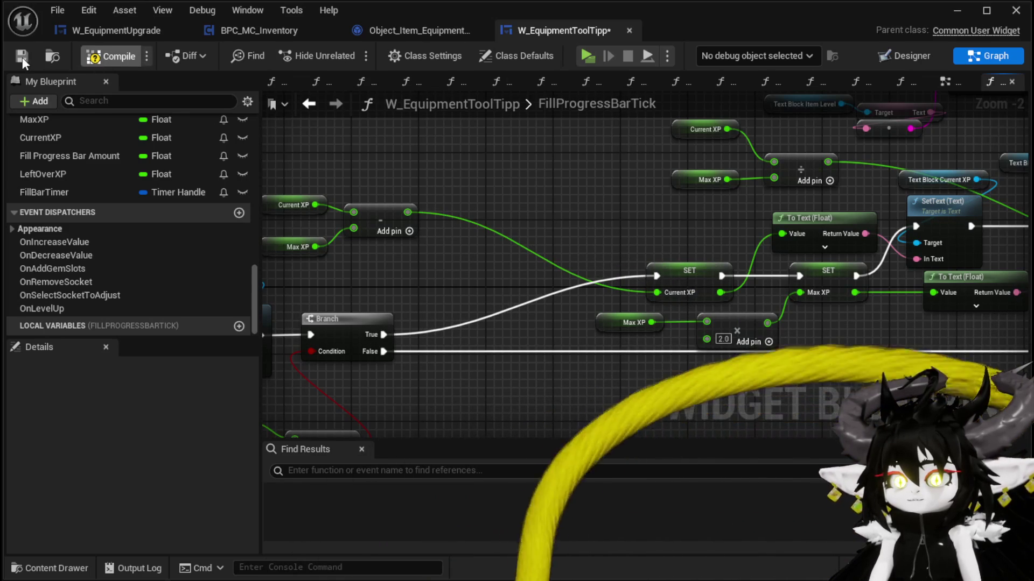
pyautogui.click(956, 12)
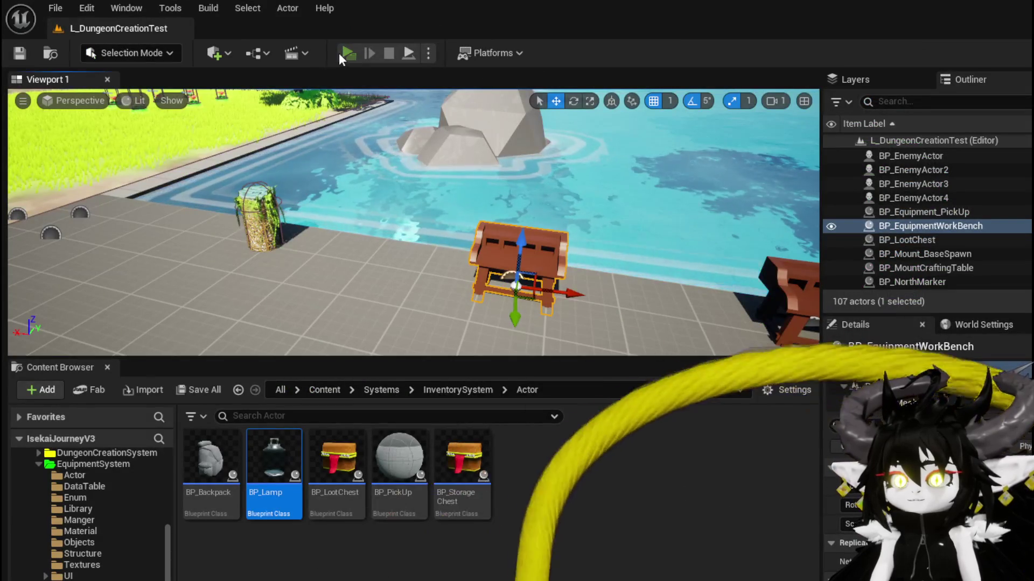
# Start a play test, pick Iron_Chest in the workbench Upgrade panel, and apply 101 essence.
pyautogui.click(339, 53)
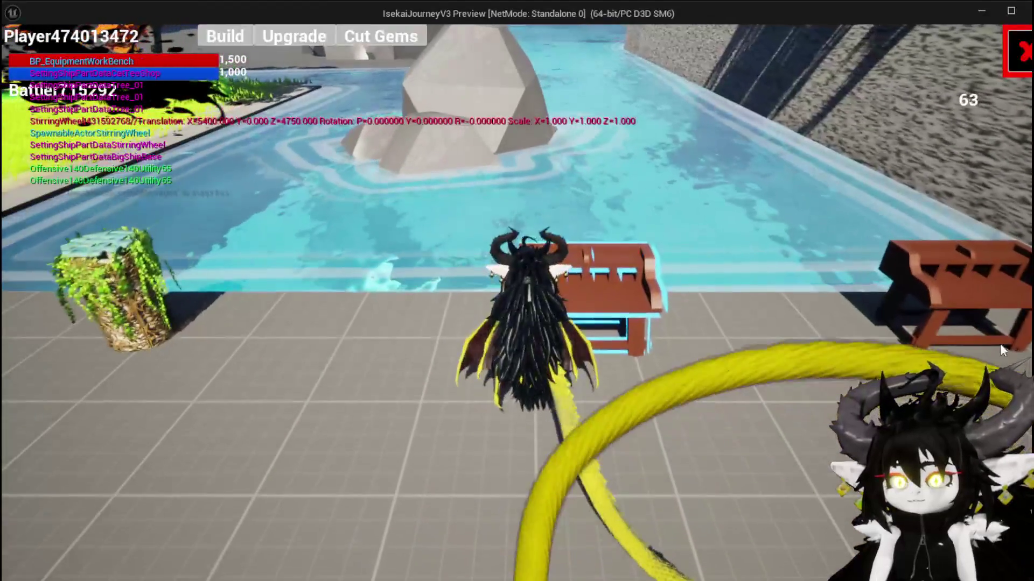
pyautogui.click(312, 36)
pyautogui.click(159, 77)
pyautogui.click(153, 99)
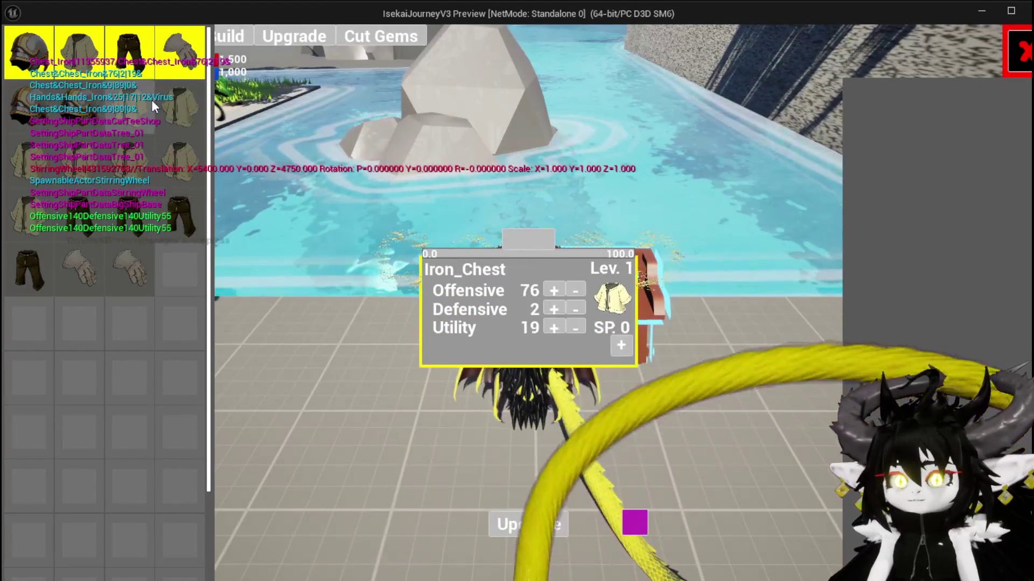
pyautogui.click(523, 250)
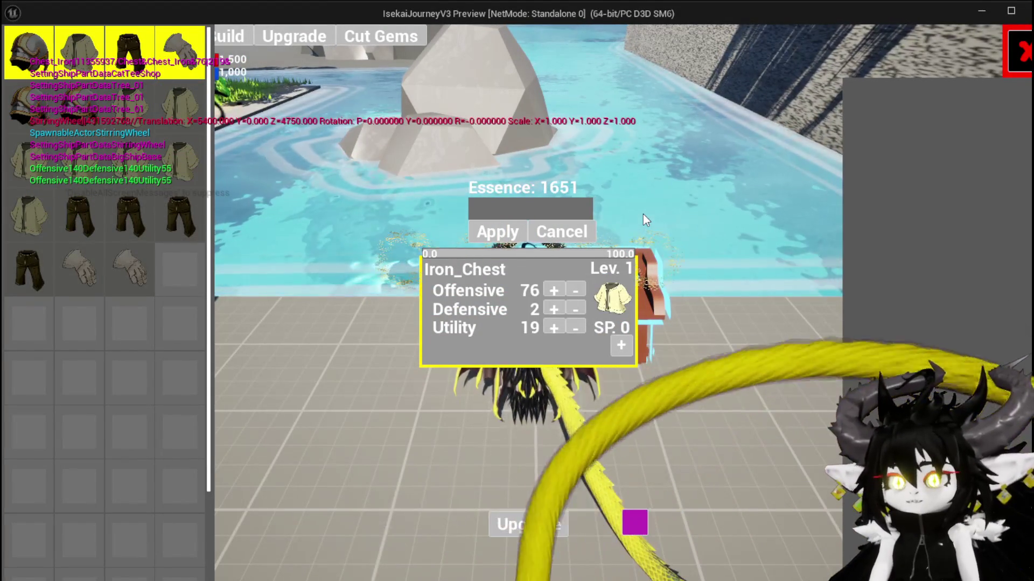
pyautogui.write('101')
pyautogui.click(497, 232)
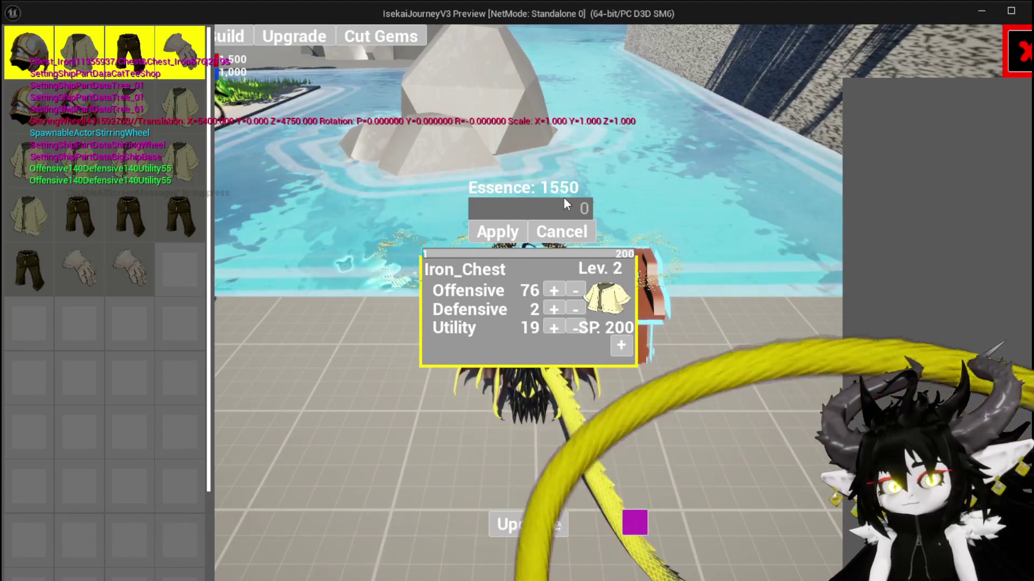
# Apply 600 and then 950 essence to Iron_Chest, reaching level 5, and stop the preview.
pyautogui.click(566, 207)
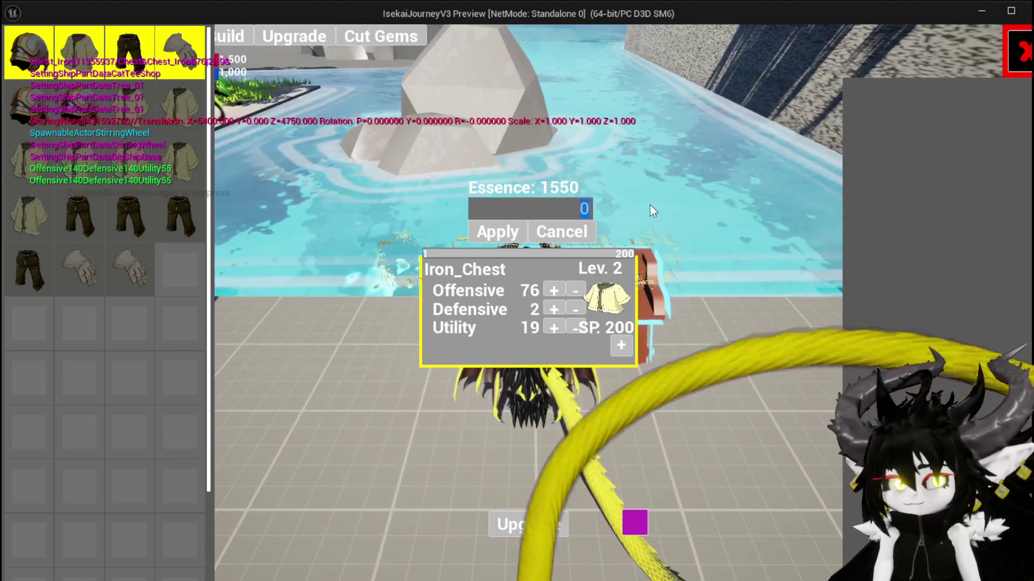
pyautogui.write('2')
pyautogui.hotkey('ctrl', 'a')
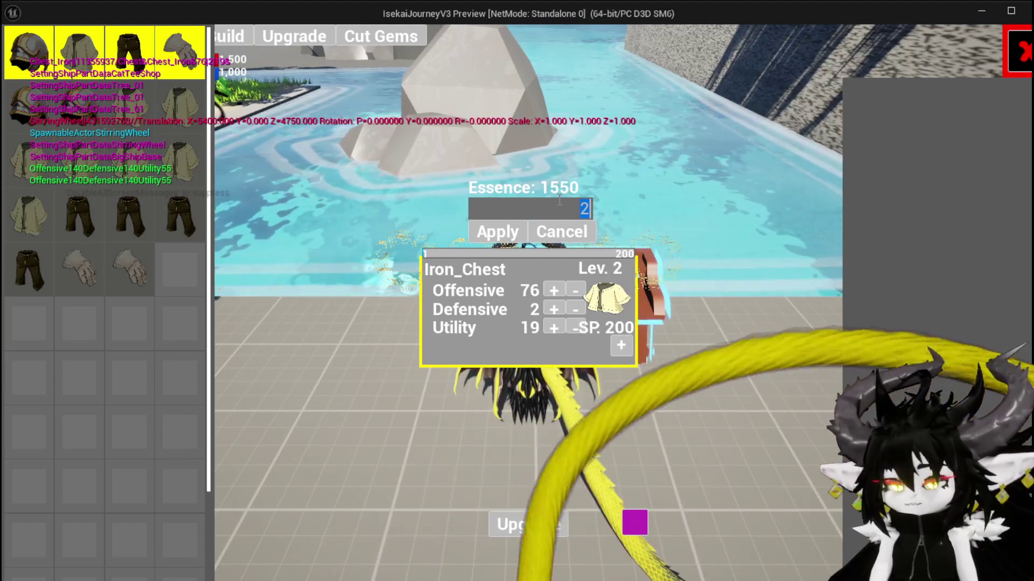
pyautogui.write('600')
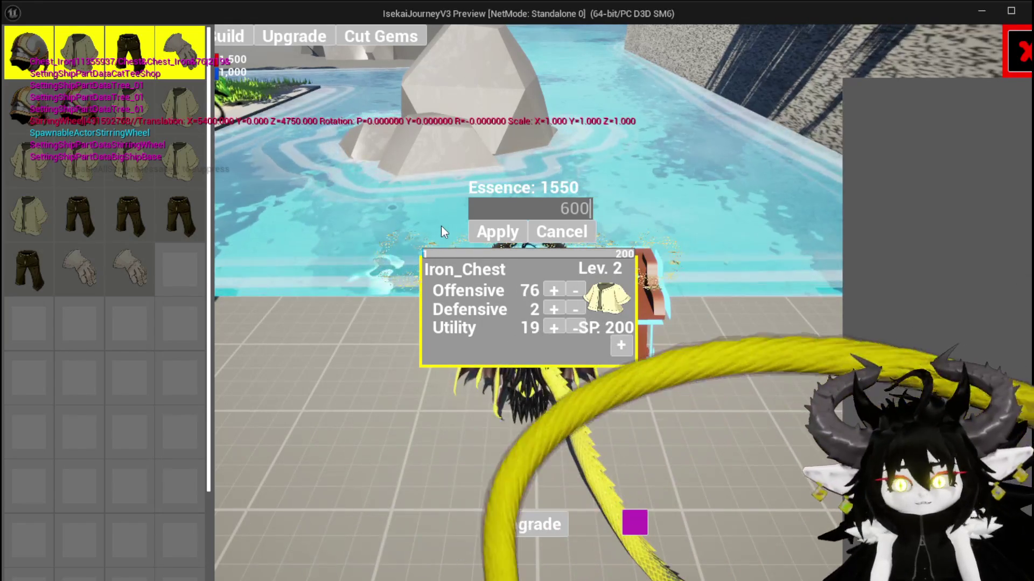
pyautogui.click(503, 232)
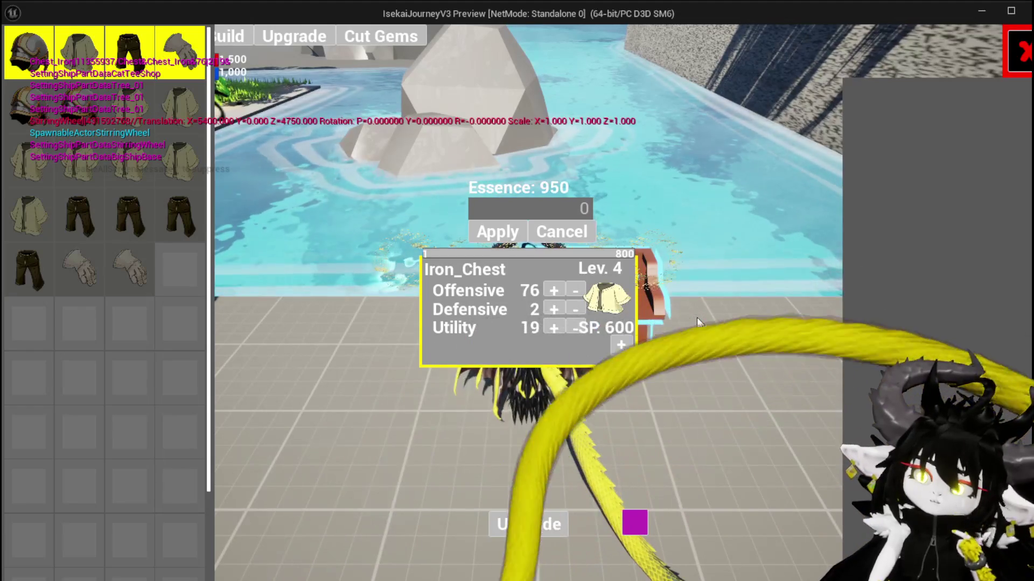
pyautogui.click(585, 209)
pyautogui.write('950')
pyautogui.click(497, 231)
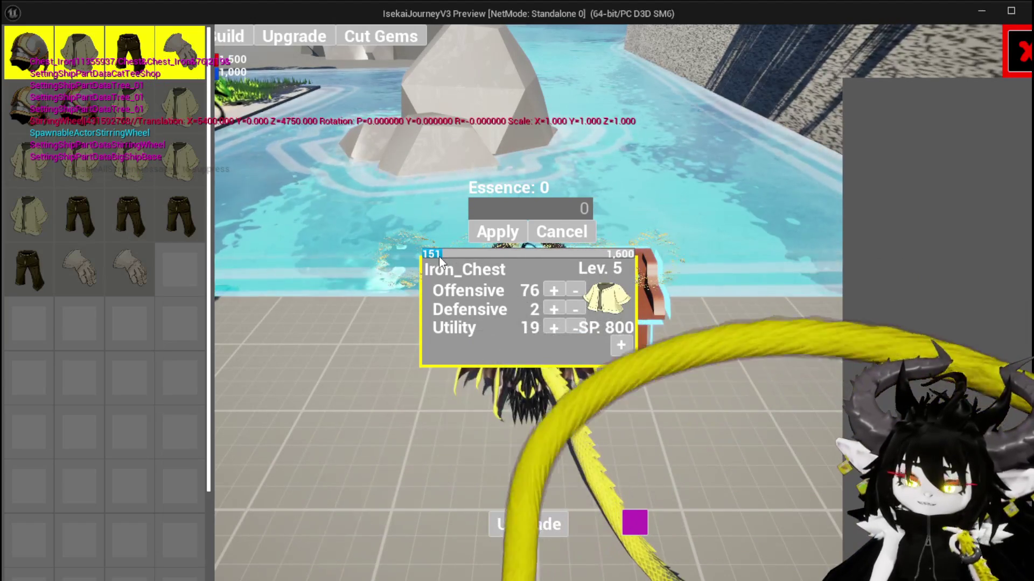
pyautogui.hotkey('alt', 'Tab')
pyautogui.press('Escape')
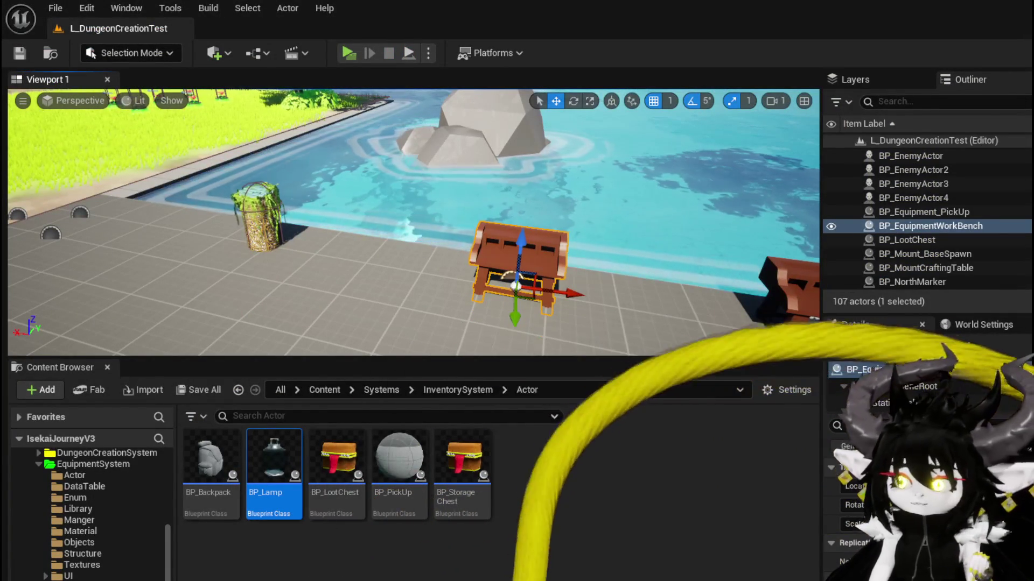
# Add a Round node after SET Current XP and feed it into SetText via To Text (Integer).
pyautogui.hotkey('alt', 'Tab')
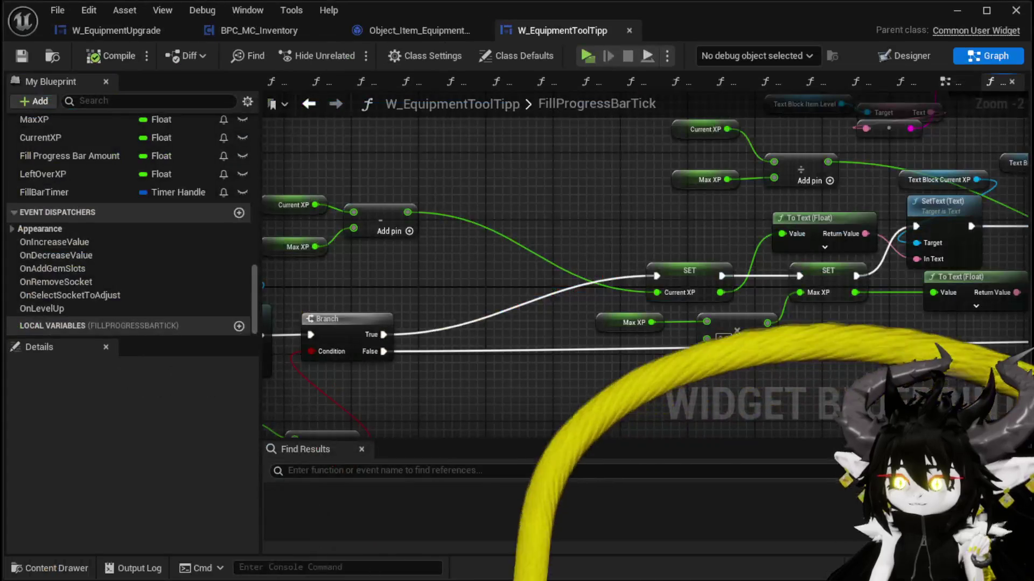
pyautogui.moveTo(562, 321)
pyautogui.mouseDown()
pyautogui.moveTo(587, 404)
pyautogui.moveTo(630, 414)
pyautogui.moveTo(594, 410)
pyautogui.mouseUp()
pyautogui.moveTo(409, 341); pyautogui.dragTo(613, 295)
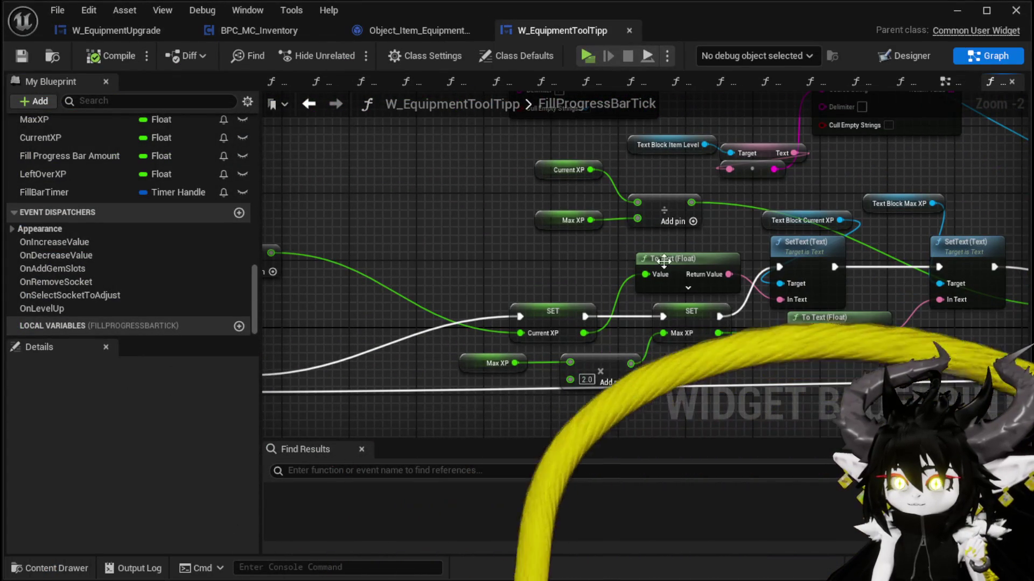
pyautogui.moveTo(547, 308)
pyautogui.mouseDown()
pyautogui.moveTo(394, 298)
pyautogui.moveTo(533, 283)
pyautogui.mouseUp()
pyautogui.write('Round')
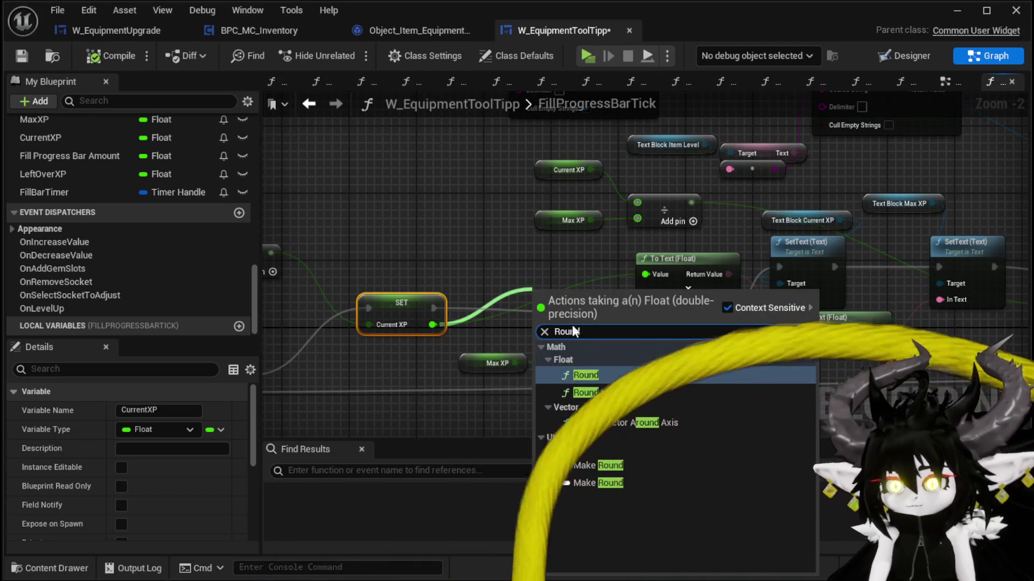
pyautogui.press('Return')
pyautogui.moveTo(573, 274); pyautogui.dragTo(780, 299)
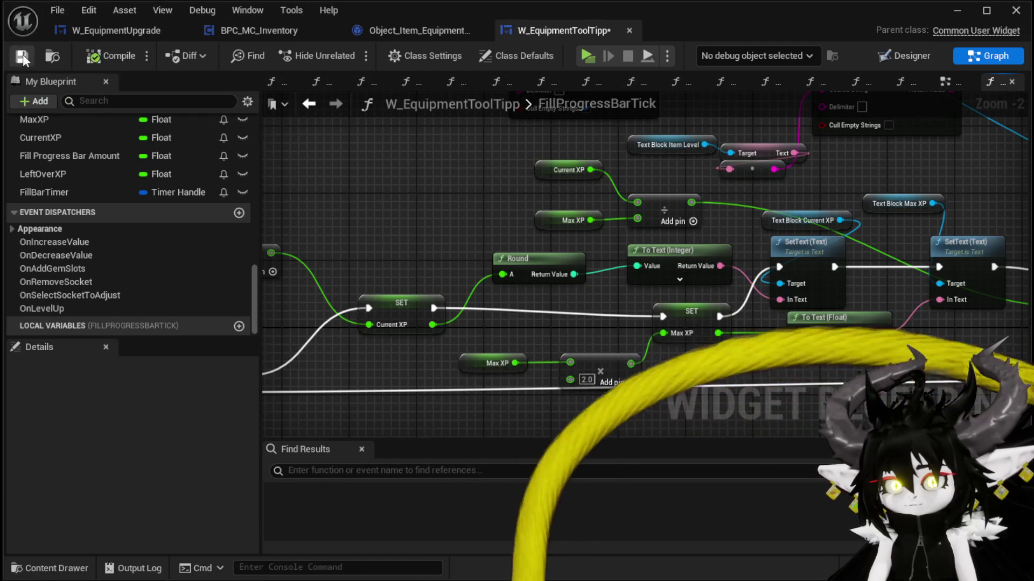
pyautogui.click(956, 15)
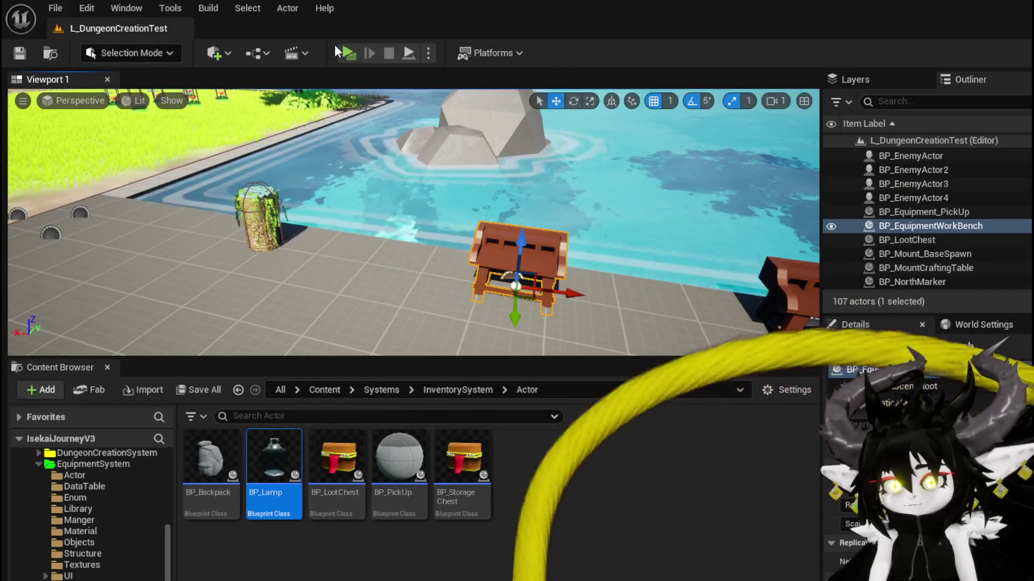
# Play-test the workbench upgrade, spending 153 essence to lift Iron_Chest to level 2 with 53/200.
pyautogui.click(351, 53)
pyautogui.press('w')
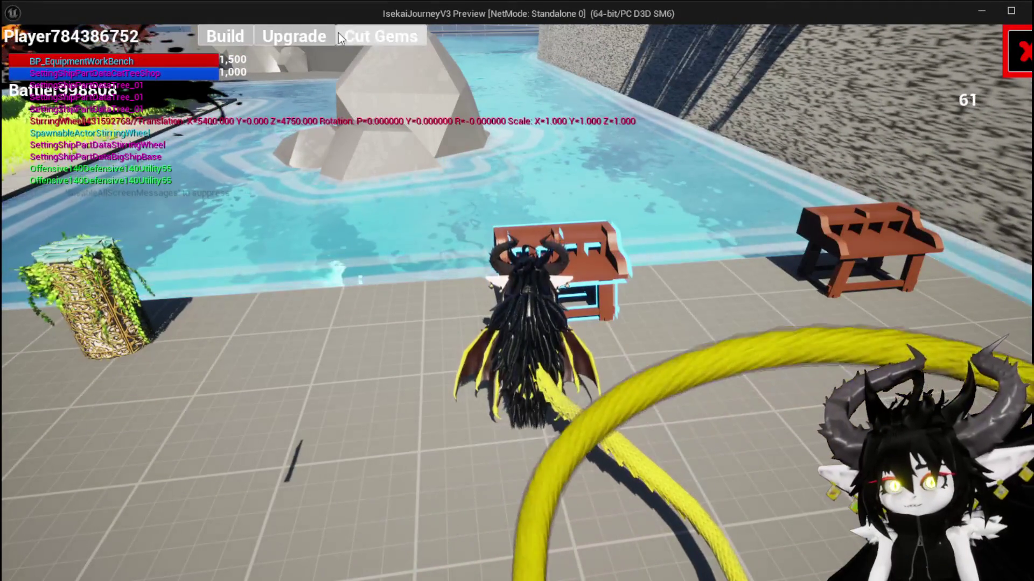
pyautogui.click(330, 35)
pyautogui.click(150, 111)
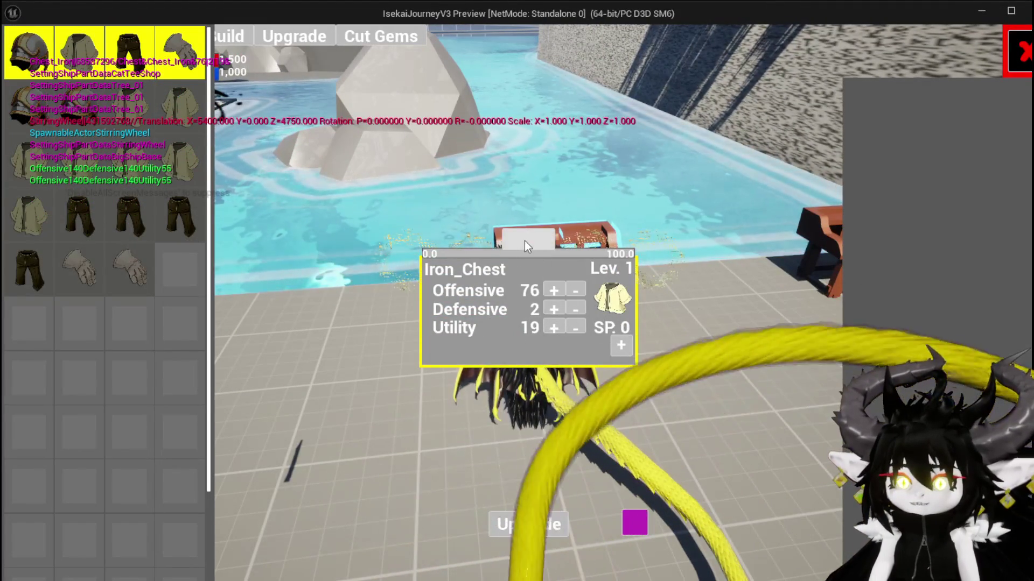
pyautogui.click(522, 241)
pyautogui.write('153')
pyautogui.press('Return')
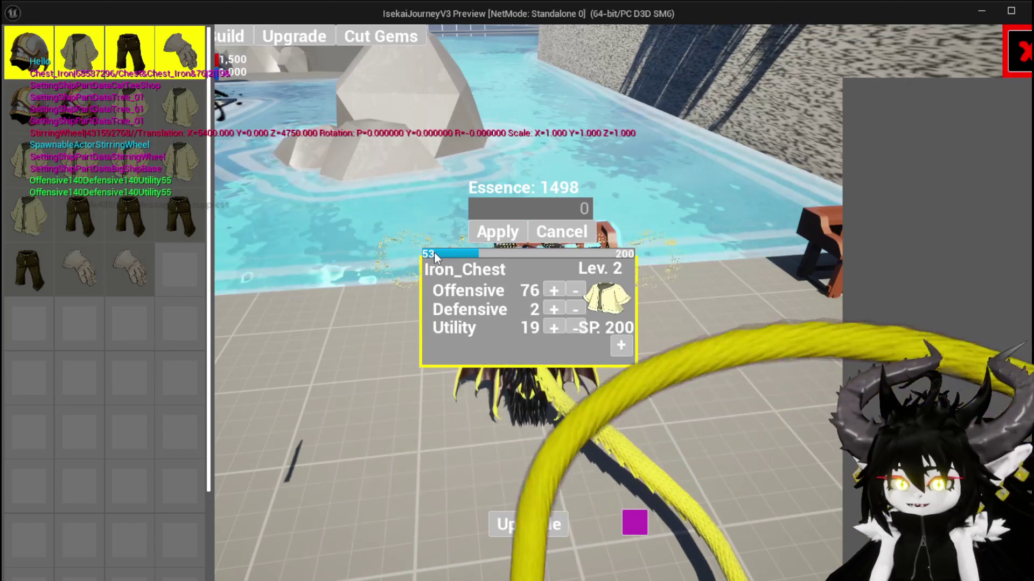
# Stop the preview and save the level with Ctrl+S.
pyautogui.press('Escape')
pyautogui.hotkey('ctrl', 's')
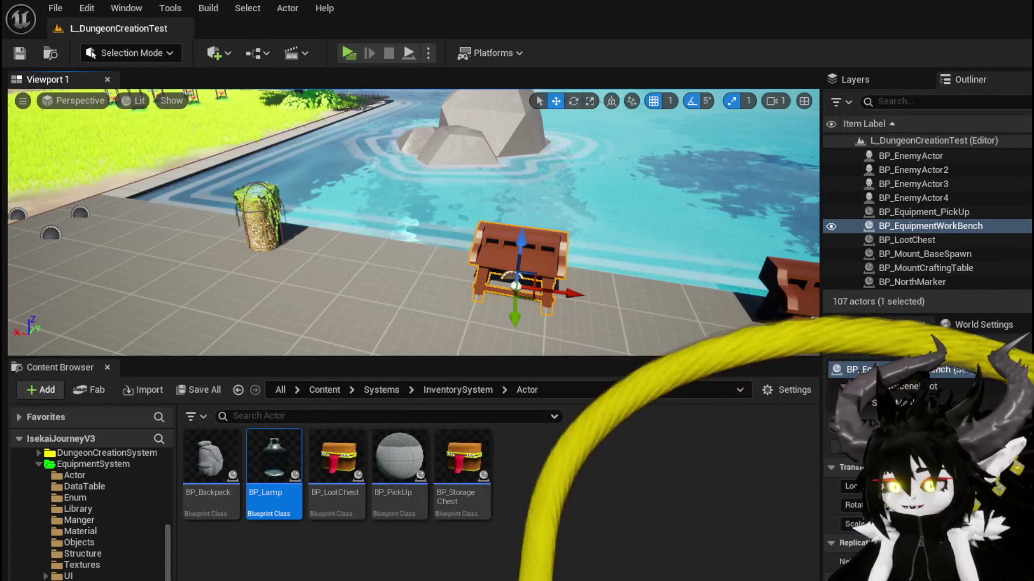
pyautogui.hotkey('alt', 'Tab')
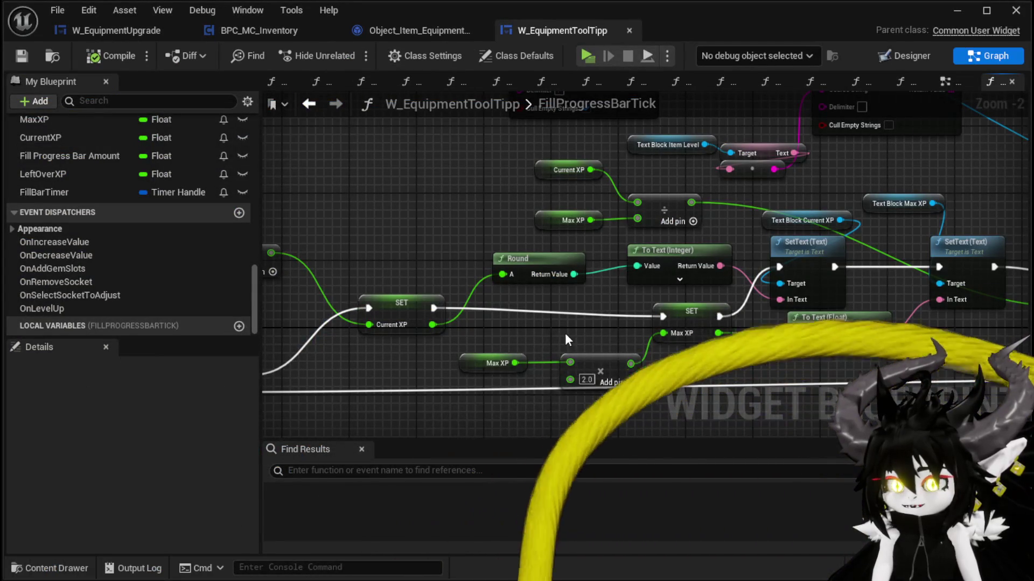
# Route the first Current XP SetText through Round and To Text (Integer) as well.
pyautogui.click(679, 251)
pyautogui.scroll(-2, 580, 321)
pyautogui.moveTo(336, 268); pyautogui.dragTo(934, 307)
pyautogui.scroll(1, 548, 261)
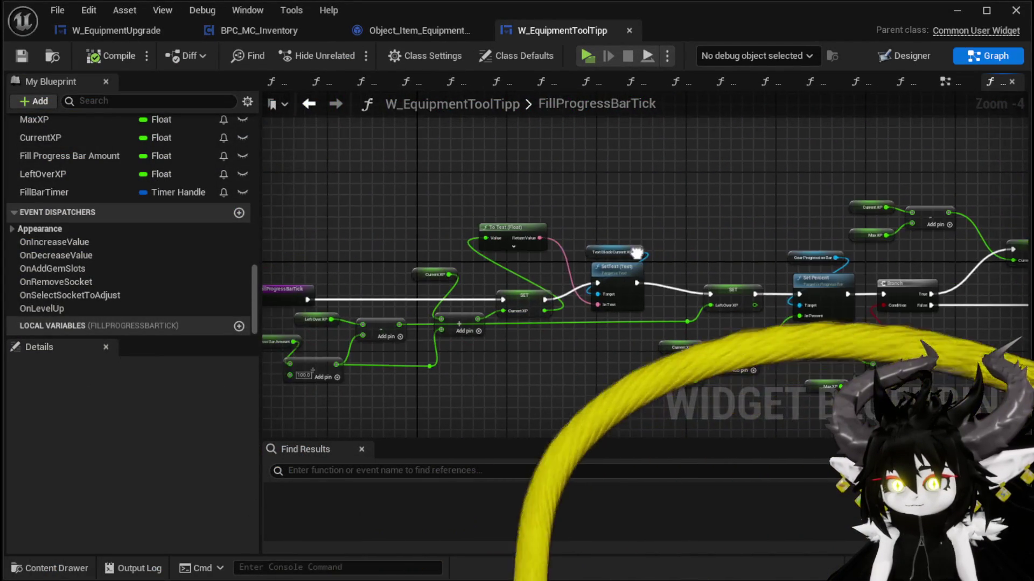
pyautogui.moveTo(468, 249); pyautogui.dragTo(265, 289)
pyautogui.moveTo(722, 239)
pyautogui.mouseDown()
pyautogui.moveTo(543, 239)
pyautogui.moveTo(554, 240)
pyautogui.moveTo(383, 218)
pyautogui.mouseUp()
pyautogui.moveTo(544, 336)
pyautogui.mouseDown()
pyautogui.moveTo(466, 277)
pyautogui.moveTo(453, 201)
pyautogui.mouseUp()
pyautogui.moveTo(521, 193)
pyautogui.mouseDown()
pyautogui.moveTo(541, 247)
pyautogui.moveTo(614, 329)
pyautogui.mouseUp()
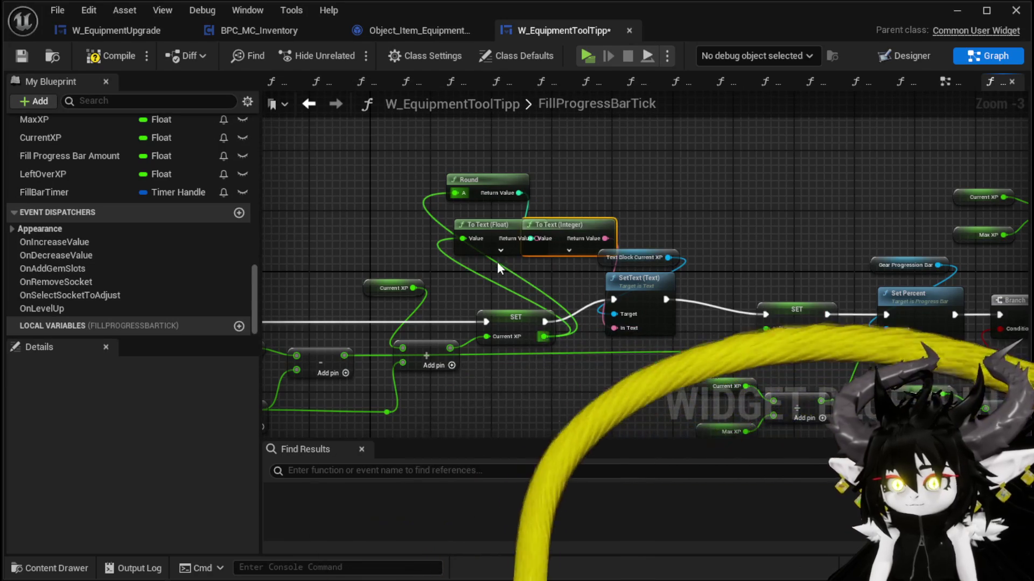
pyautogui.click(492, 221)
pyautogui.moveTo(579, 224); pyautogui.dragTo(519, 225)
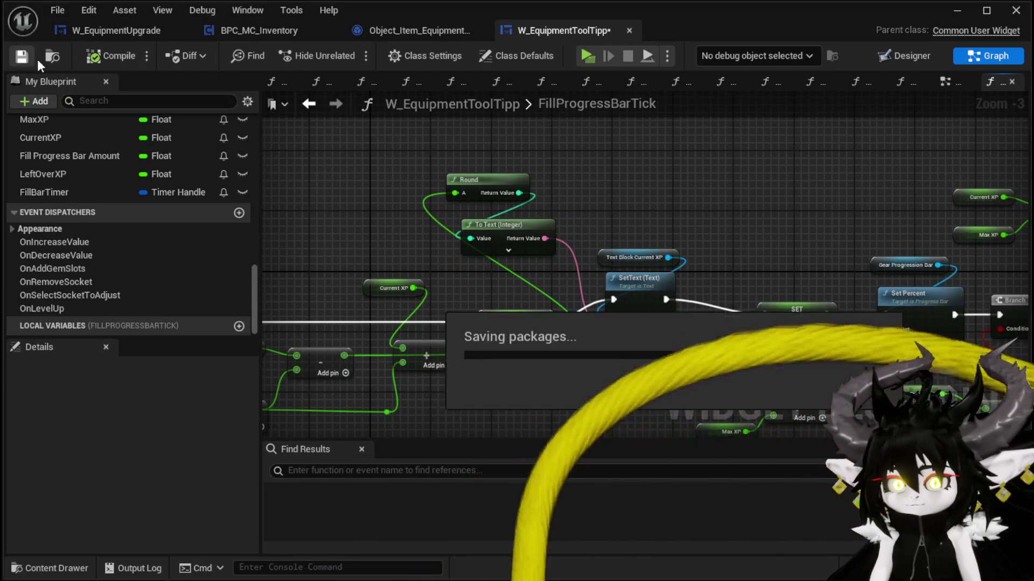
pyautogui.click(957, 10)
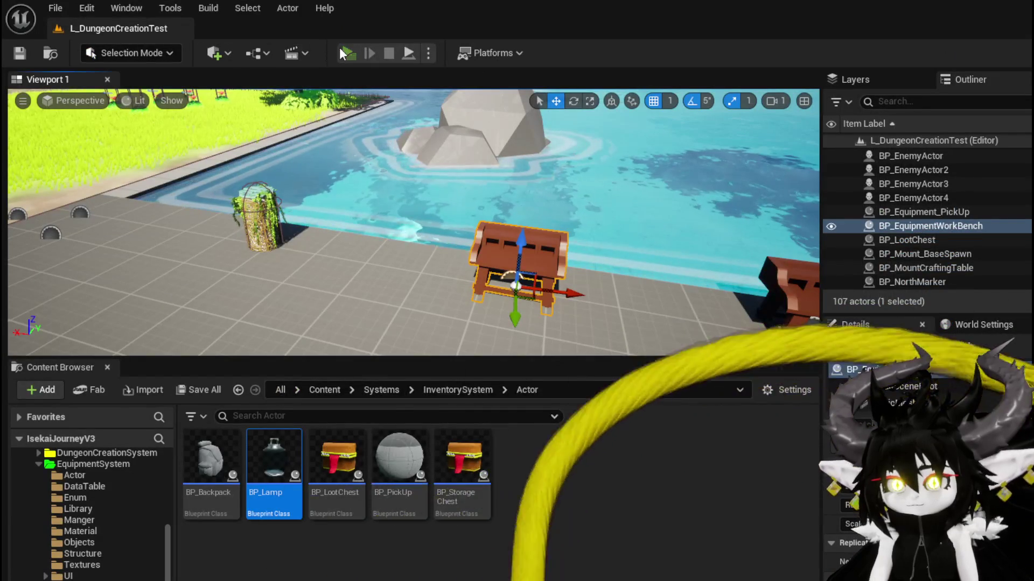
# Run a standalone preview and spend 153 essence on Iron_Chest, reaching level 2 with 53/200.
pyautogui.click(347, 52)
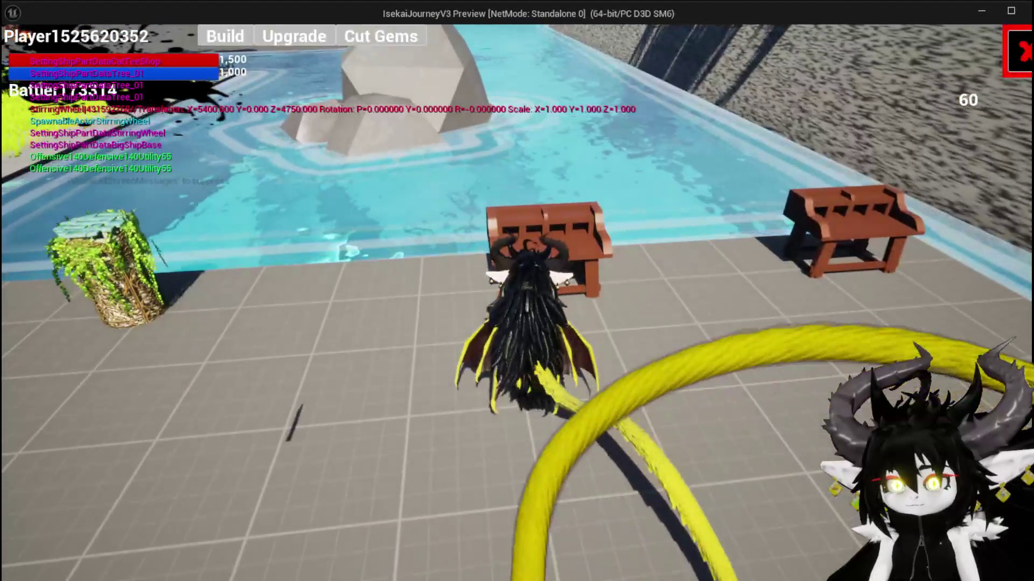
pyautogui.click(289, 42)
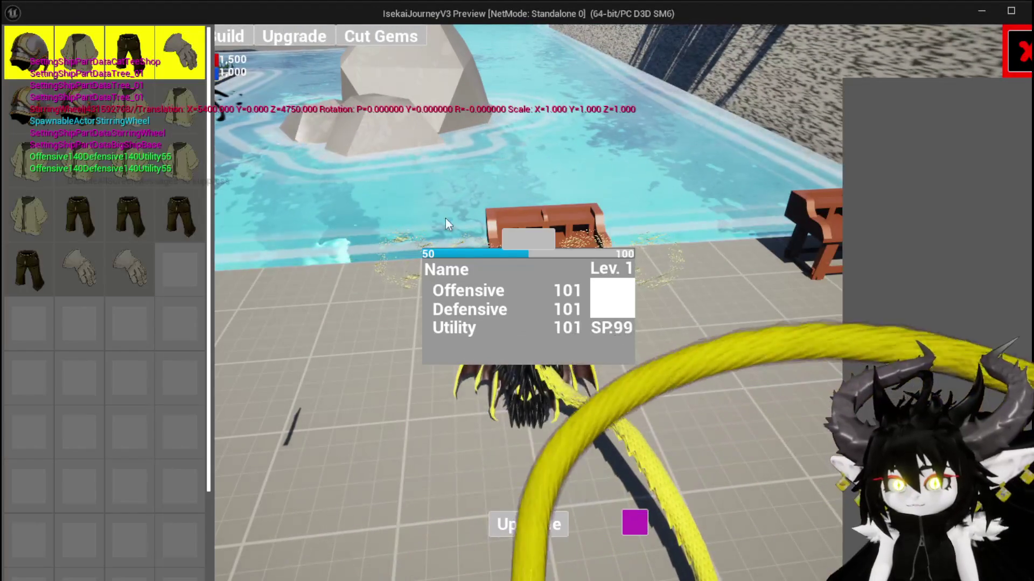
pyautogui.click(524, 244)
pyautogui.click(115, 100)
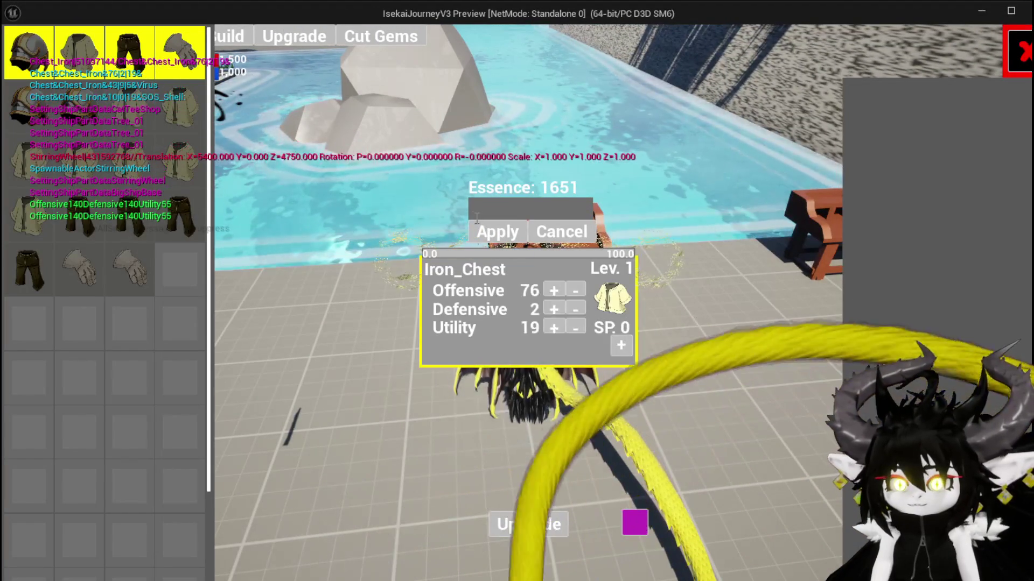
pyautogui.write('153')
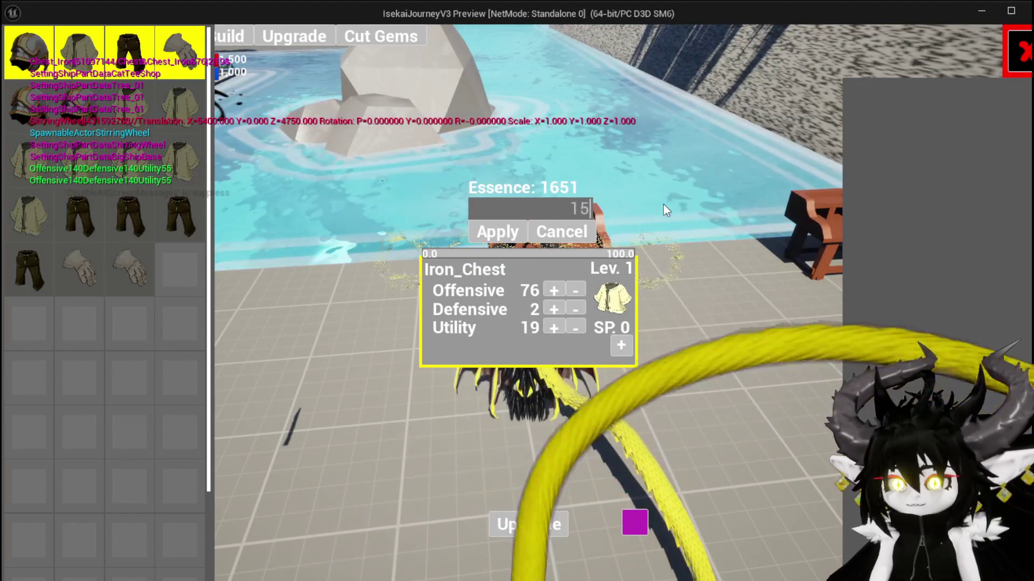
pyautogui.click(487, 234)
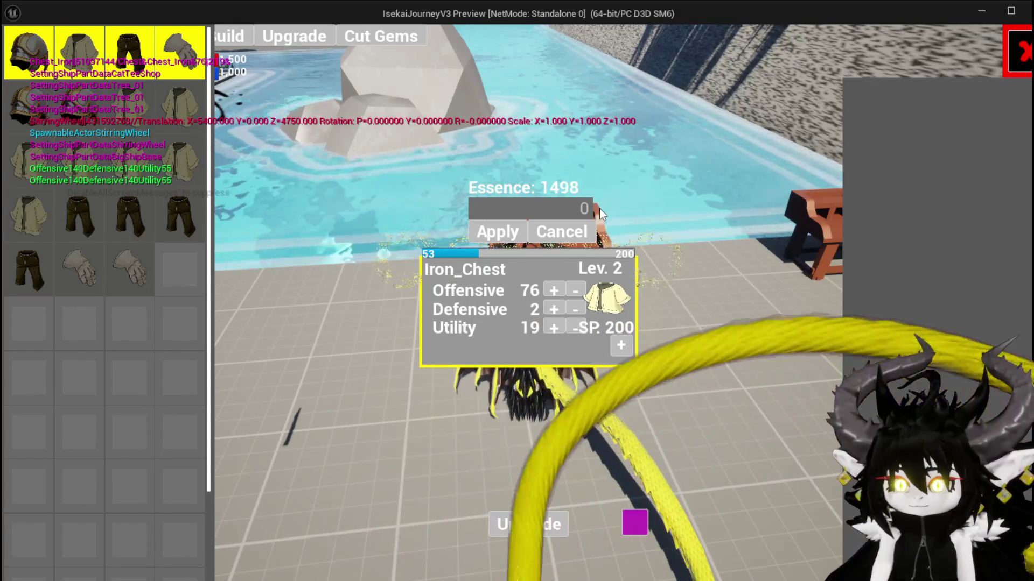
pyautogui.click(48, 69)
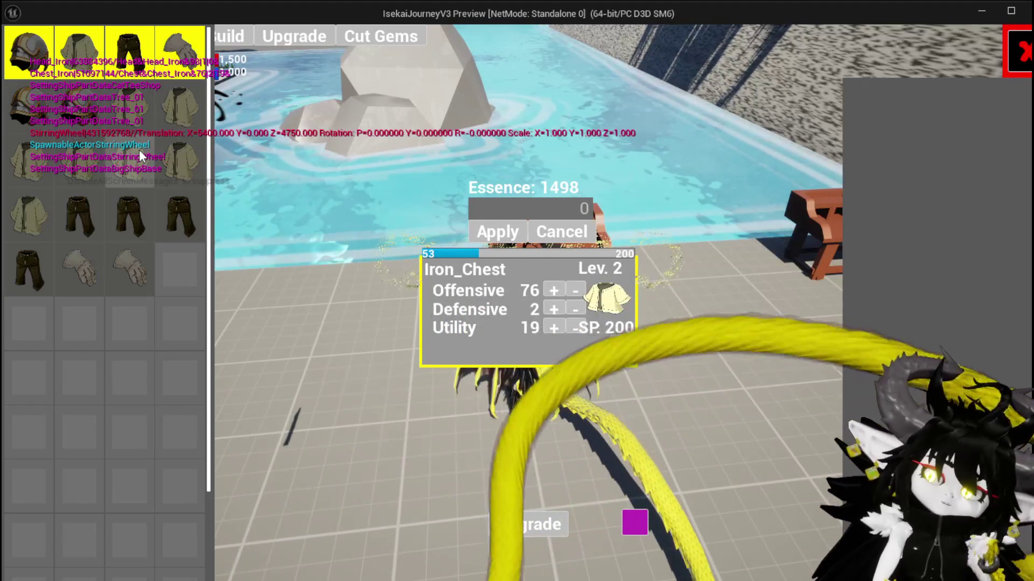
# Dismiss the essence input and stop the standalone preview.
pyautogui.click(574, 229)
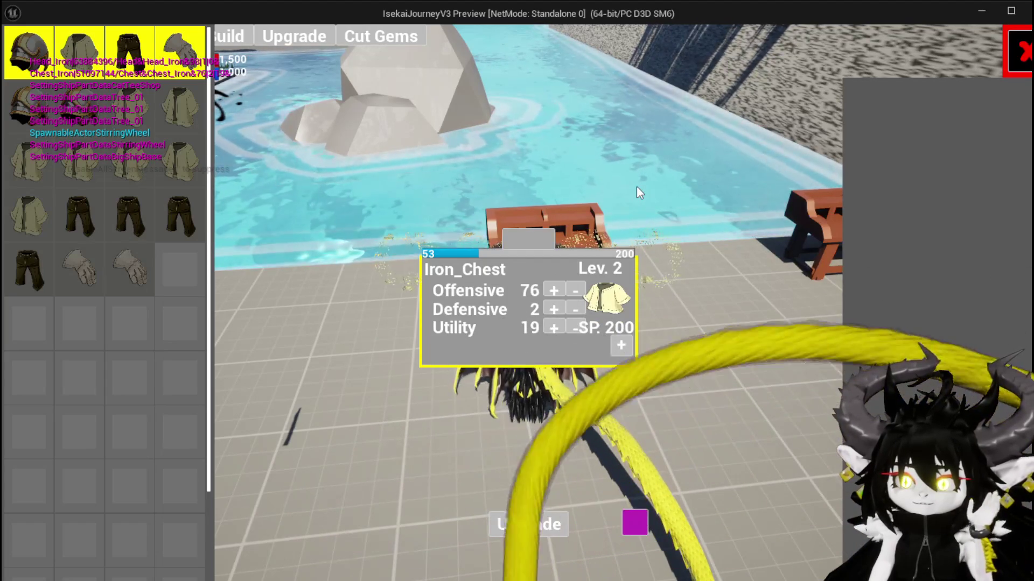
pyautogui.press('Escape')
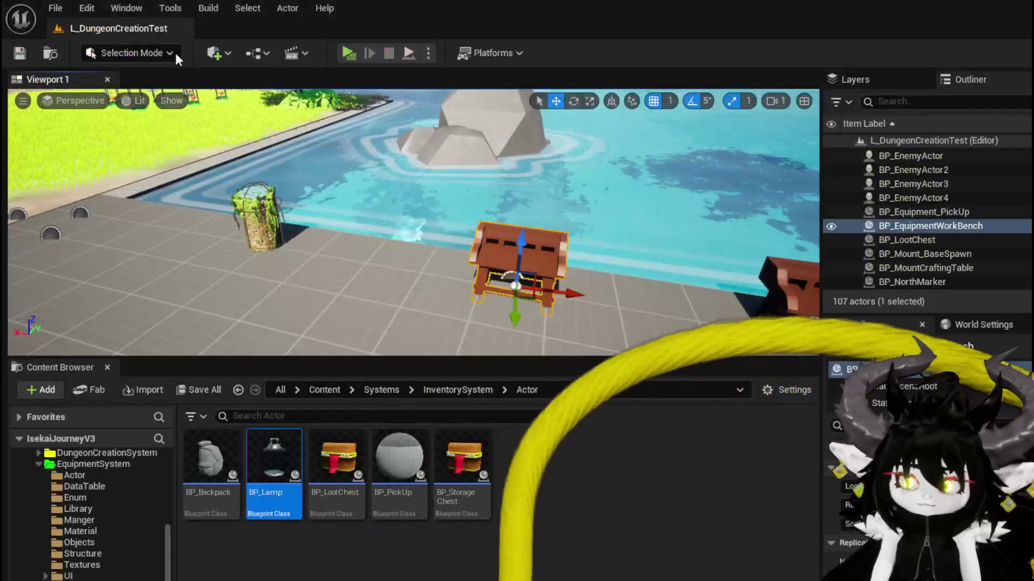
# Save all assets, then move through the tooltip, equipment item and W_EquipmentUpgrade graphs to LevelUp.
pyautogui.hotkey('ctrl', 's')
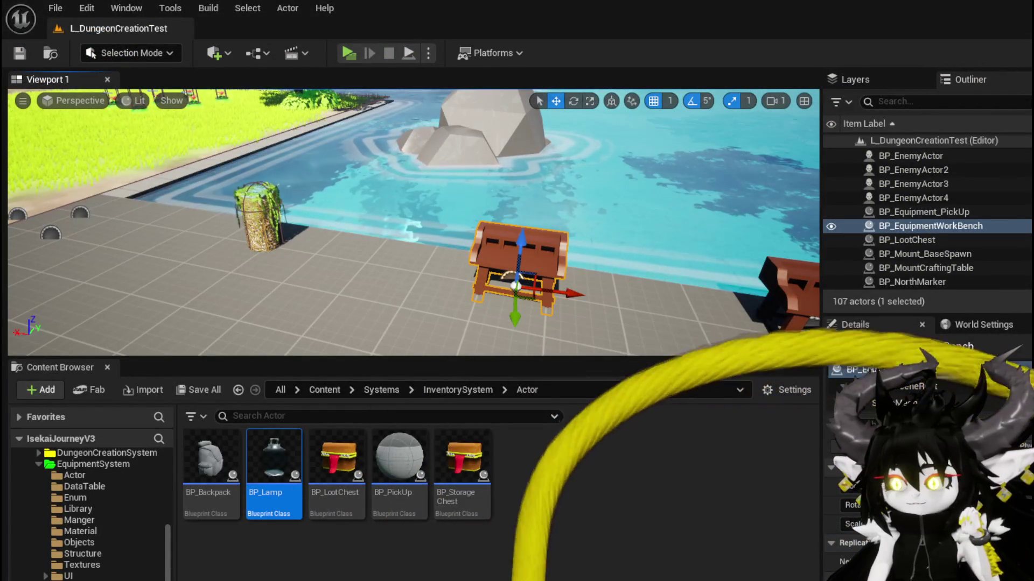
pyautogui.hotkey('alt', 'Tab')
pyautogui.scroll(-3, 666, 277)
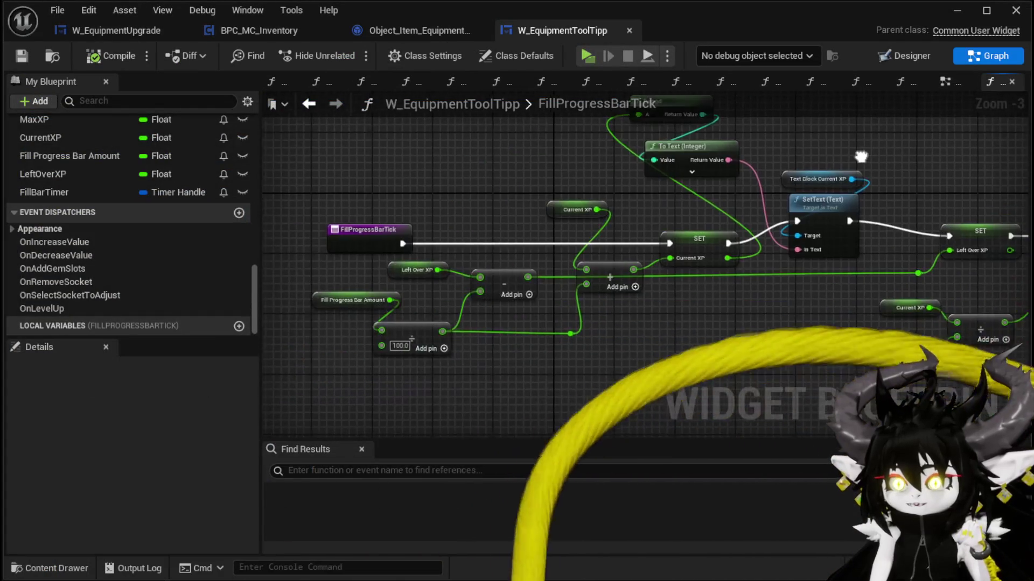
pyautogui.moveTo(552, 191); pyautogui.dragTo(539, 277)
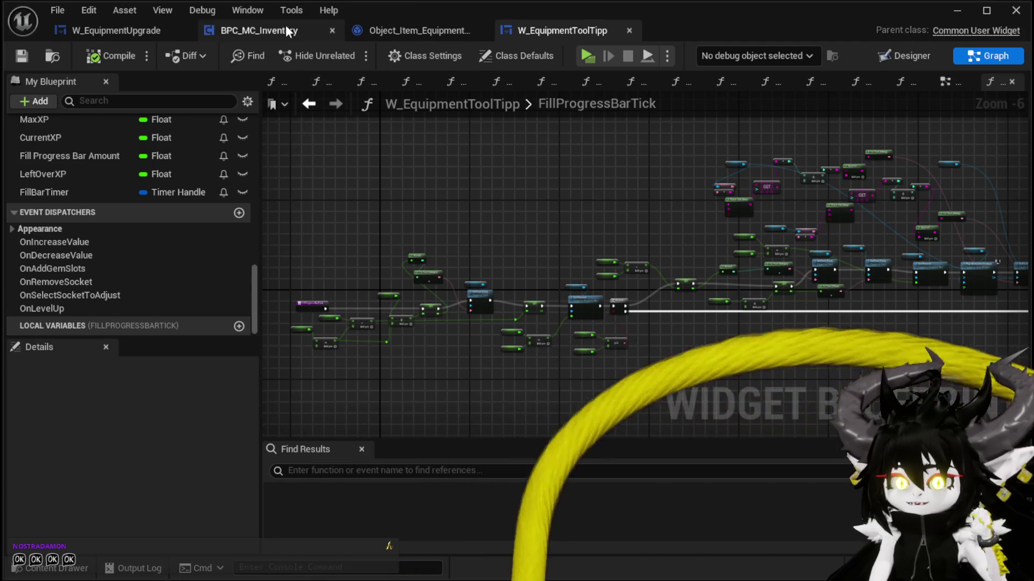
pyautogui.click(425, 30)
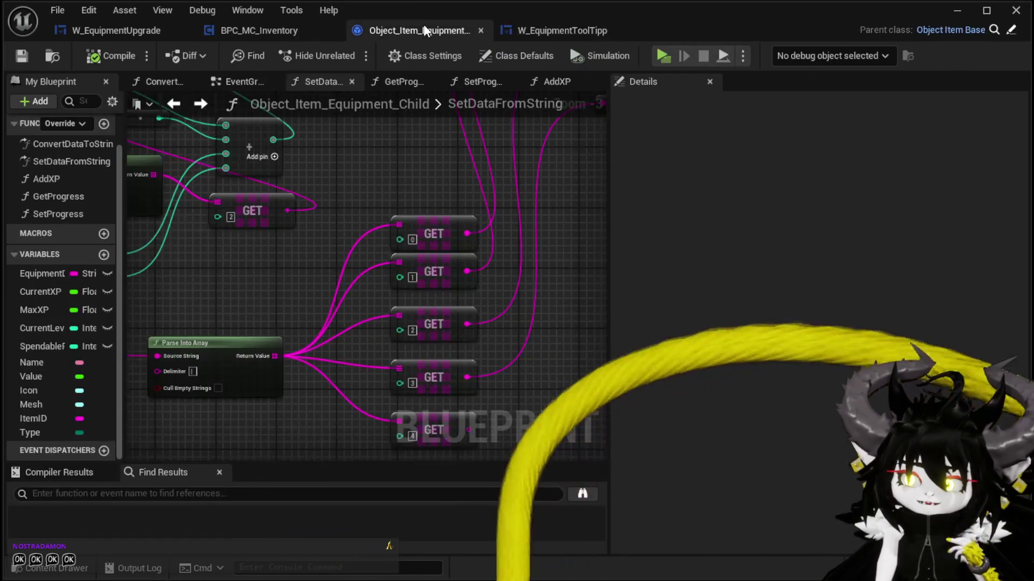
pyautogui.click(142, 32)
pyautogui.scroll(-3, 587, 153)
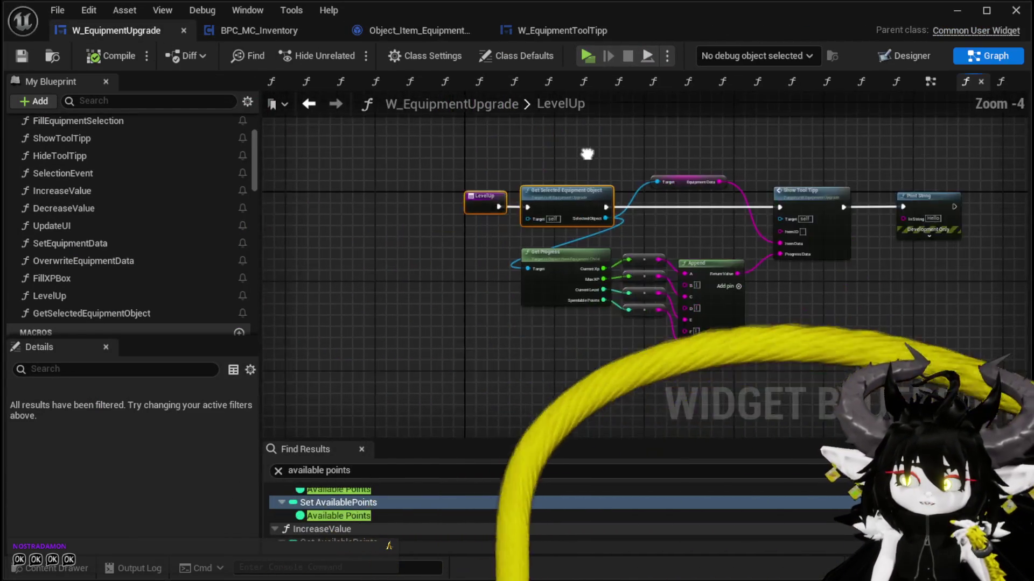
# Delete the Print String debug node from LevelUp and save the W_EquipmentUpgrade widget.
pyautogui.scroll(3, 519, 134)
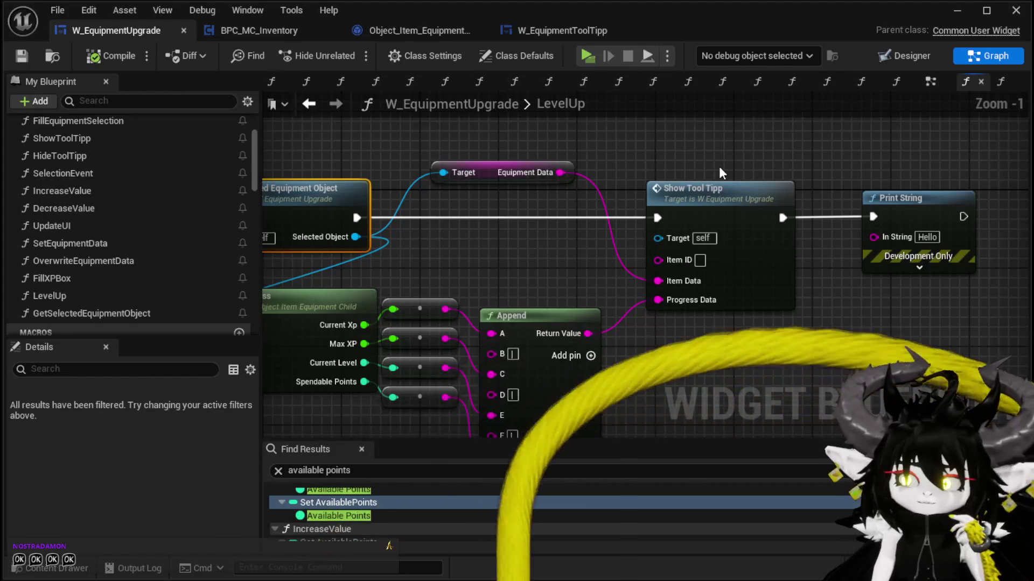
pyautogui.moveTo(876, 154); pyautogui.dragTo(896, 268)
pyautogui.press('Delete')
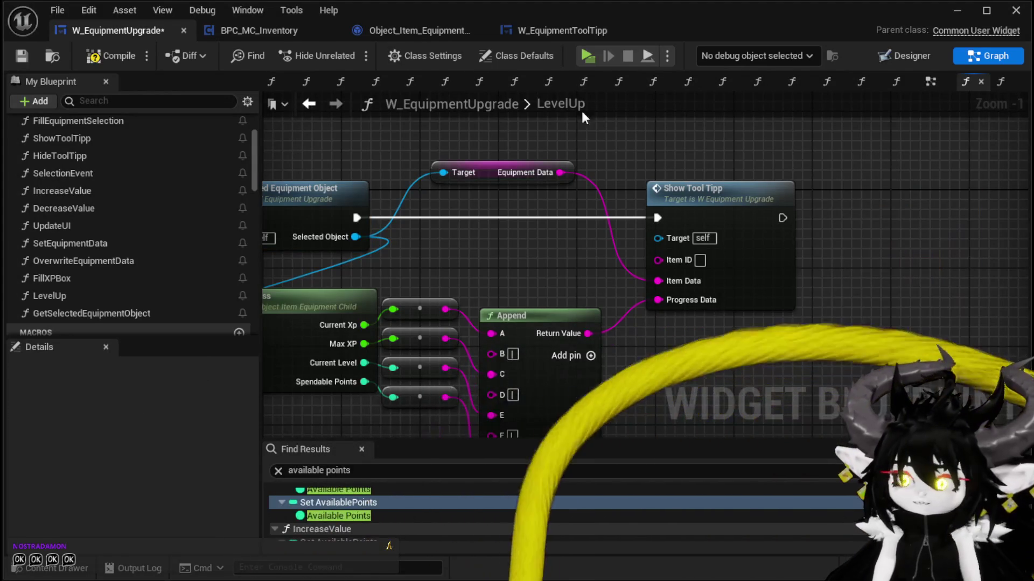
pyautogui.click(27, 57)
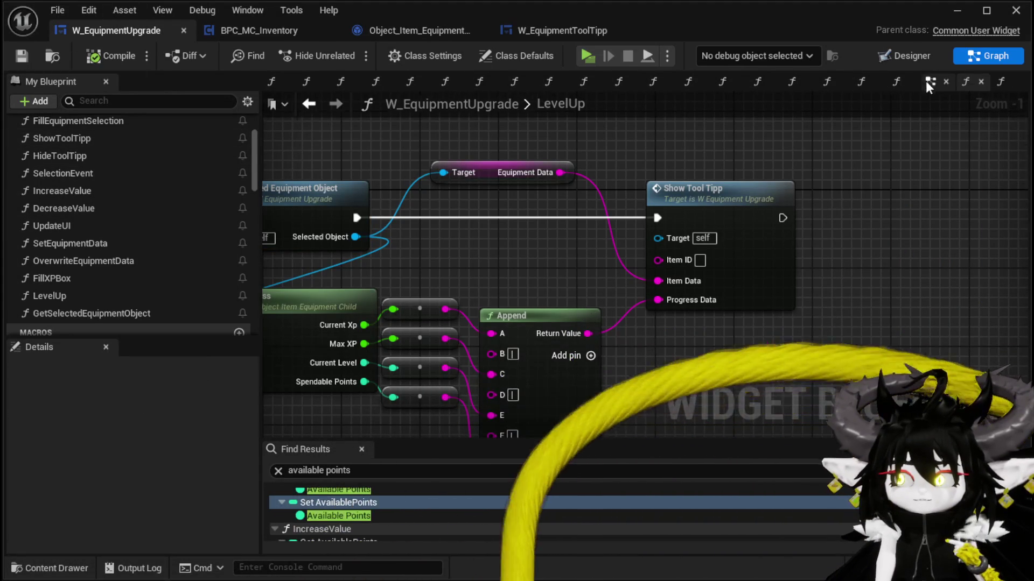
# Look over the widget's EventGraph, then select the ShowToolTipp function.
pyautogui.click(929, 81)
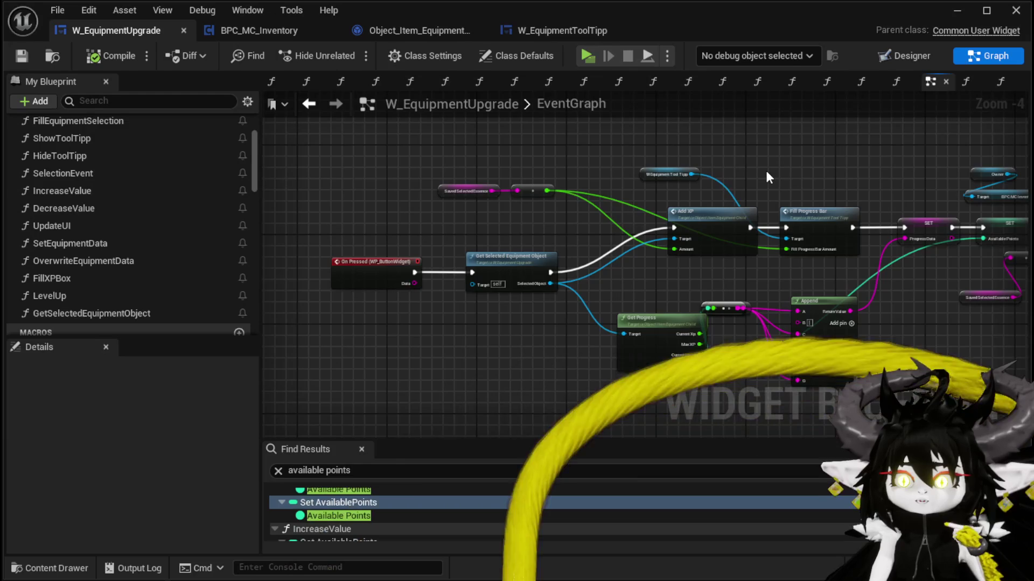
pyautogui.scroll(-2, 616, 178)
pyautogui.moveTo(615, 173); pyautogui.dragTo(860, 189)
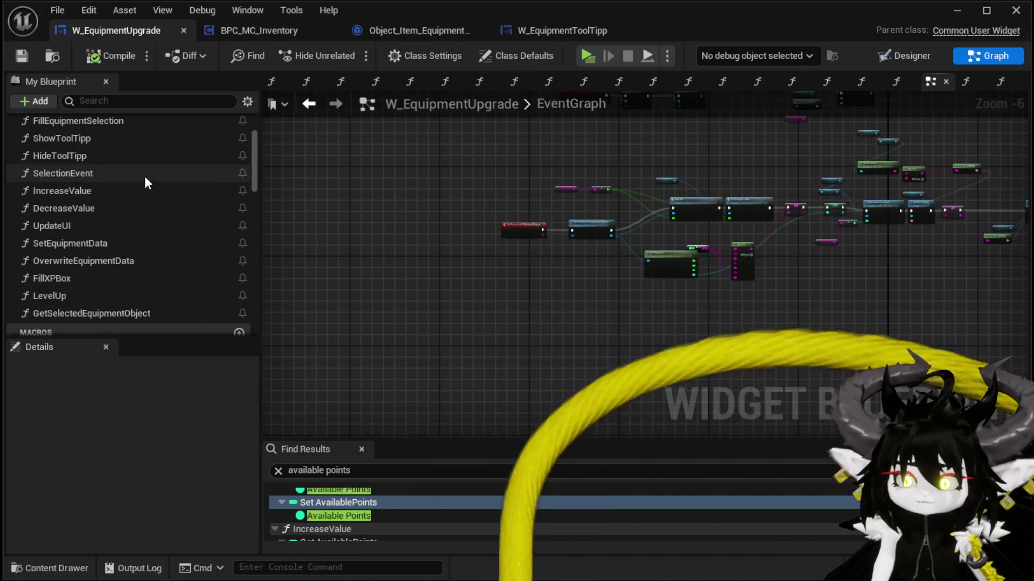
pyautogui.scroll(2, 145, 178)
pyautogui.scroll(3, 152, 190)
pyautogui.scroll(-3, 151, 191)
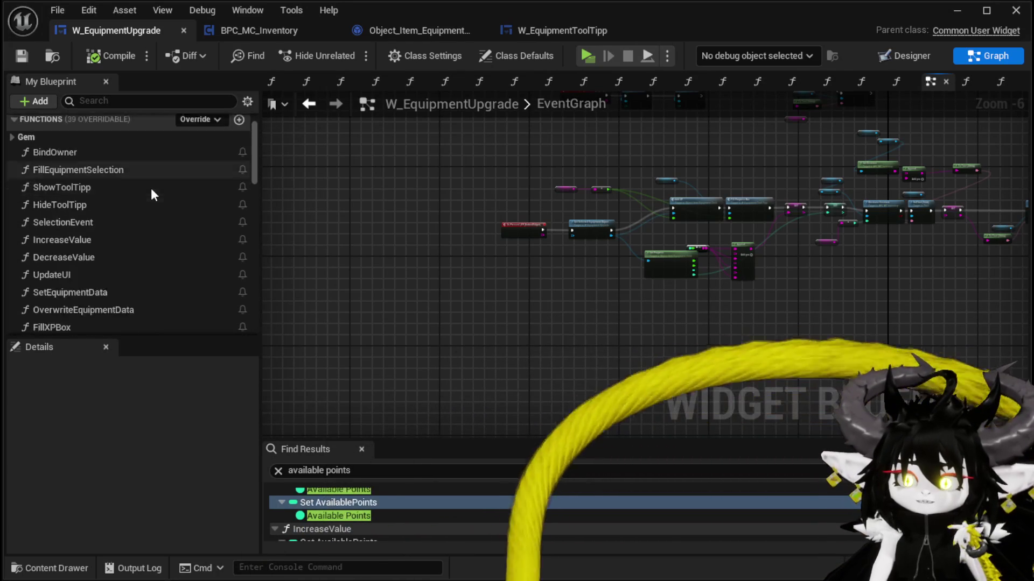
pyautogui.scroll(-1, 152, 195)
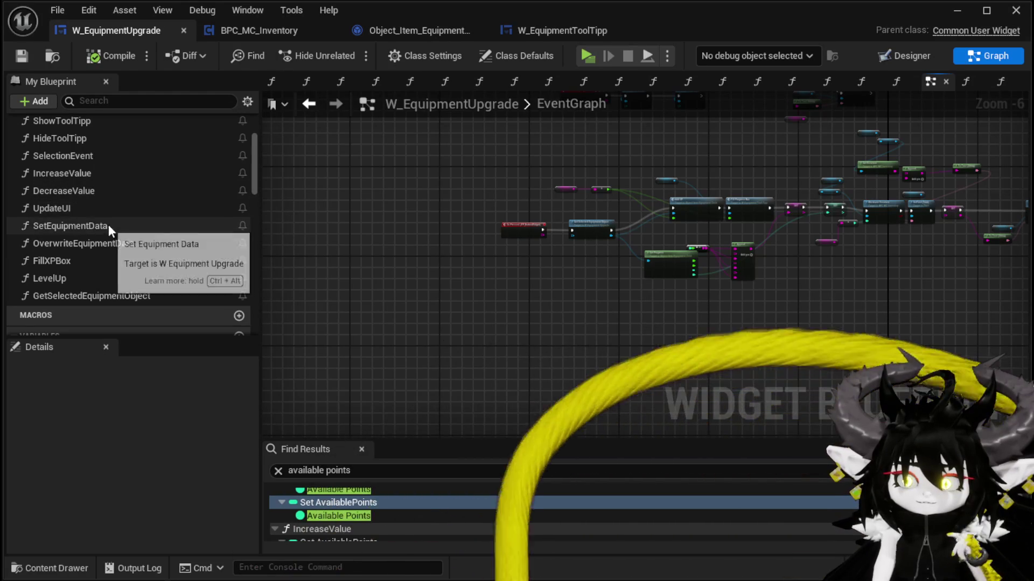
pyautogui.scroll(-1, 144, 221)
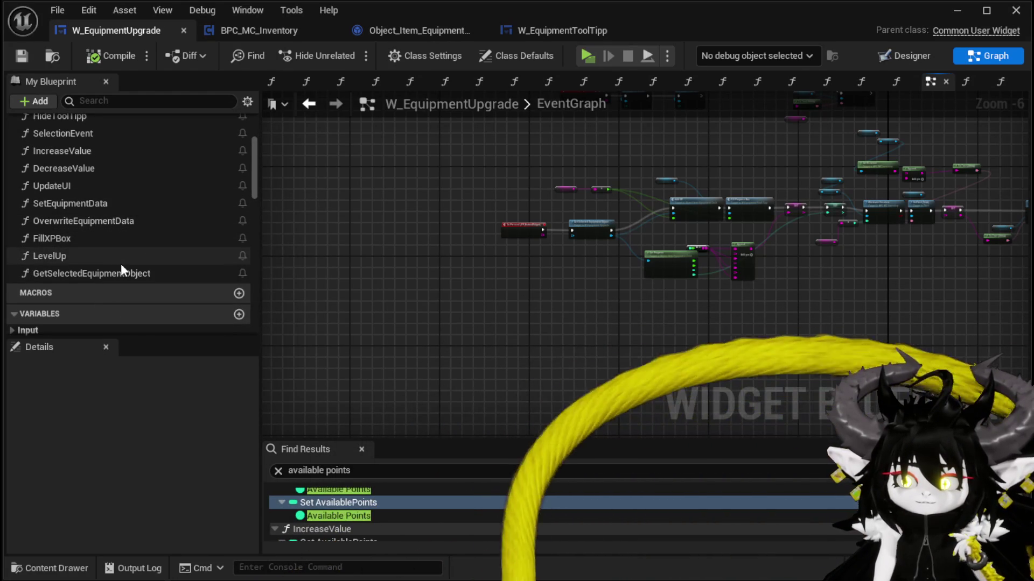
pyautogui.moveTo(510, 211); pyautogui.dragTo(435, 284)
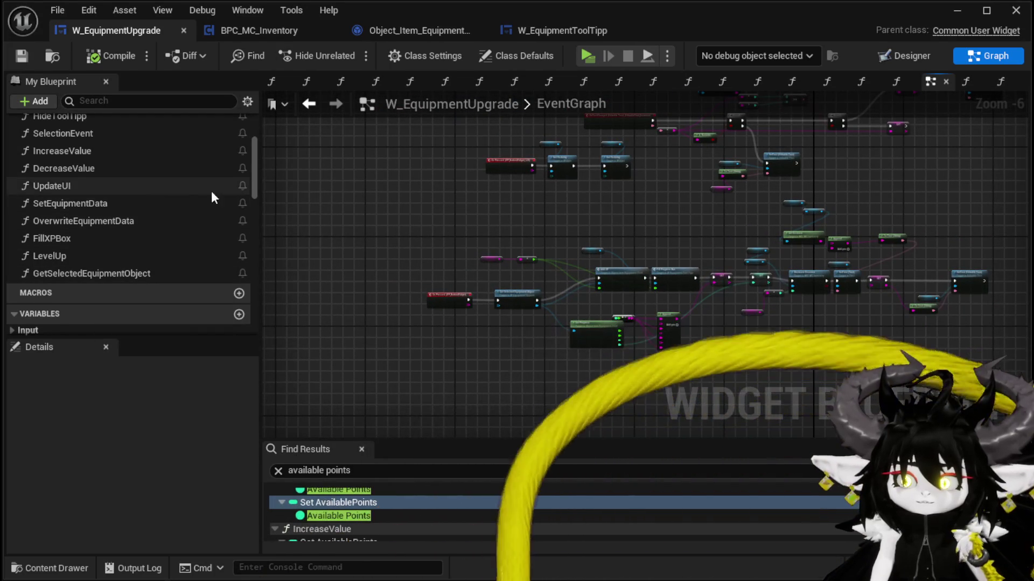
pyautogui.scroll(3, 220, 194)
pyautogui.click(104, 205)
# In ShowToolTipp, connect the Branch's False output to Set Visibility.
pyautogui.doubleClick(107, 191)
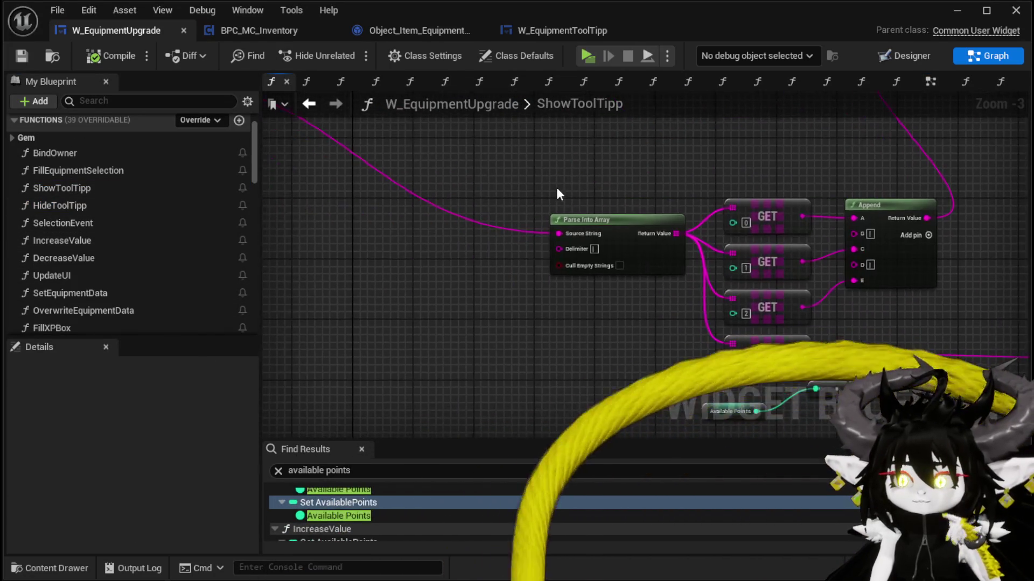
pyautogui.scroll(2, 577, 274)
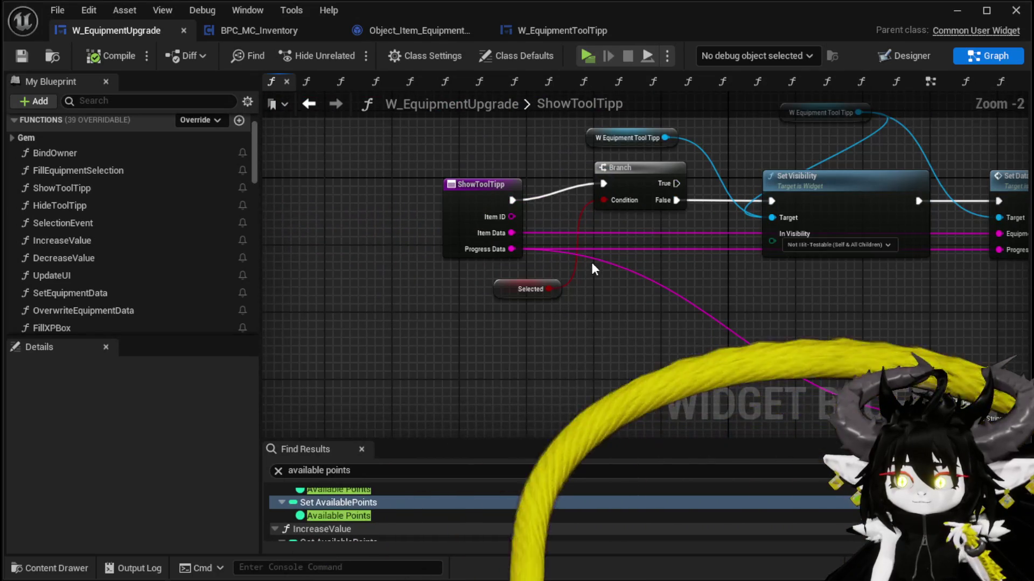
pyautogui.moveTo(618, 202); pyautogui.dragTo(619, 202)
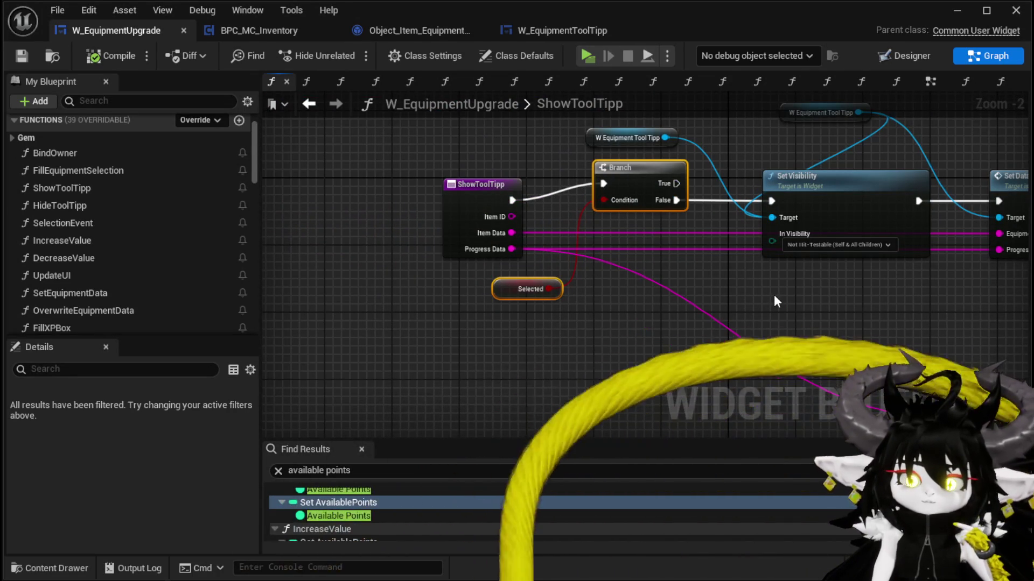
pyautogui.moveTo(774, 295); pyautogui.dragTo(415, 291)
pyautogui.scroll(-1, 415, 291)
pyautogui.moveTo(679, 286)
pyautogui.mouseDown()
pyautogui.moveTo(605, 281)
pyautogui.moveTo(879, 311)
pyautogui.mouseUp()
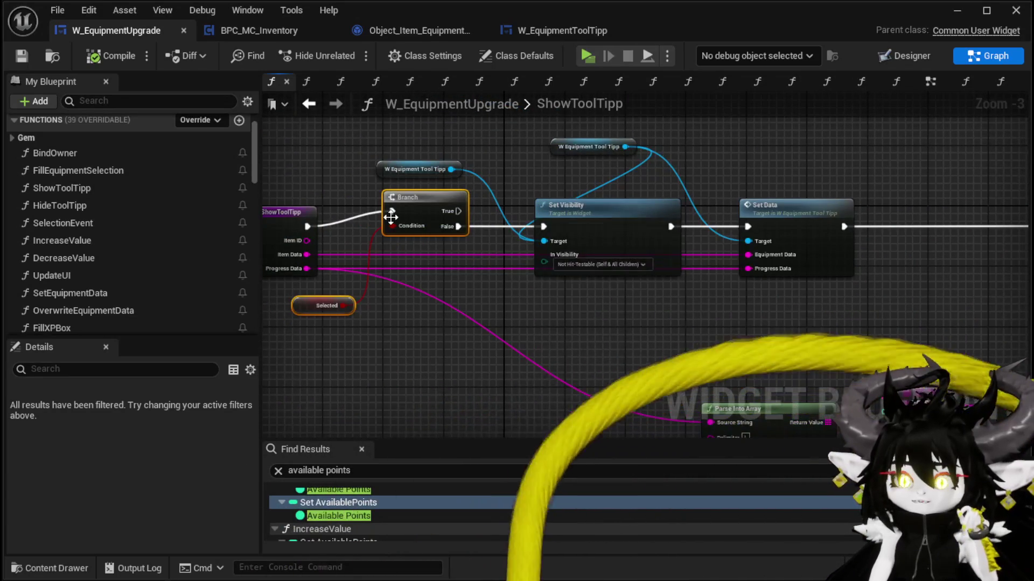
pyautogui.moveTo(541, 231); pyautogui.dragTo(542, 229)
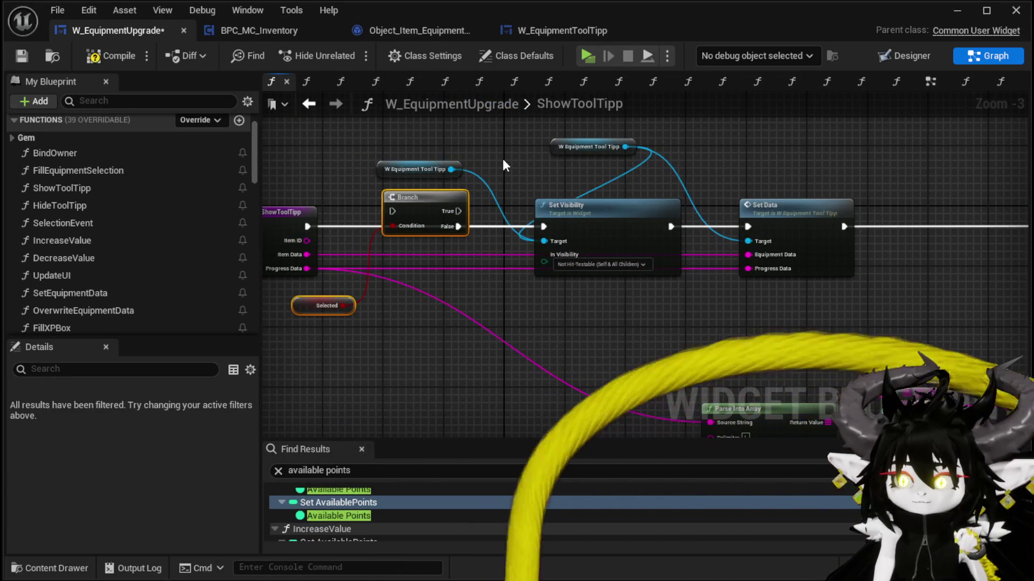
pyautogui.click(362, 131)
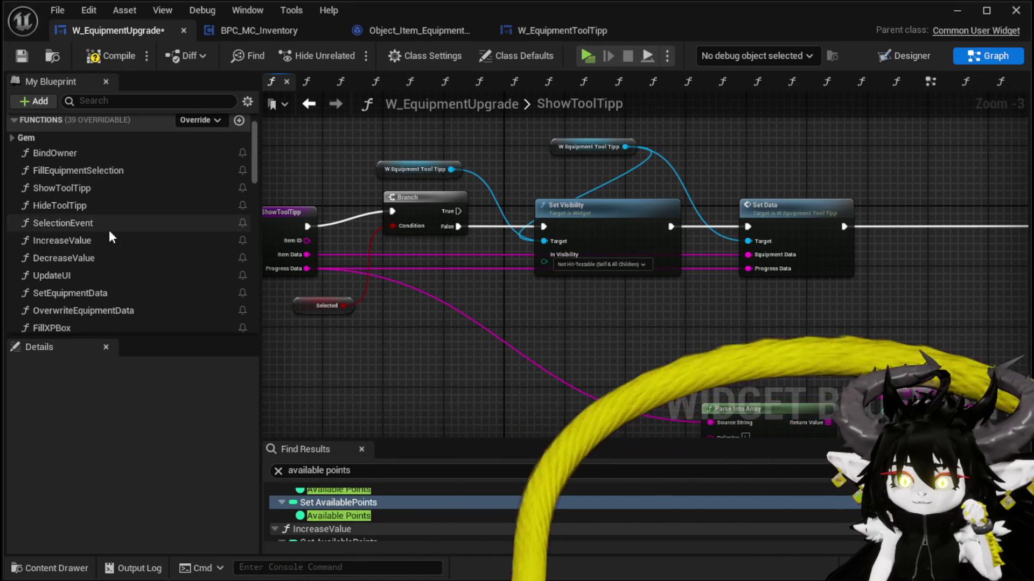
# Open the SelectionEvent function graph and frame its SET and Update UI nodes.
pyautogui.doubleClick(98, 222)
pyautogui.moveTo(495, 188)
pyautogui.mouseDown()
pyautogui.moveTo(763, 152)
pyautogui.moveTo(657, 139)
pyautogui.moveTo(297, 152)
pyautogui.moveTo(396, 166)
pyautogui.moveTo(692, 155)
pyautogui.moveTo(87, 134)
pyautogui.mouseUp()
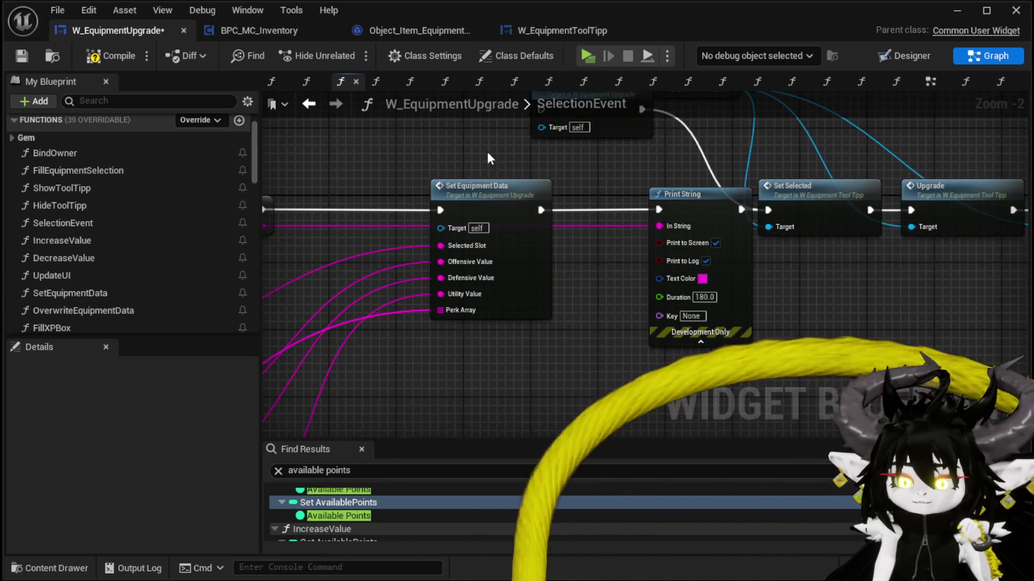
pyautogui.moveTo(641, 161)
pyautogui.mouseDown()
pyautogui.moveTo(465, 162)
pyautogui.moveTo(406, 203)
pyautogui.moveTo(822, 205)
pyautogui.moveTo(754, 156)
pyautogui.moveTo(894, 154)
pyautogui.mouseUp()
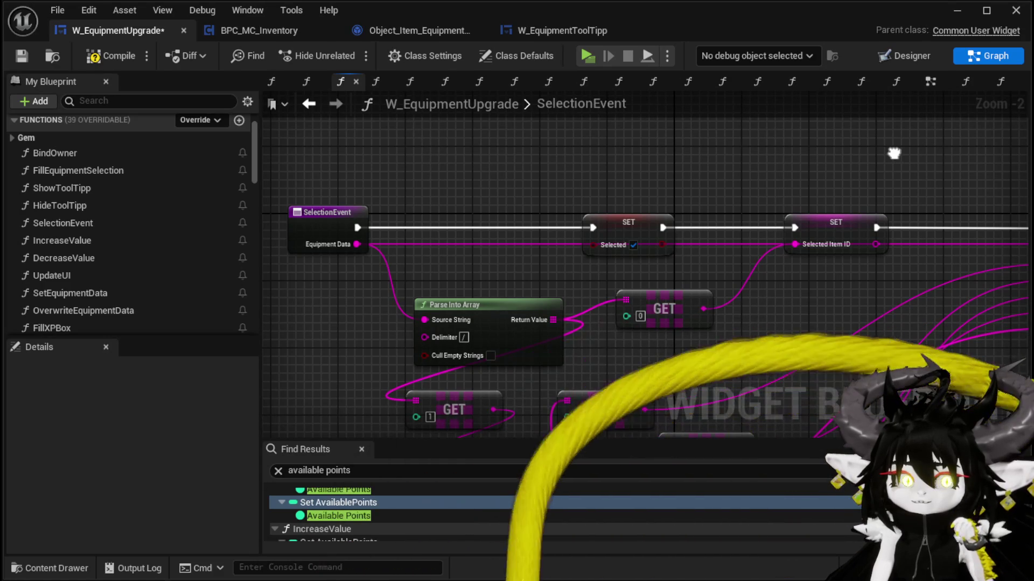
# Review SelectionEvent's Parse Into Array nodes, then compile and save W_EquipmentUpgrade.
pyautogui.scroll(-2, 870, 148)
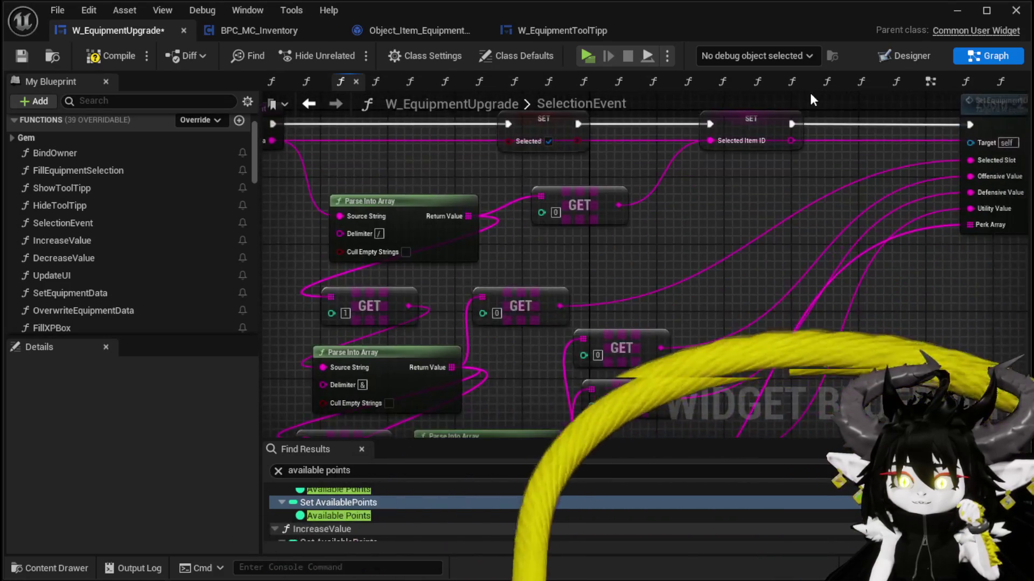
pyautogui.moveTo(771, 191); pyautogui.dragTo(686, 125)
pyautogui.scroll(-1, 461, 283)
pyautogui.moveTo(422, 380)
pyautogui.mouseDown()
pyautogui.moveTo(503, 267)
pyautogui.moveTo(644, 174)
pyautogui.mouseUp()
pyautogui.scroll(3, 755, 278)
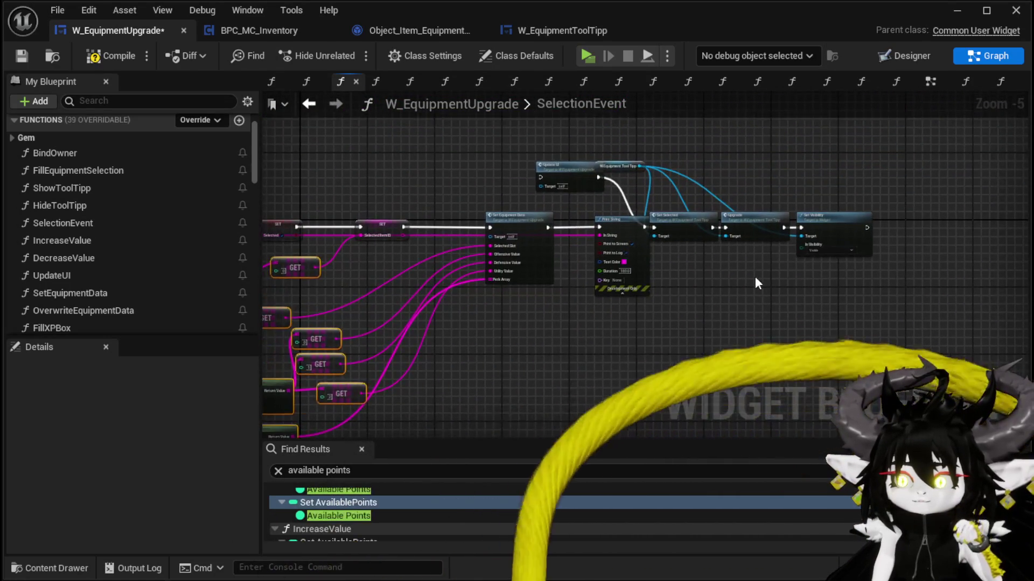
pyautogui.scroll(-1, 716, 250)
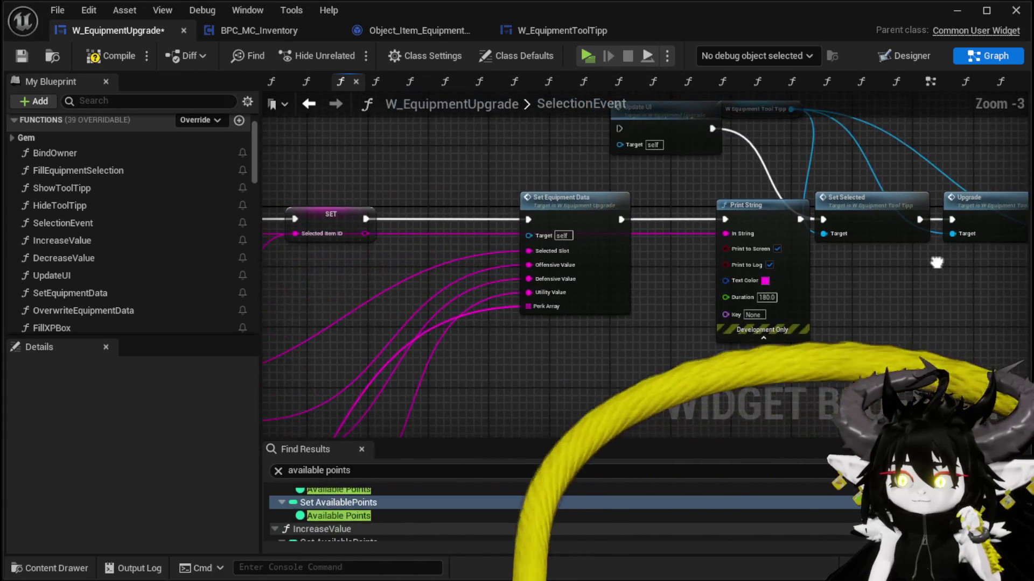
pyautogui.moveTo(717, 250); pyautogui.dragTo(692, 345)
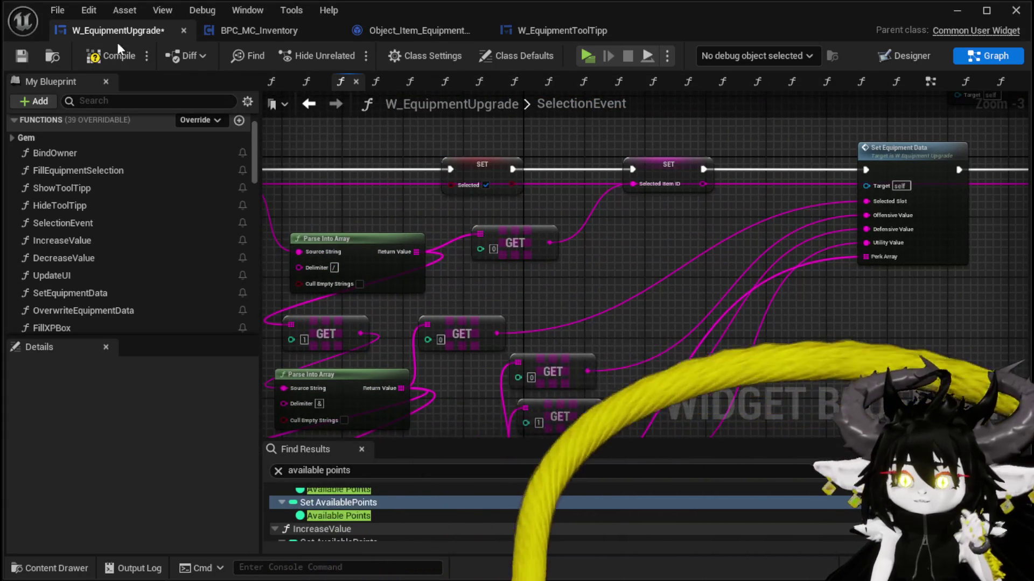
pyautogui.click(122, 54)
pyautogui.click(23, 55)
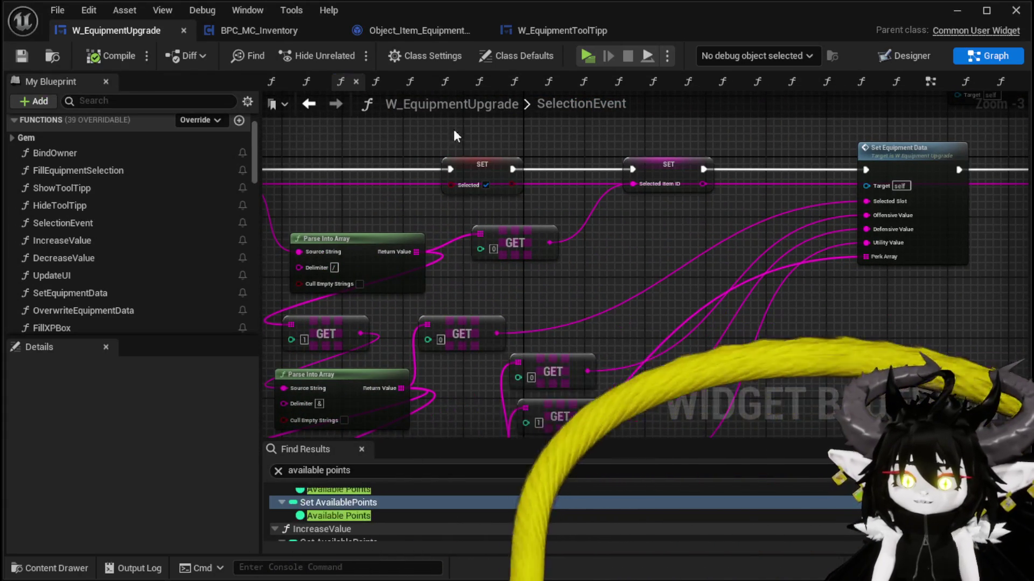
pyautogui.moveTo(351, 133); pyautogui.dragTo(535, 151)
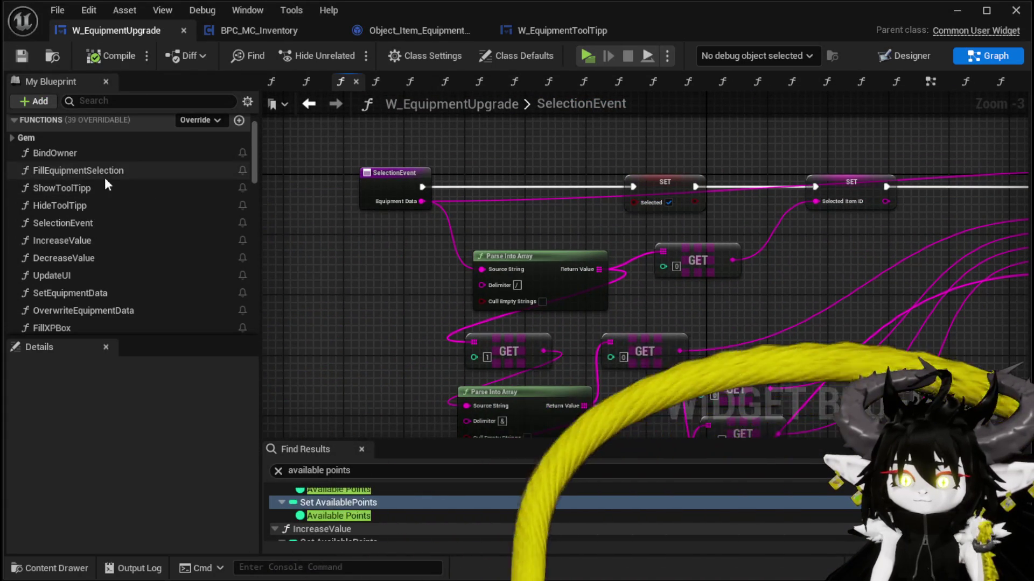
# Wire ShowToolTipp's execution straight to Set Visibility, bypassing the Branch, and minimize the editor.
pyautogui.doubleClick(102, 186)
pyautogui.moveTo(389, 228)
pyautogui.mouseDown()
pyautogui.moveTo(571, 219)
pyautogui.moveTo(623, 228)
pyautogui.mouseUp()
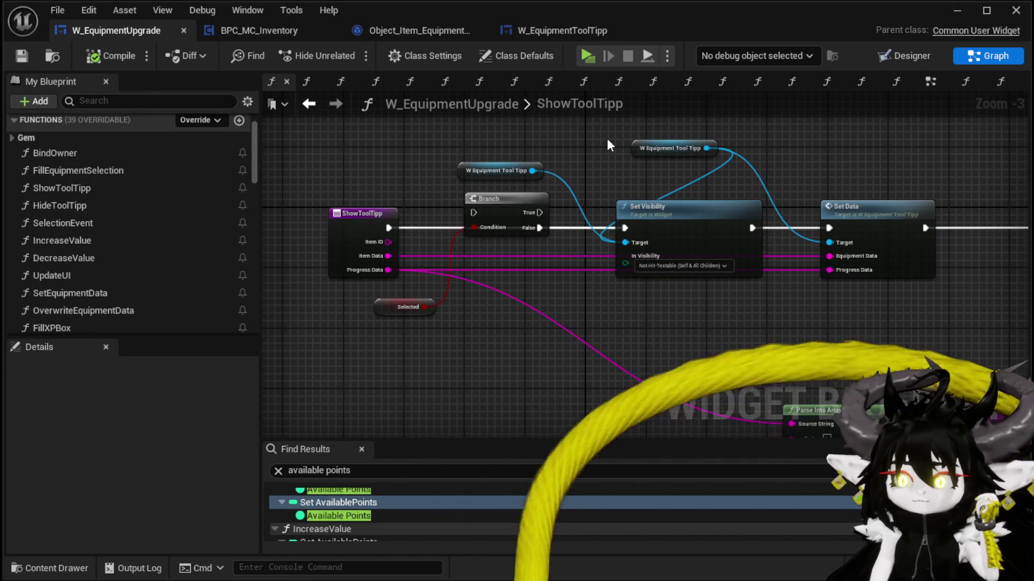
pyautogui.click(952, 12)
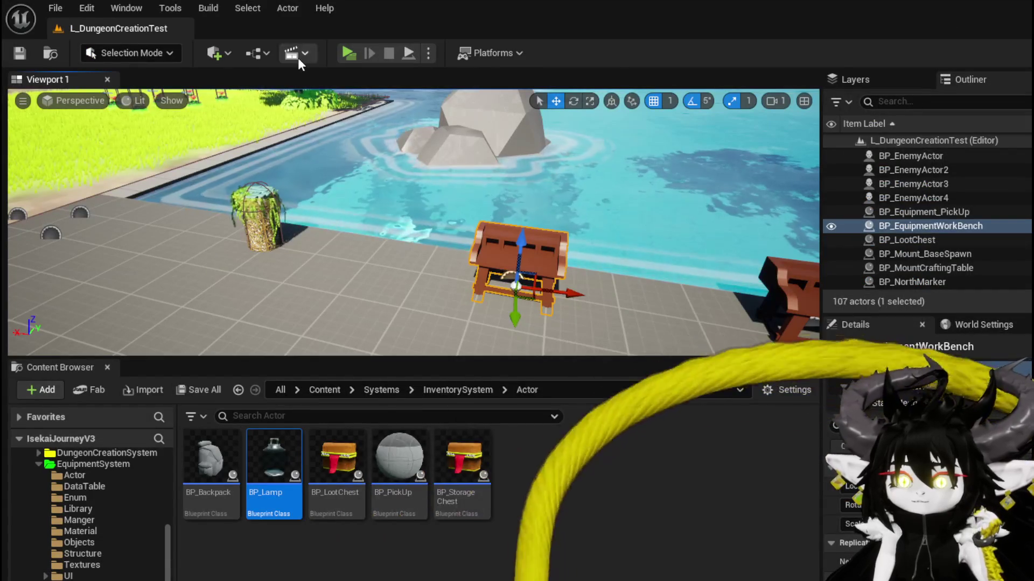
# Start a play test and load Iron_Chest into the workbench upgrade panel.
pyautogui.click(345, 52)
pyautogui.click(425, 202)
pyautogui.press('w')
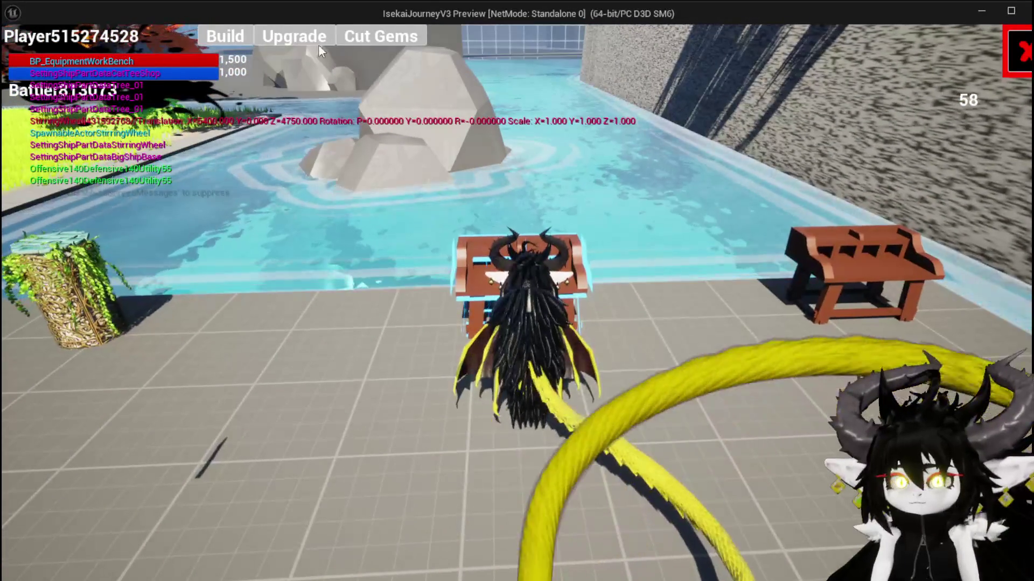
pyautogui.click(295, 40)
pyautogui.click(202, 163)
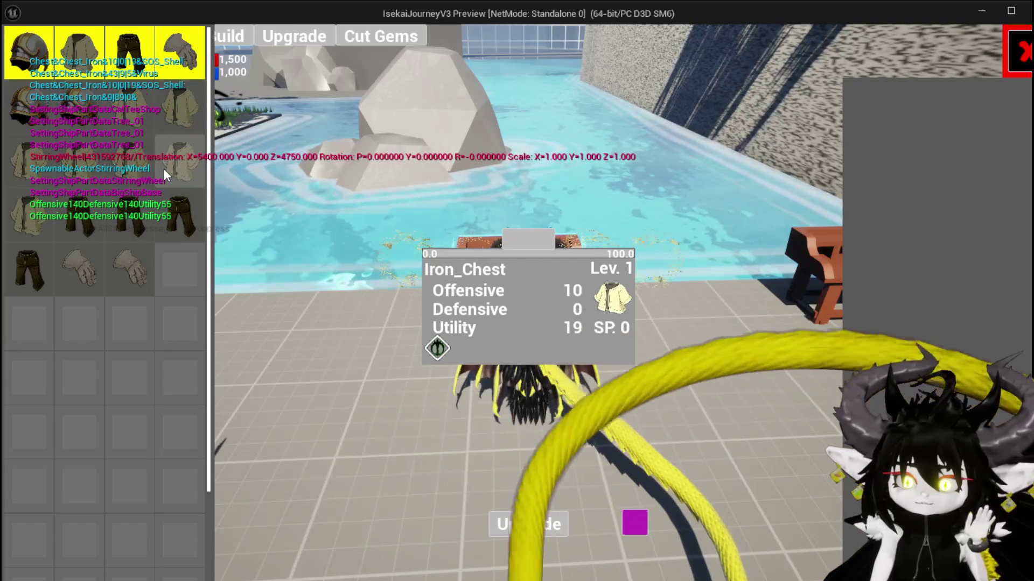
# Spend essence on Iron_Chest, raising it to Lev. 3 with SP 400 and 1350 essence left.
pyautogui.click(501, 246)
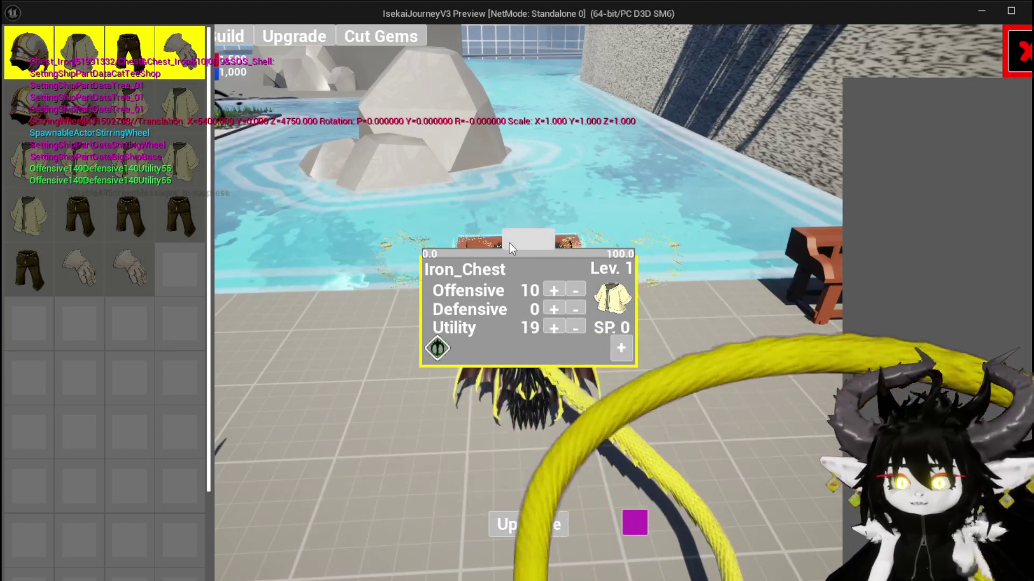
pyautogui.write('2')
pyautogui.press('BackSpace')
pyautogui.click(513, 226)
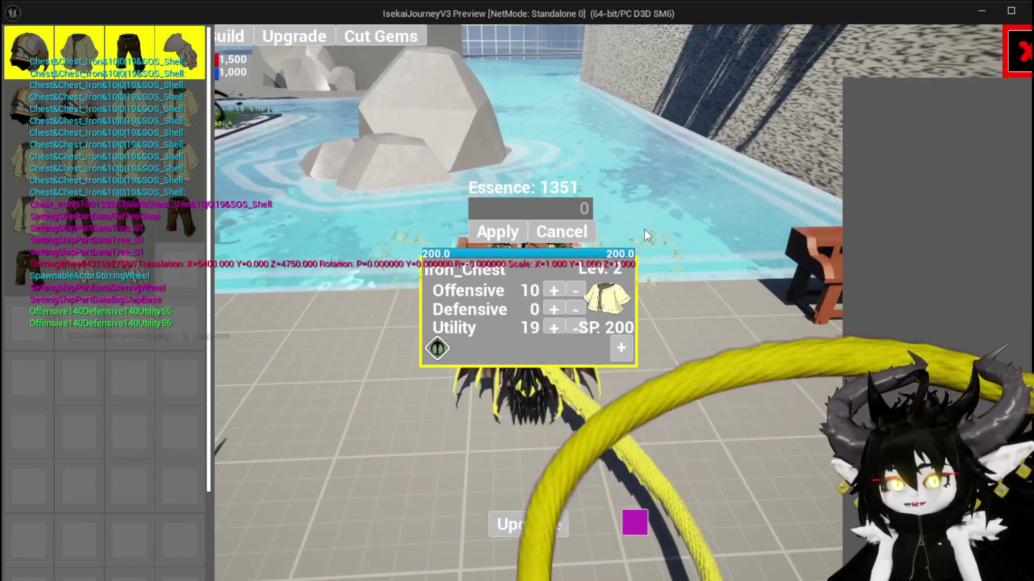
pyautogui.press('Tab')
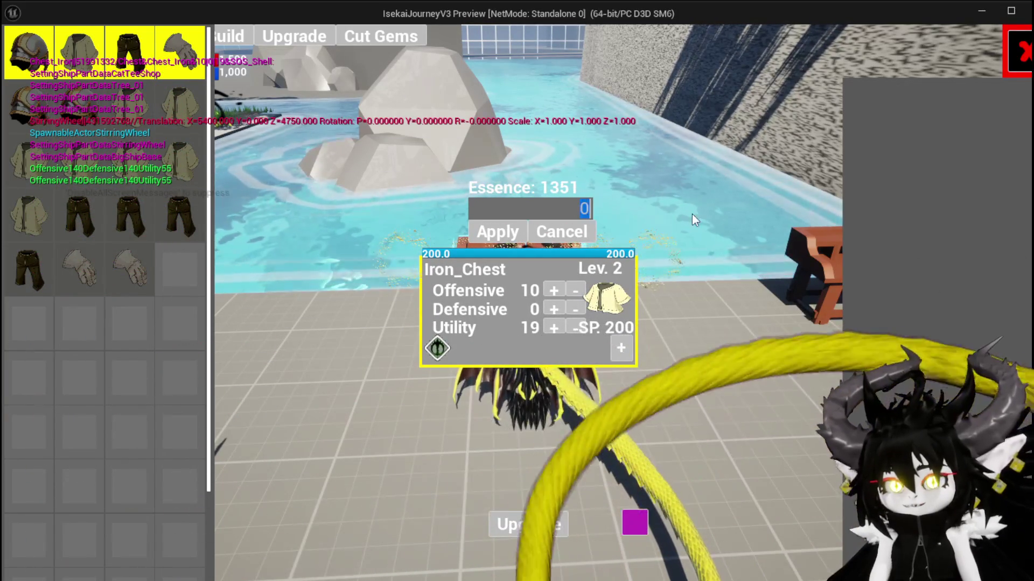
pyautogui.write('1')
pyautogui.press('Return')
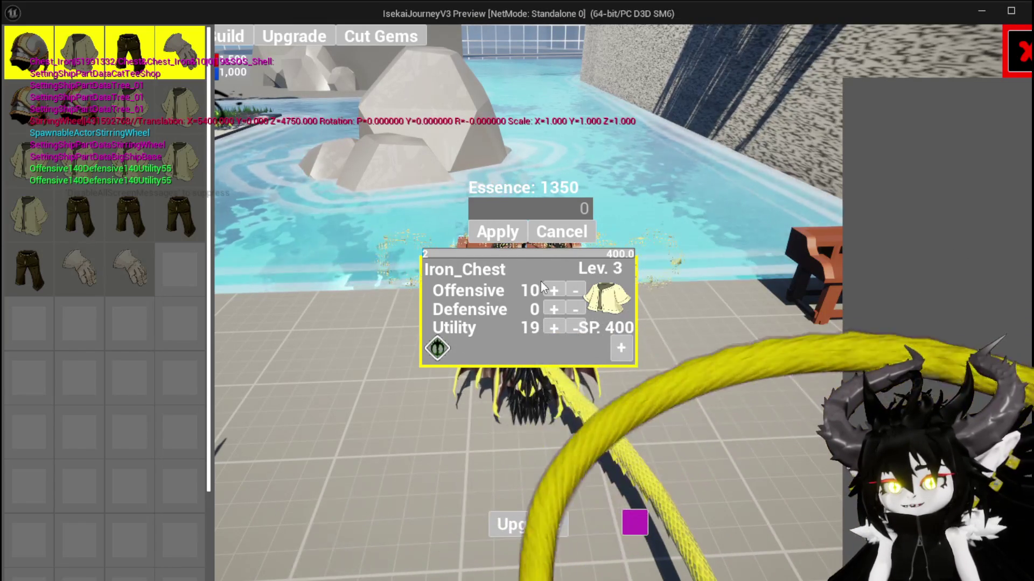
pyautogui.click(568, 231)
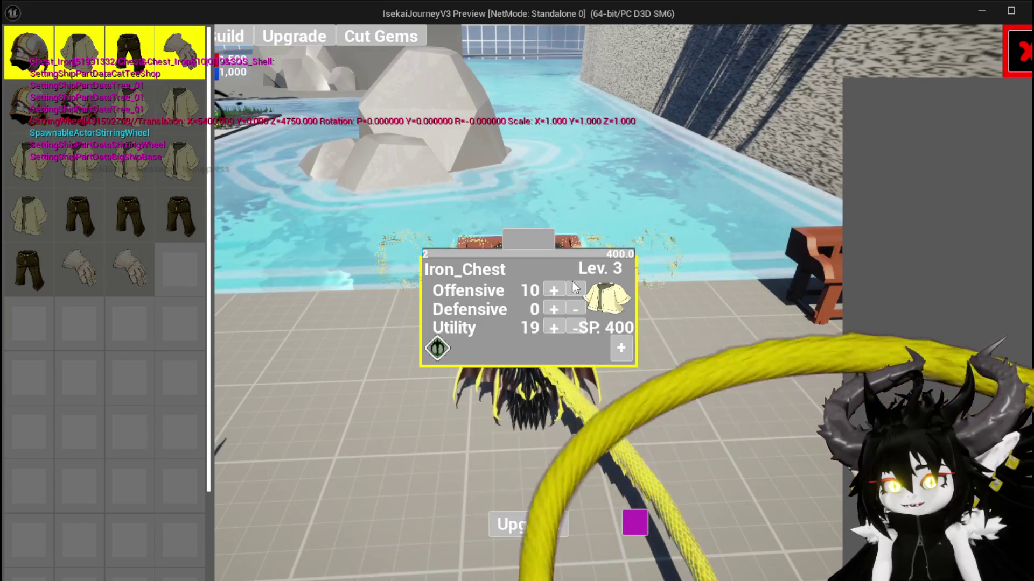
# Swap between inventory chests, loading the 10/0/19 Iron_Chest and entering essence 2.
pyautogui.click(189, 125)
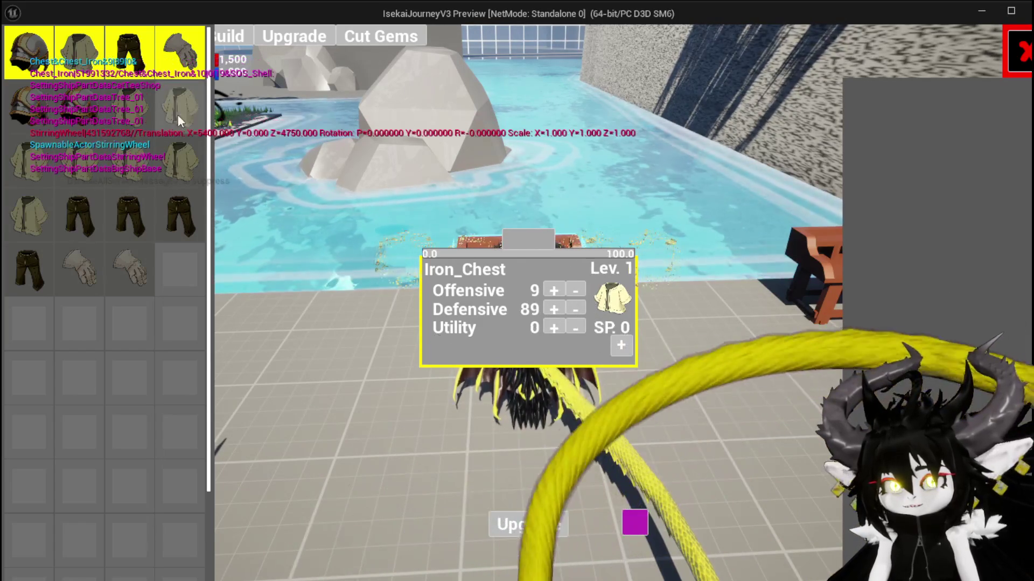
pyautogui.click(191, 121)
pyautogui.click(192, 153)
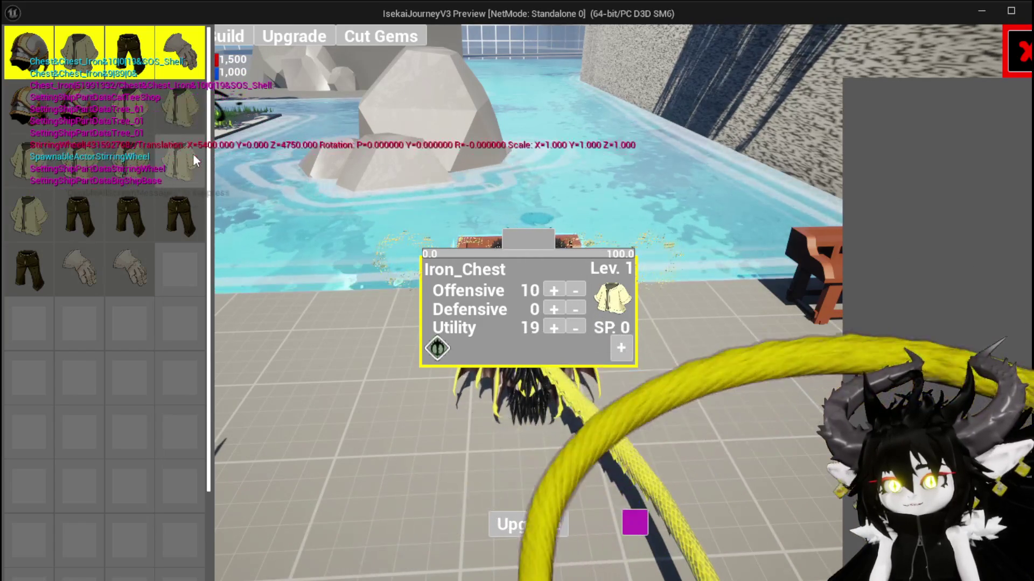
pyautogui.click(192, 128)
pyautogui.click(192, 141)
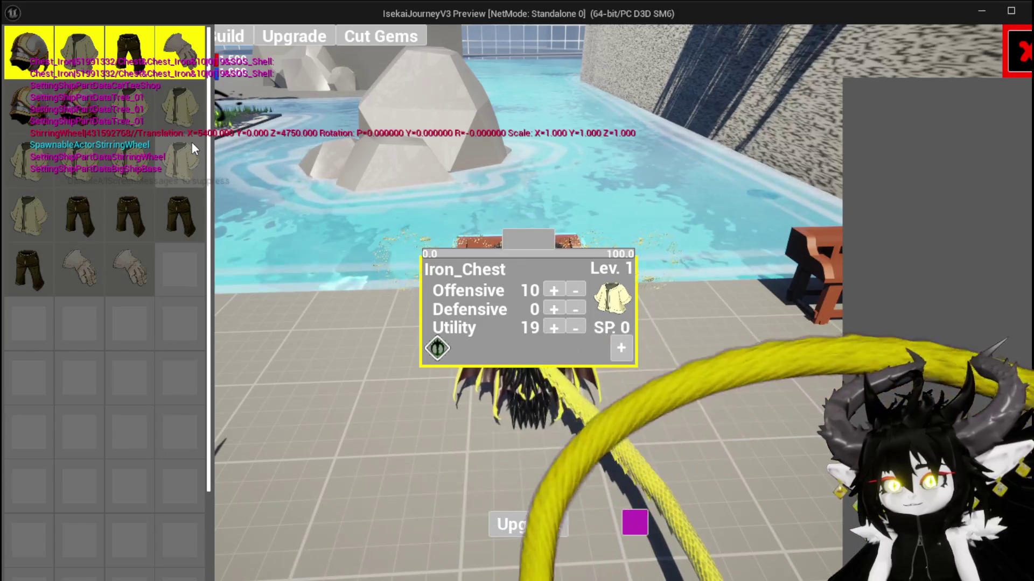
pyautogui.click(519, 244)
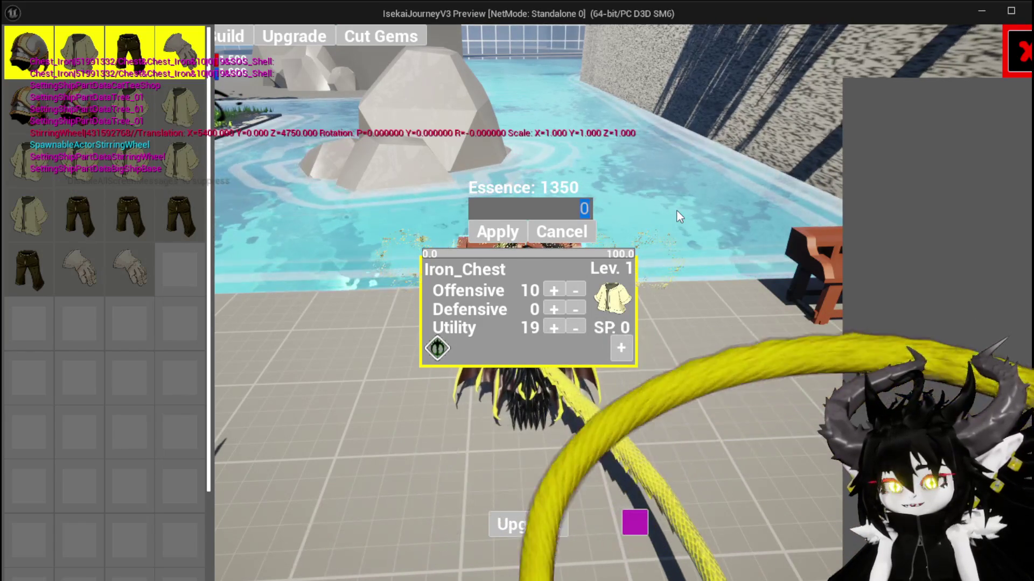
pyautogui.write('2')
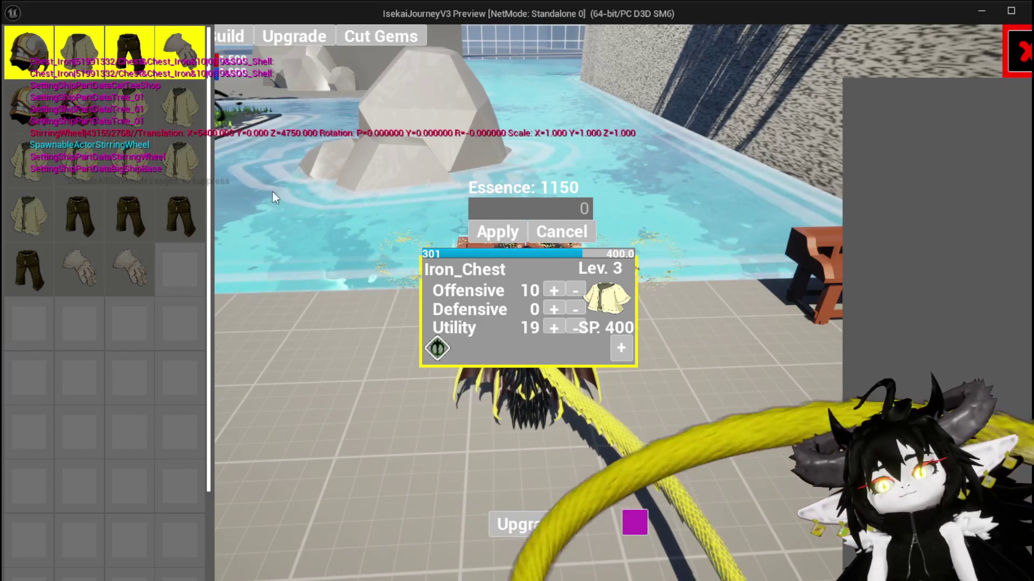
# Spend 100 essence on a Lev. 1 chest, then stop the play test.
pyautogui.click(182, 112)
pyautogui.click(183, 141)
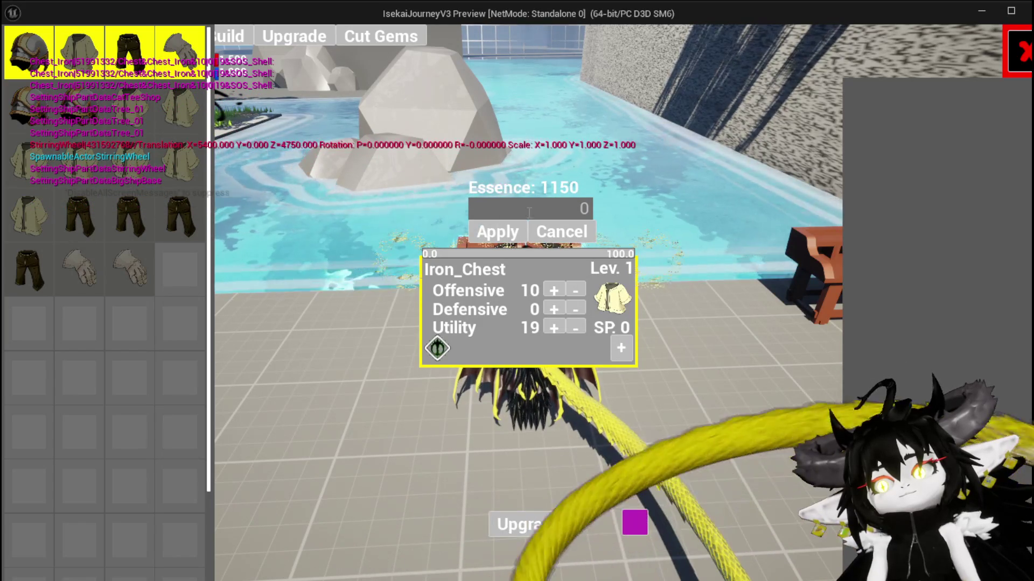
pyautogui.click(571, 210)
pyautogui.write('100')
pyautogui.click(492, 233)
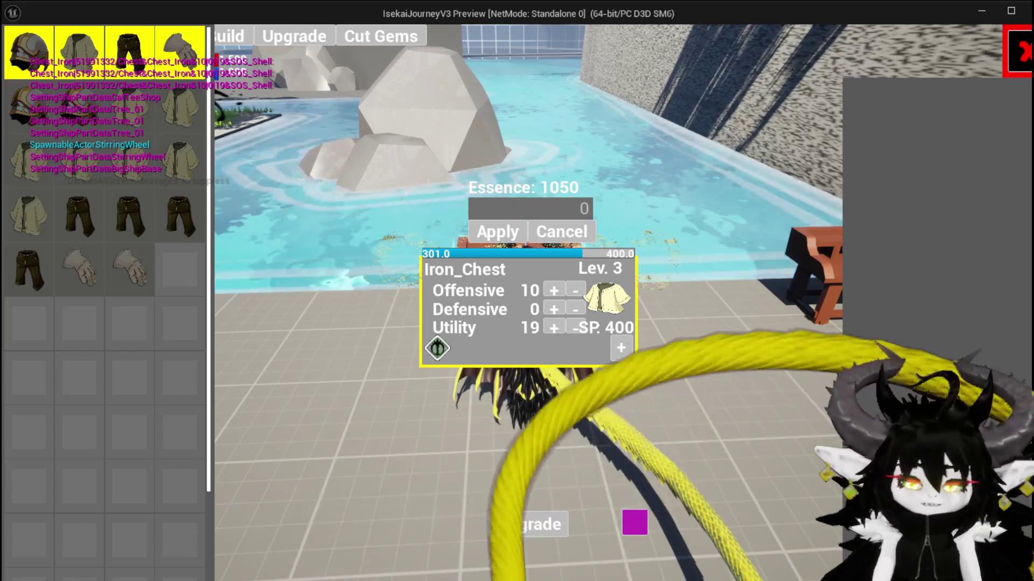
pyautogui.press('Escape')
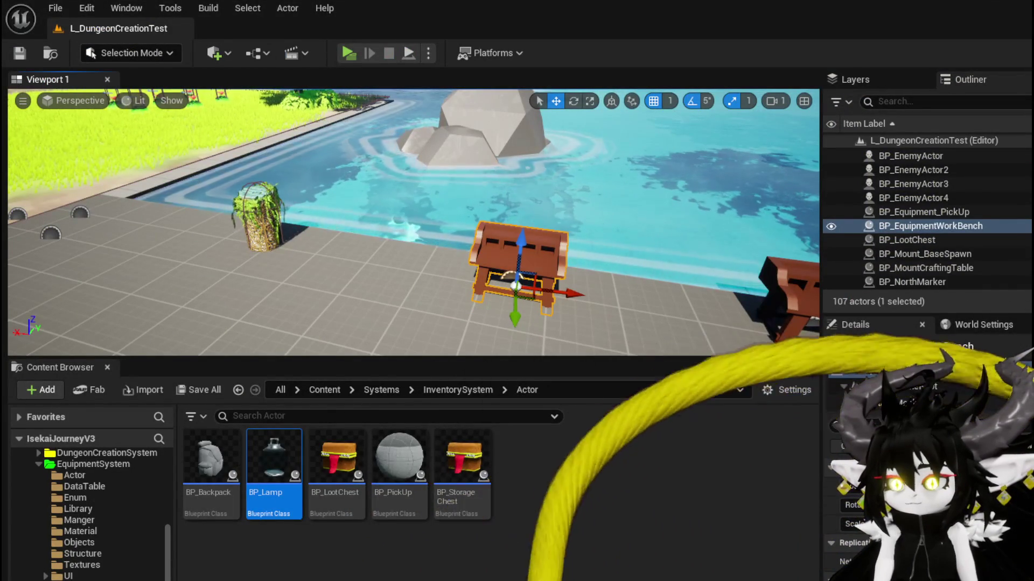
# Route ShowToolTipp's execution back through its Branch and compile and save the widget.
pyautogui.hotkey('alt', 'Tab')
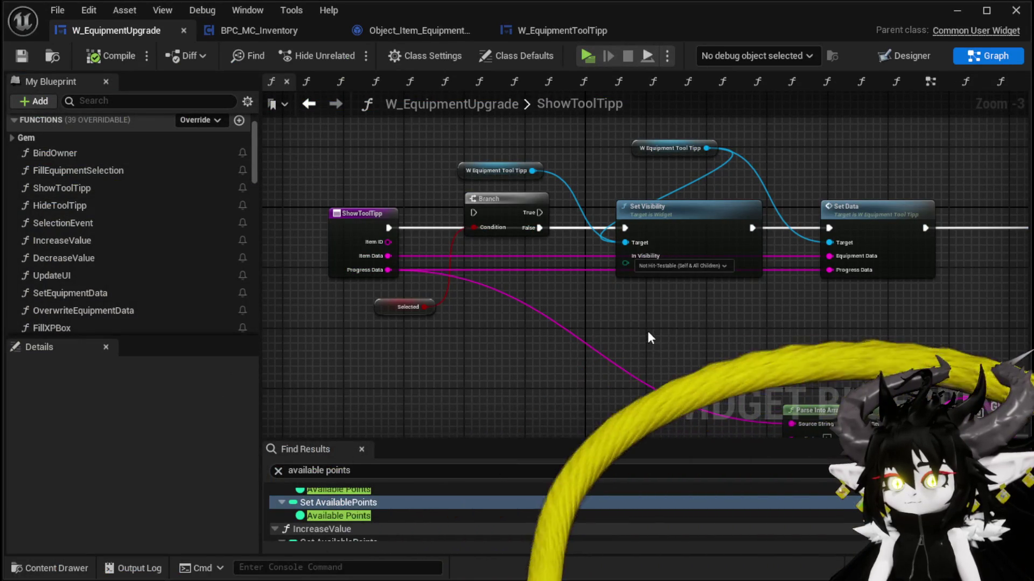
pyautogui.moveTo(474, 212); pyautogui.dragTo(474, 213)
pyautogui.click(27, 54)
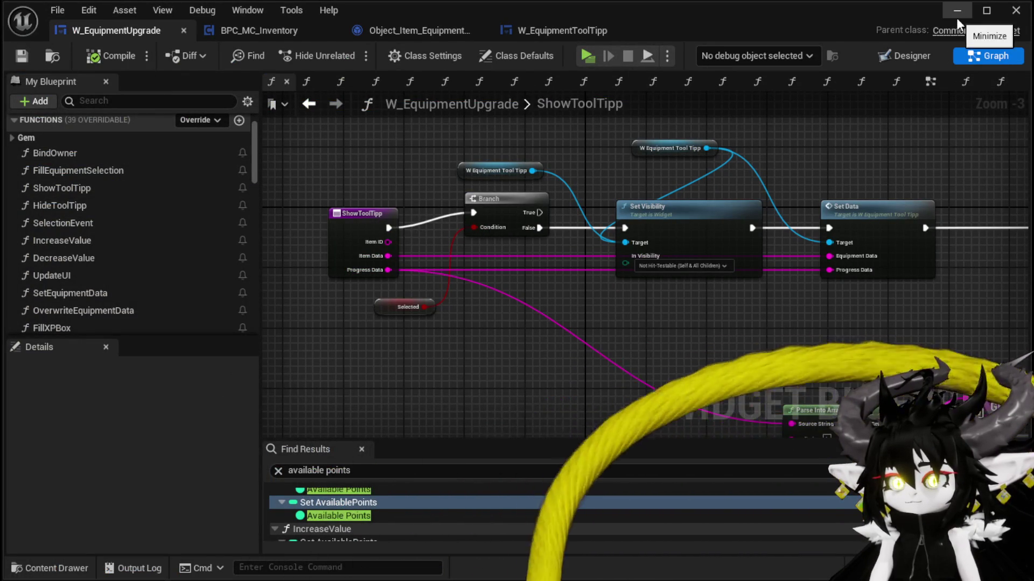
# Start a new play test and load Iron_Chest at the workbench upgrade panel.
pyautogui.click(948, 11)
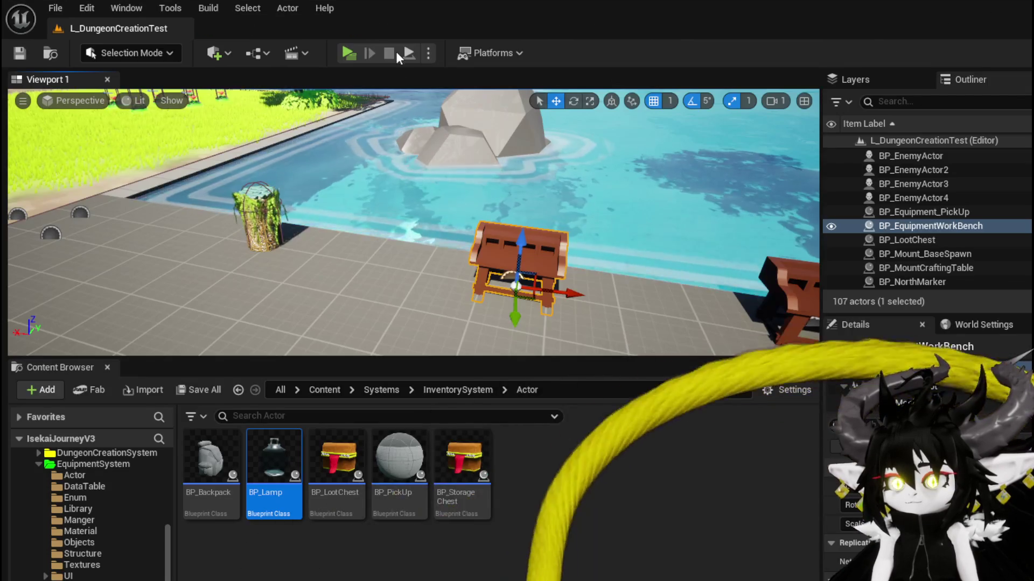
pyautogui.click(347, 51)
pyautogui.press('w')
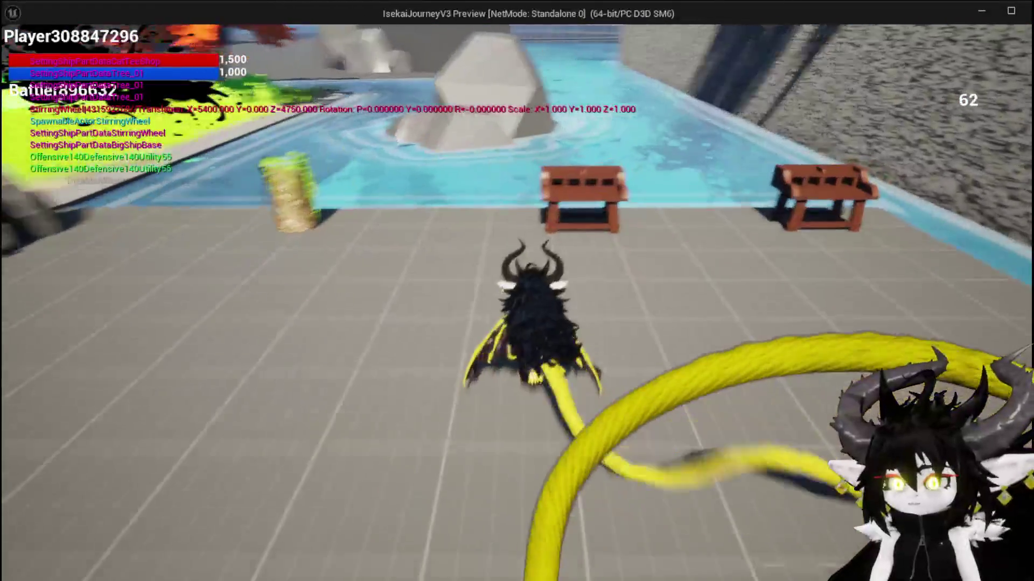
pyautogui.click(294, 35)
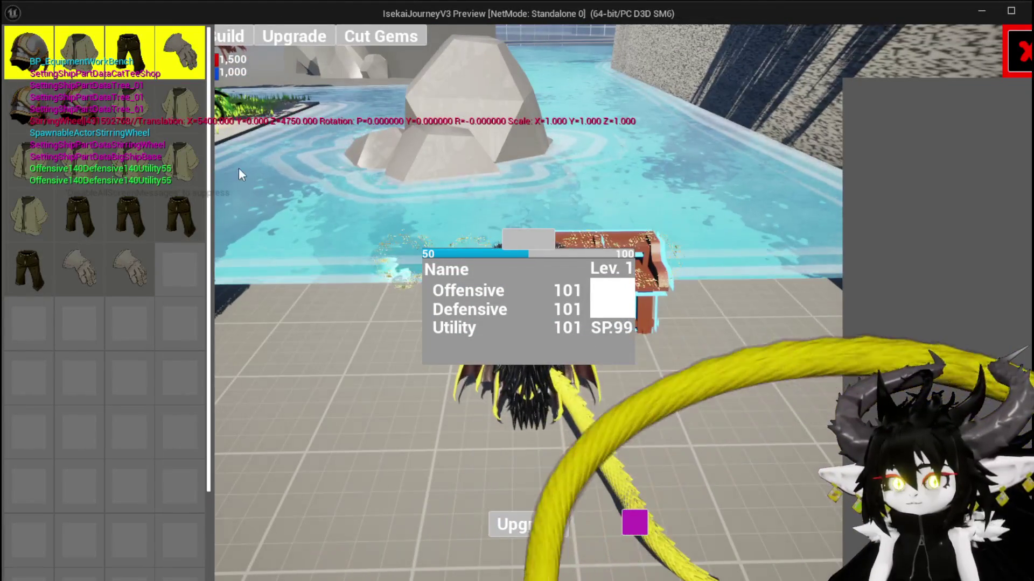
pyautogui.click(190, 165)
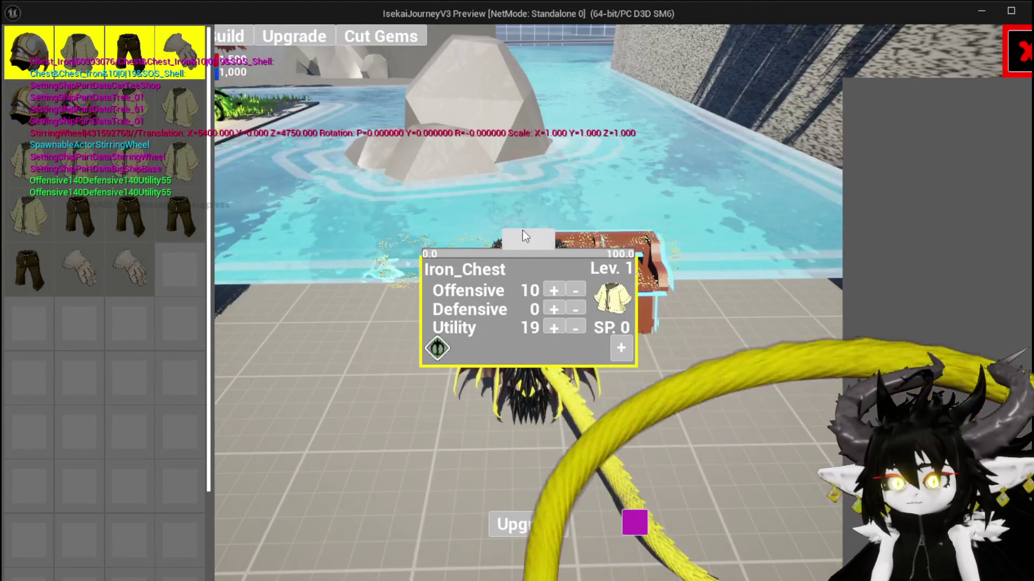
# Spend 200 essence to bring Iron_Chest to Lev. 2 with 100/200 XP, then stop the preview.
pyautogui.click(524, 234)
pyautogui.write('200')
pyautogui.press('Return')
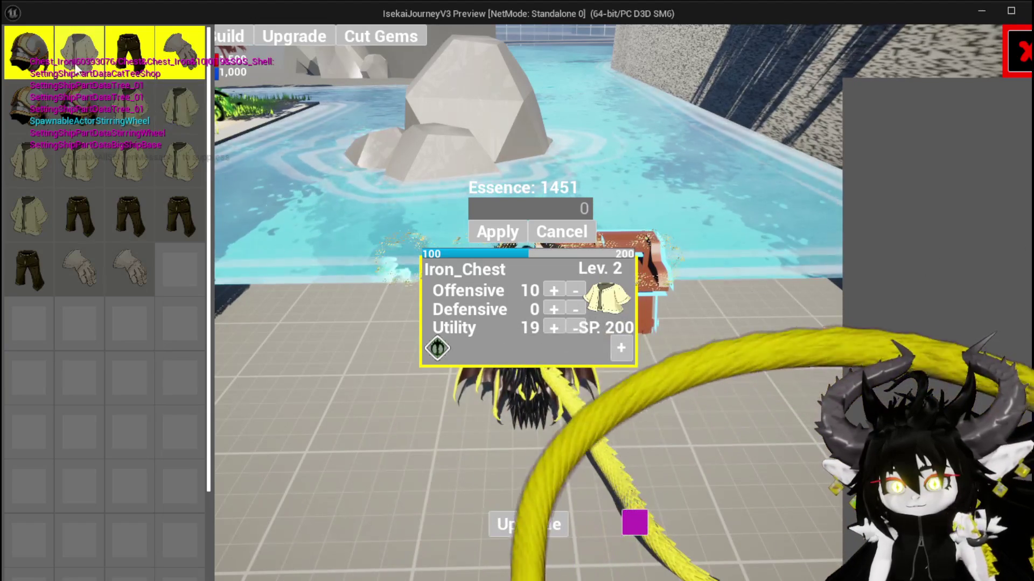
pyautogui.press('Escape')
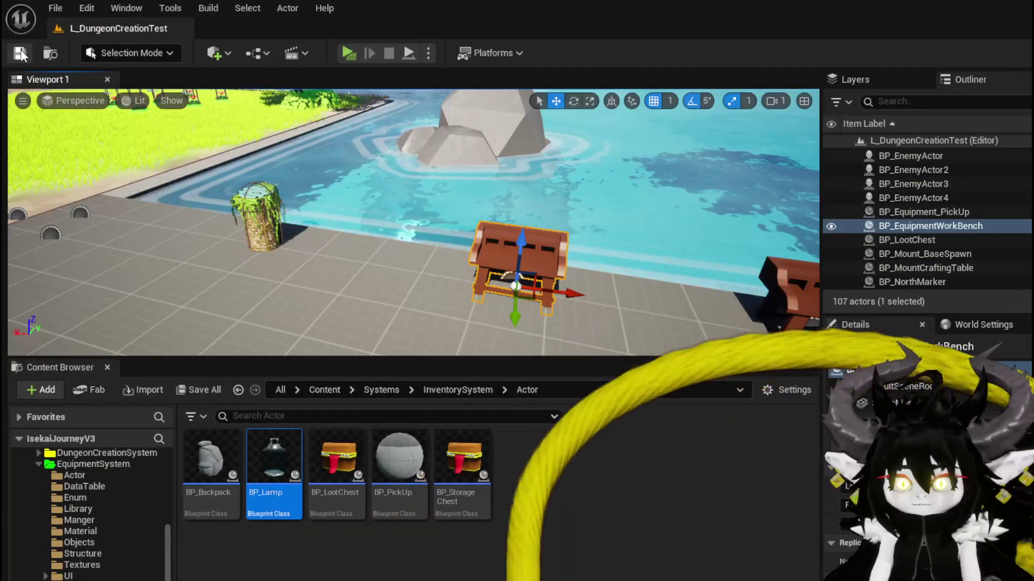
# In the Designer, place a WP Button Widget from the Palette just right of the Upgrade button.
pyautogui.hotkey('alt', 'Tab')
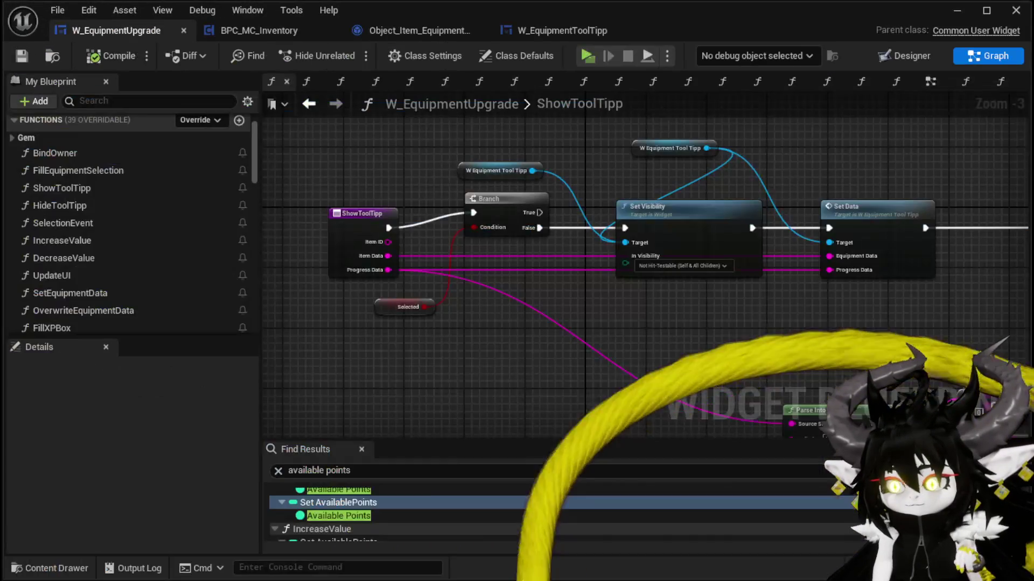
pyautogui.moveTo(540, 362)
pyautogui.mouseDown()
pyautogui.moveTo(433, 323)
pyautogui.moveTo(536, 340)
pyautogui.mouseUp()
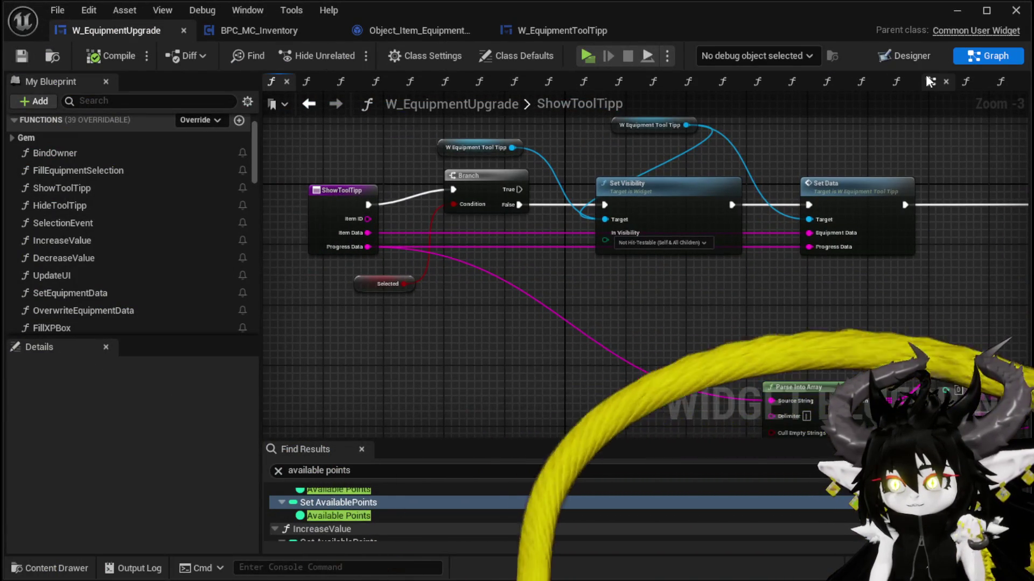
pyautogui.click(931, 81)
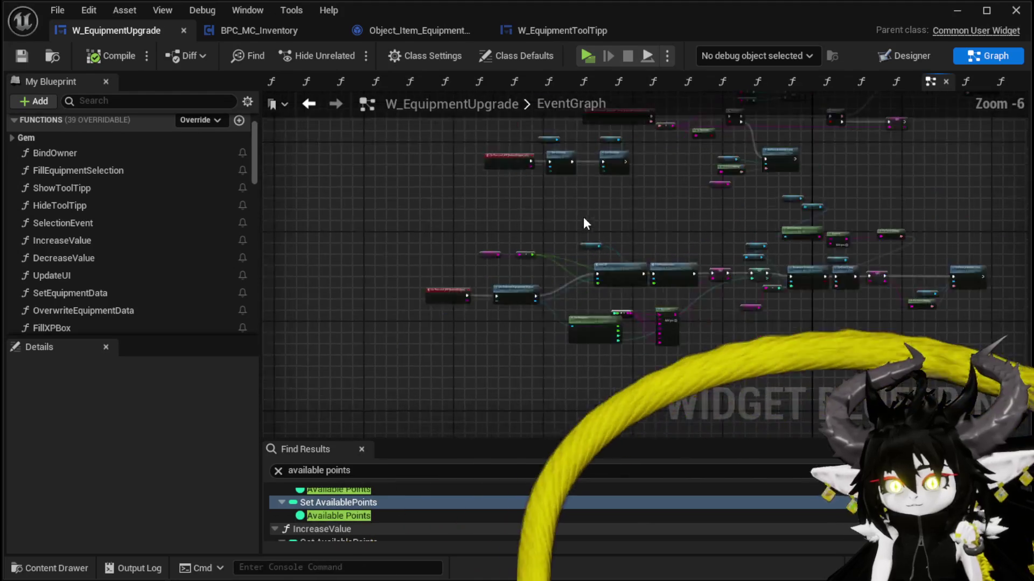
pyautogui.scroll(1, 583, 217)
pyautogui.click(912, 57)
pyautogui.scroll(4, 471, 318)
pyautogui.scroll(-1, 498, 289)
pyautogui.scroll(-1, 498, 289)
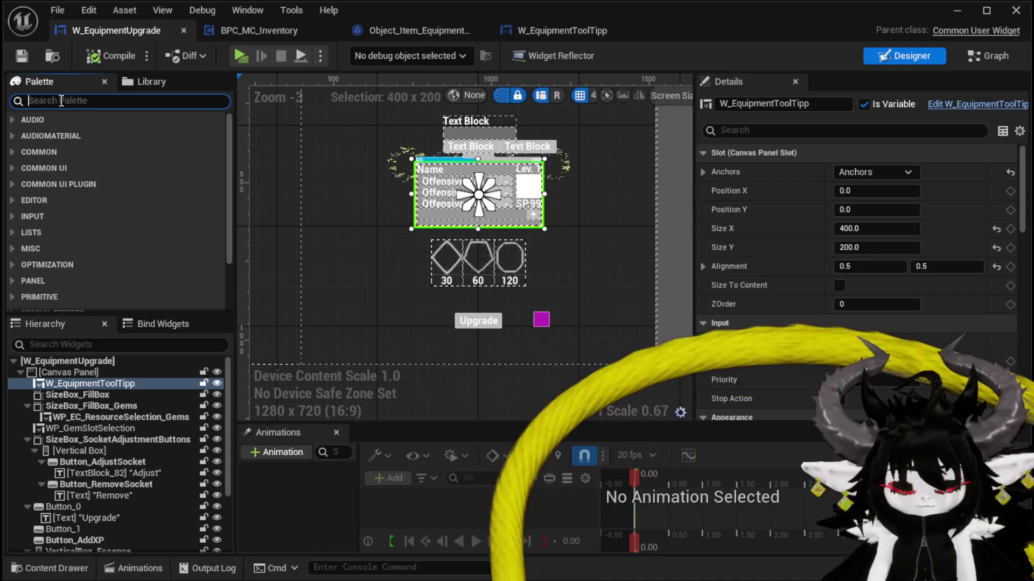
pyautogui.write('Button')
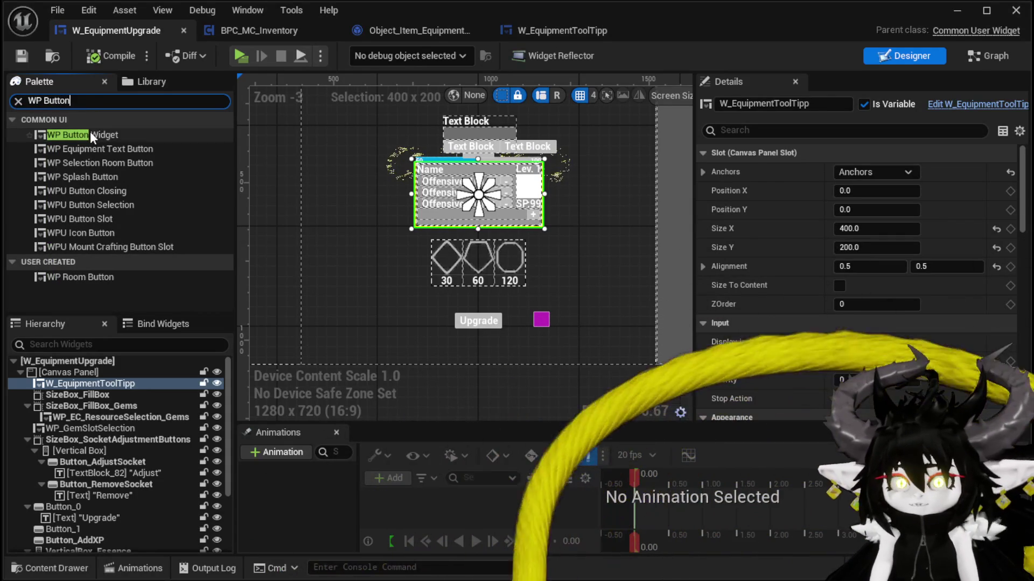
pyautogui.moveTo(90, 133); pyautogui.dragTo(444, 322)
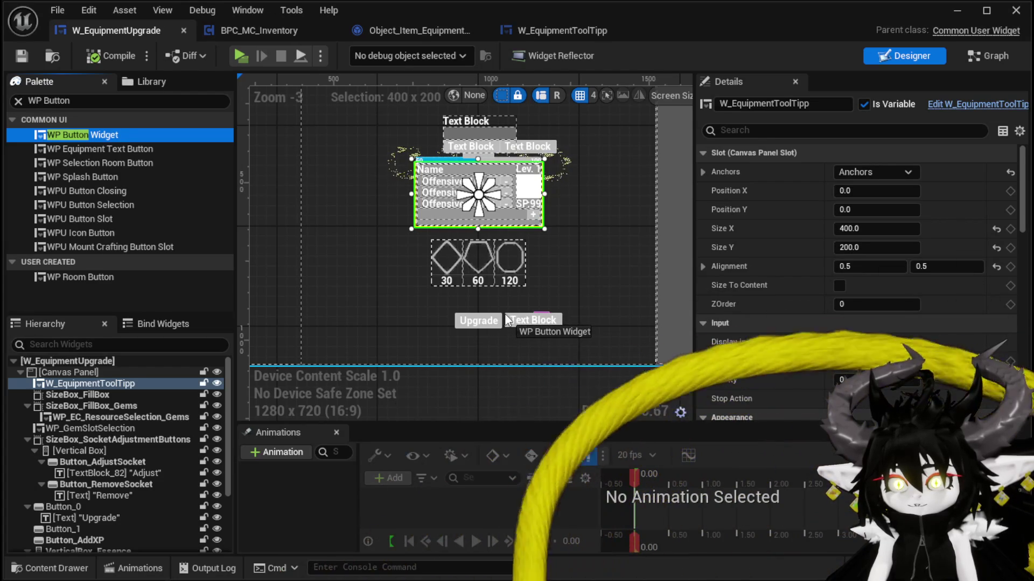
pyautogui.moveTo(506, 322); pyautogui.dragTo(506, 322)
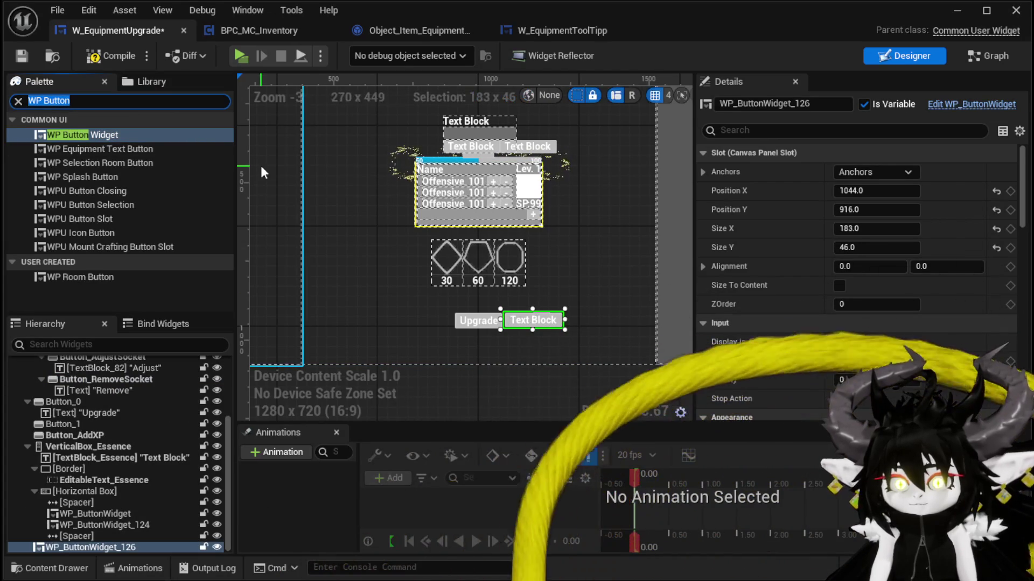
pyautogui.click(460, 325)
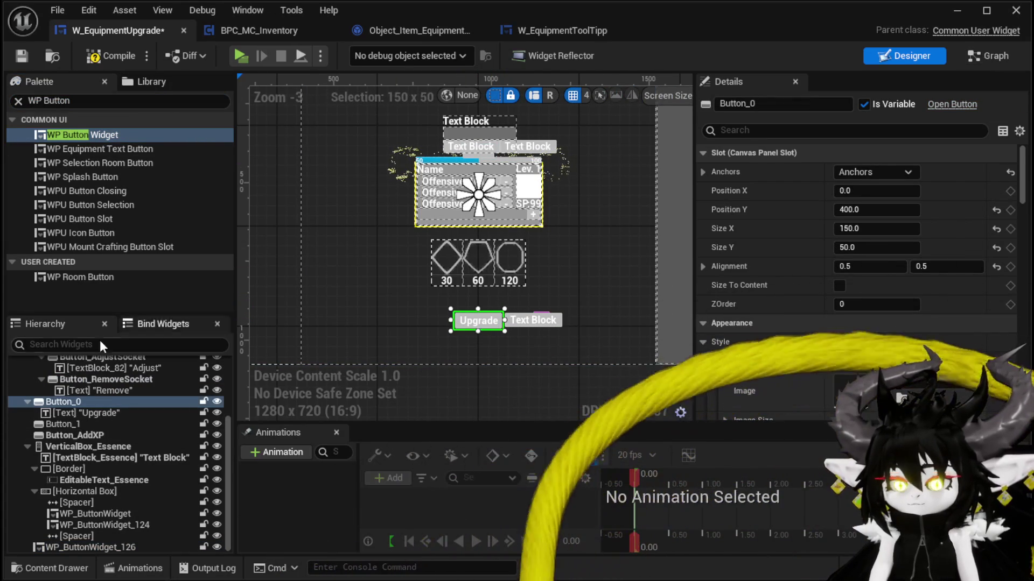
# Wrap the Upgrade button in a Horizontal Box and move WP_ButtonWidget_126 into it.
pyautogui.rightClick(57, 406)
pyautogui.moveTo(99, 551)
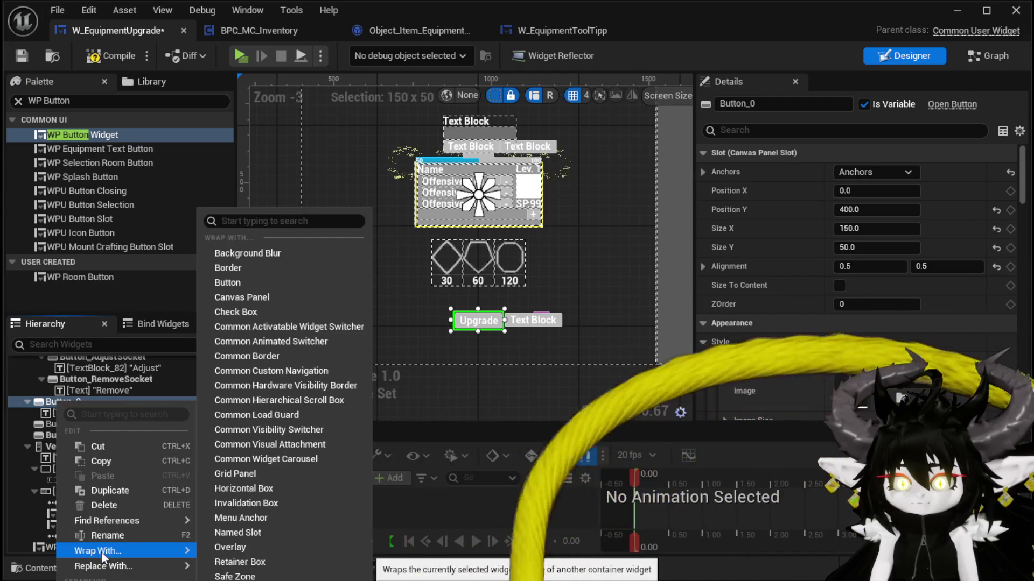
pyautogui.click(269, 494)
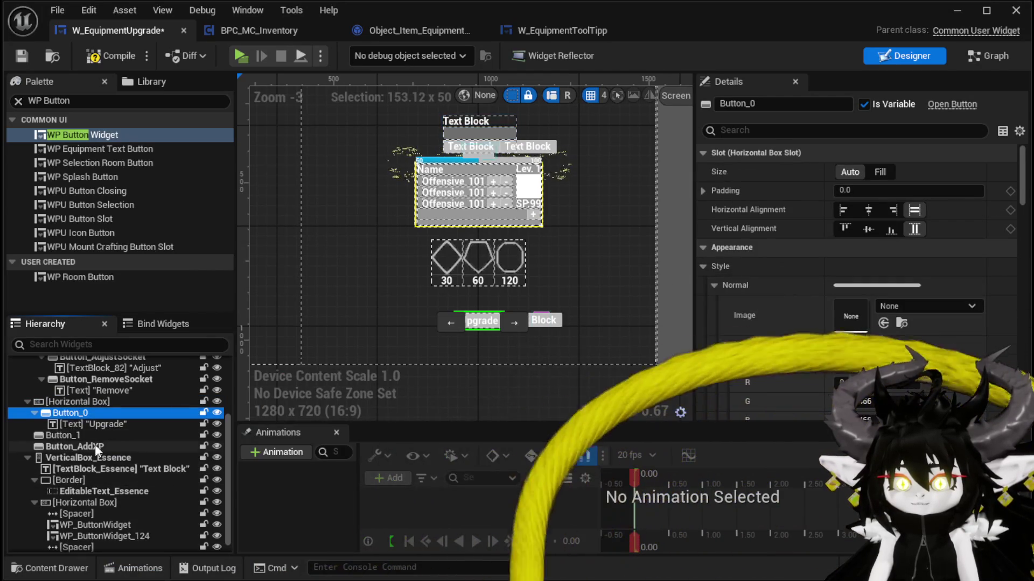
pyautogui.scroll(3, 485, 330)
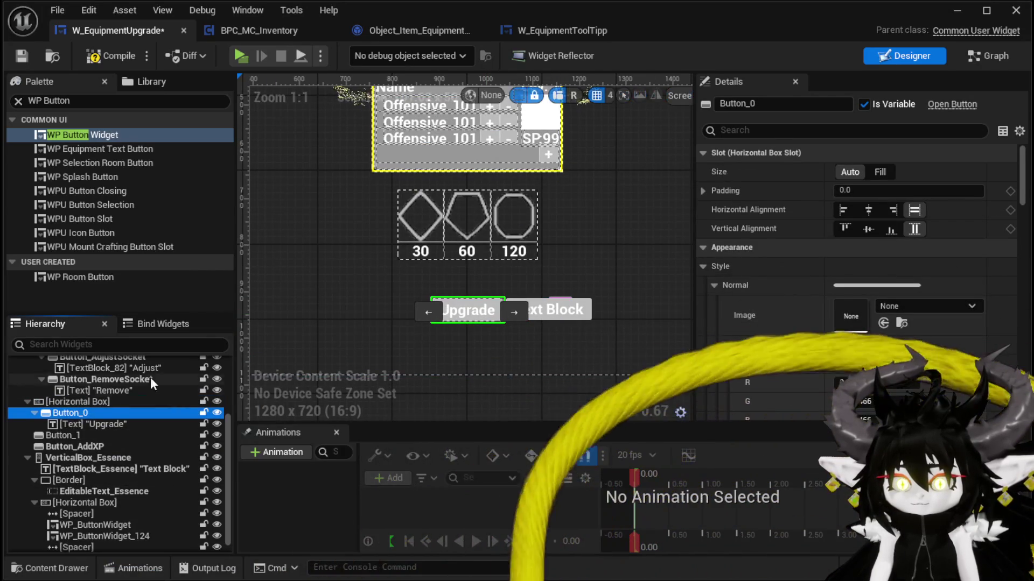
pyautogui.click(584, 322)
pyautogui.moveTo(57, 550)
pyautogui.mouseDown()
pyautogui.moveTo(115, 427)
pyautogui.moveTo(87, 448)
pyautogui.moveTo(127, 456)
pyautogui.moveTo(82, 437)
pyautogui.mouseUp()
pyautogui.scroll(3, 115, 428)
pyautogui.scroll(-3, 87, 448)
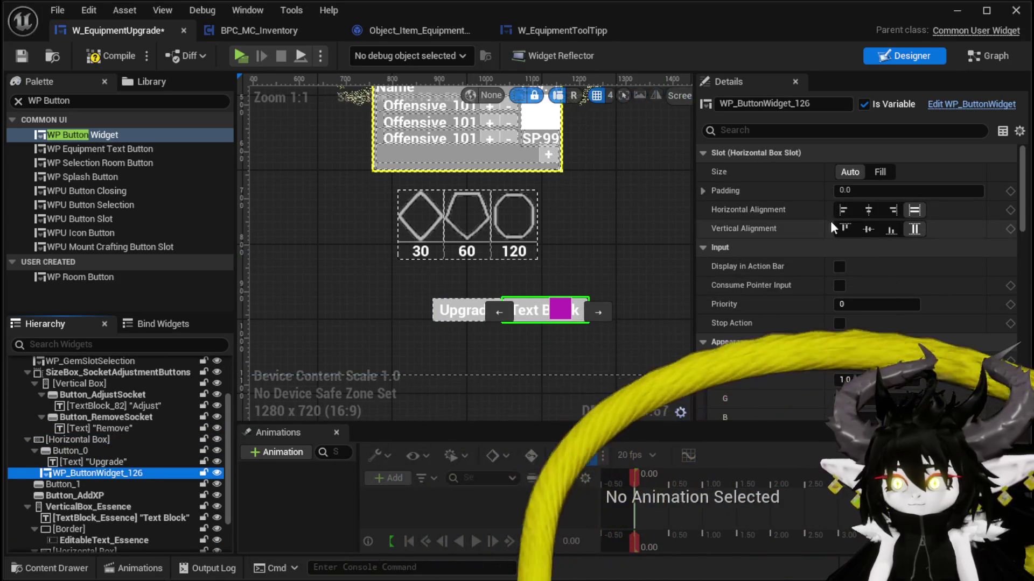
# Widen the horizontal box to about 330 and set its Position X to 0.
pyautogui.click(81, 439)
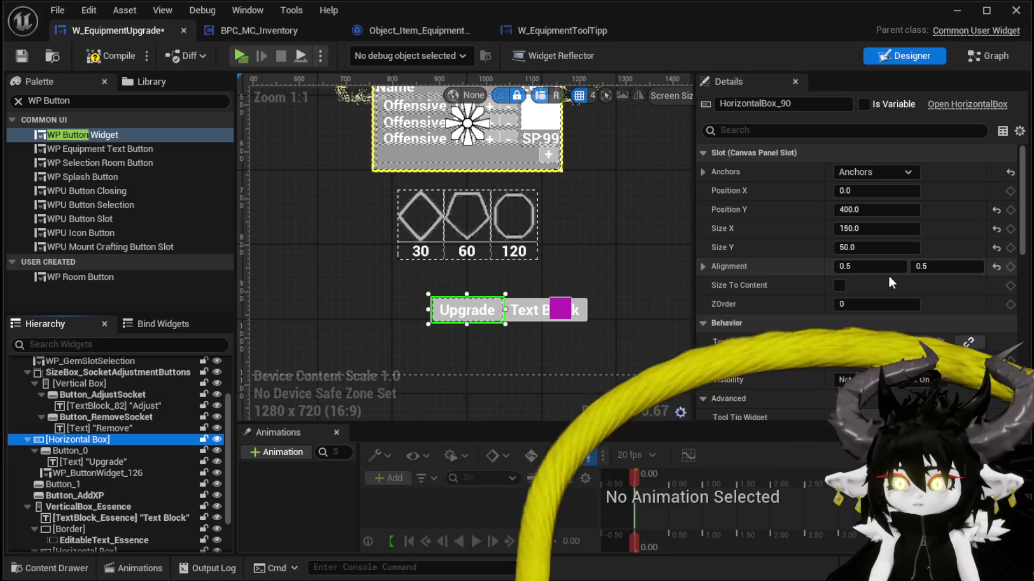
pyautogui.moveTo(506, 310); pyautogui.dragTo(590, 318)
pyautogui.click(888, 191)
pyautogui.write('0')
pyautogui.press('Return')
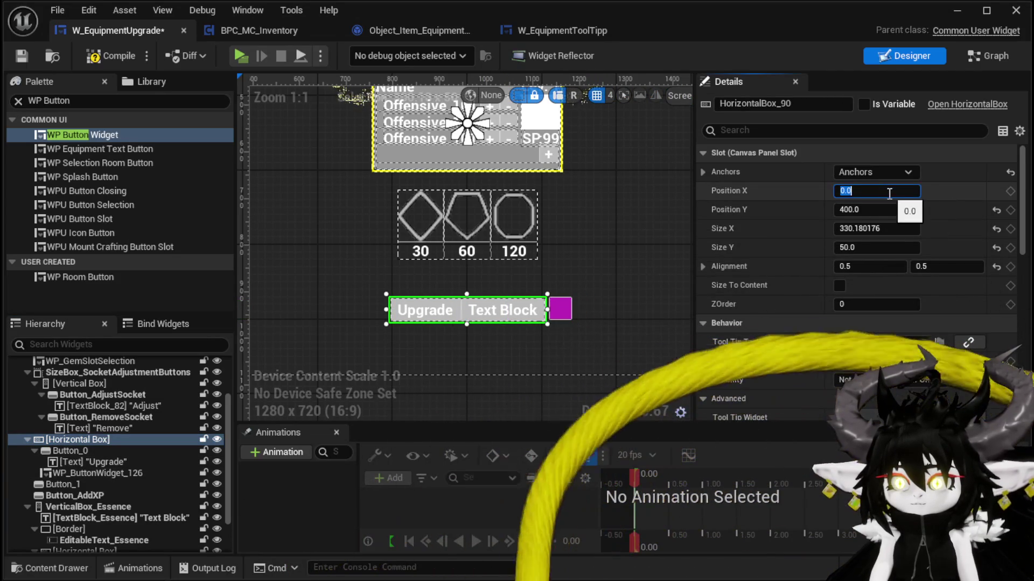
# Compile and save, then set the new button's Name property to Cancel.
pyautogui.click(107, 55)
pyautogui.click(22, 56)
pyautogui.click(492, 319)
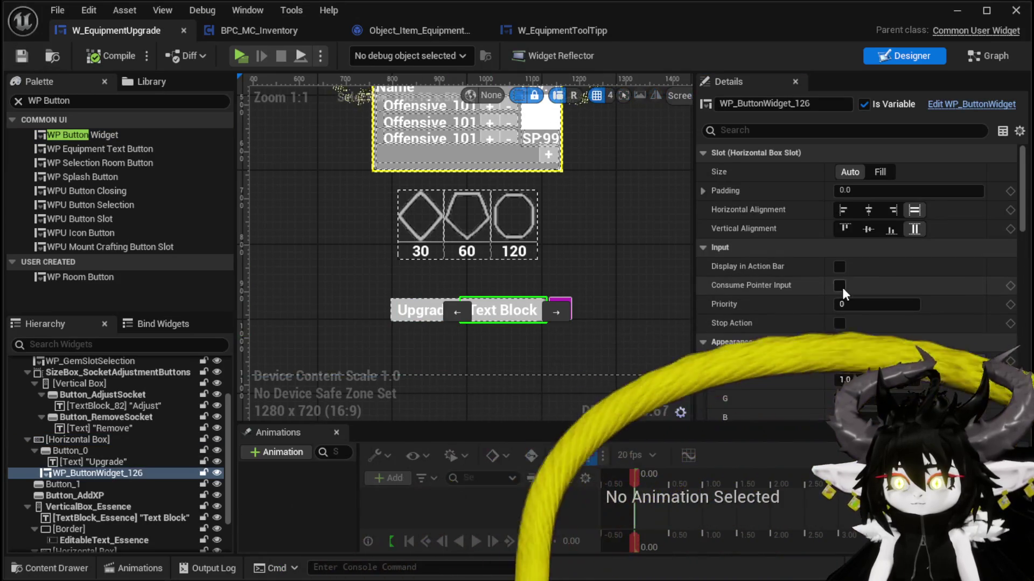
pyautogui.scroll(-10, 846, 291)
pyautogui.scroll(-8, 848, 286)
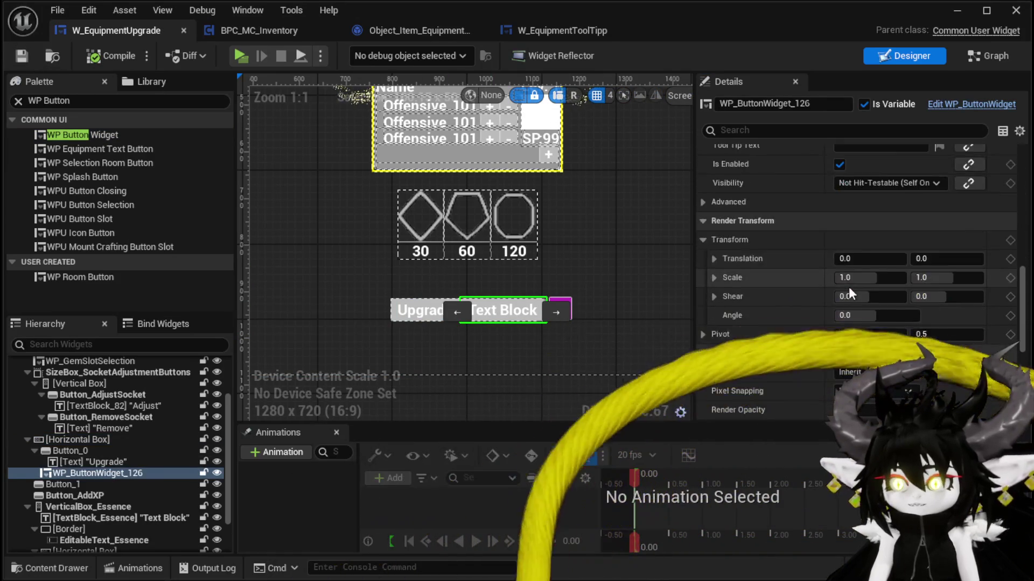
pyautogui.scroll(-4, 848, 287)
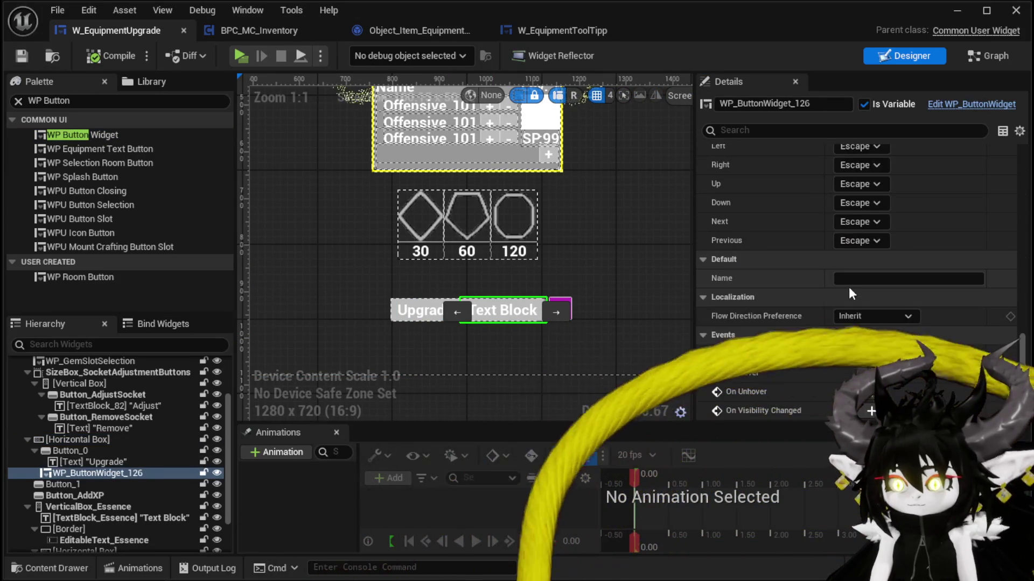
pyautogui.click(851, 279)
pyautogui.write('Carc')
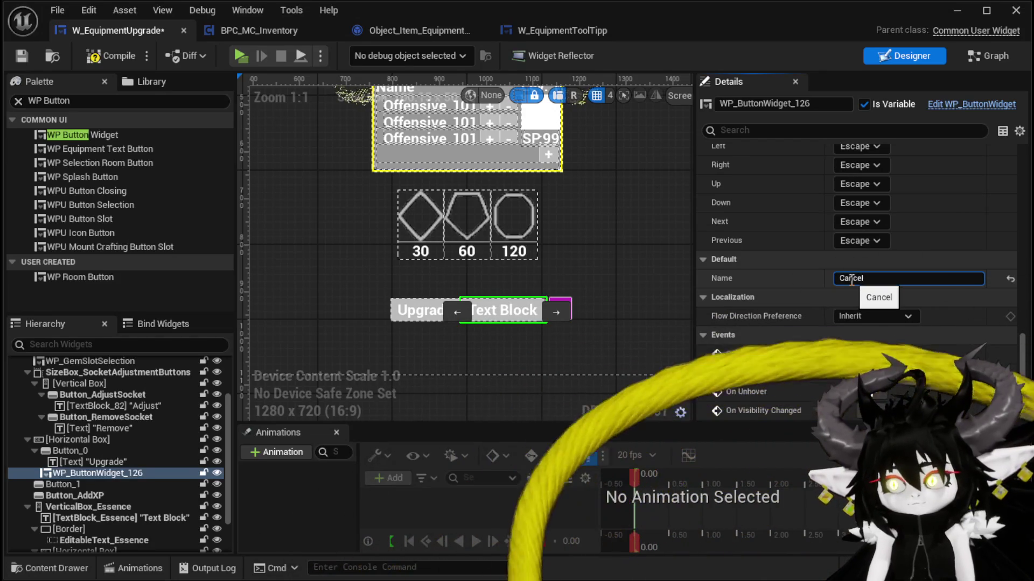
pyautogui.press('Return')
# Compile, save, and add the new button's On Pressed event to the graph.
pyautogui.click(88, 61)
pyautogui.click(22, 55)
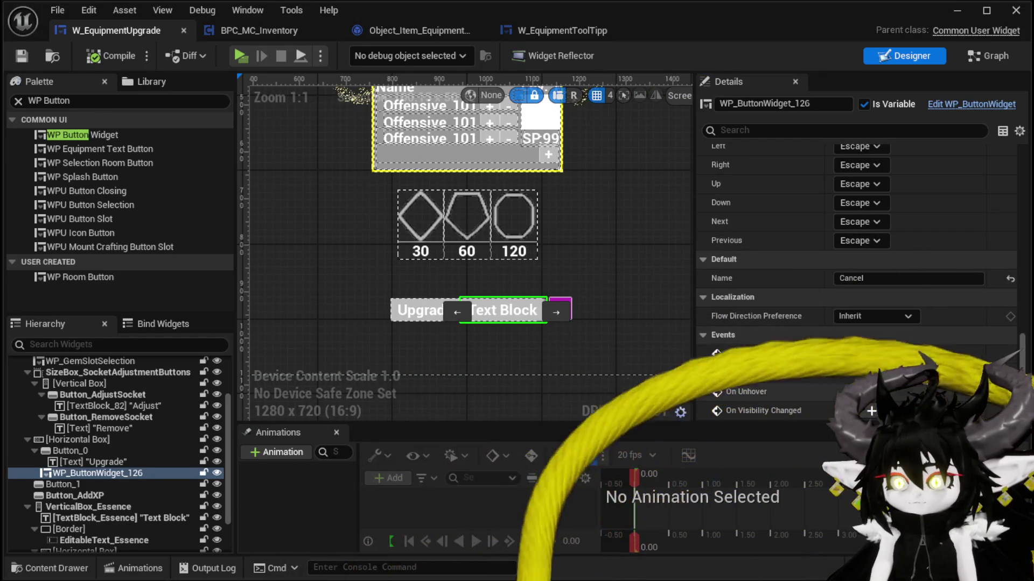
pyautogui.click(866, 358)
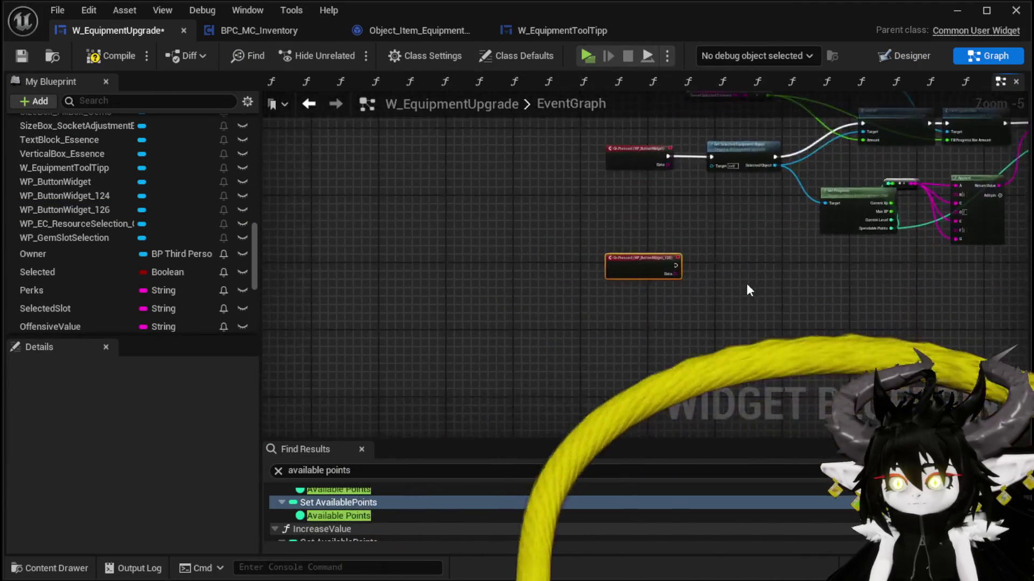
# Connect a Print String node printing 'Cancel' to the On Pressed event.
pyautogui.moveTo(475, 330); pyautogui.dragTo(570, 330)
pyautogui.write('Print String')
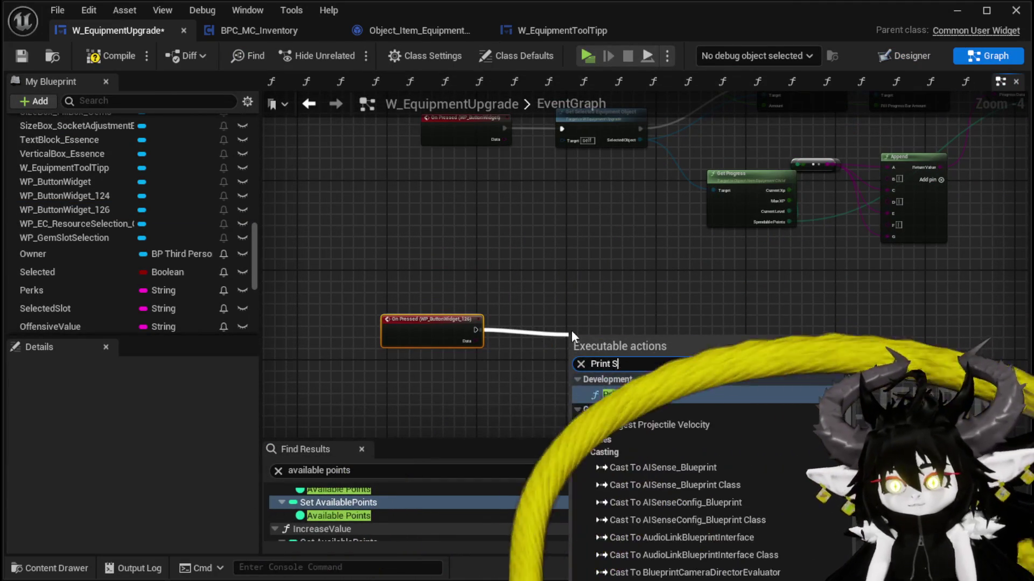
pyautogui.press('Return')
pyautogui.click(603, 358)
pyautogui.write('Cancel')
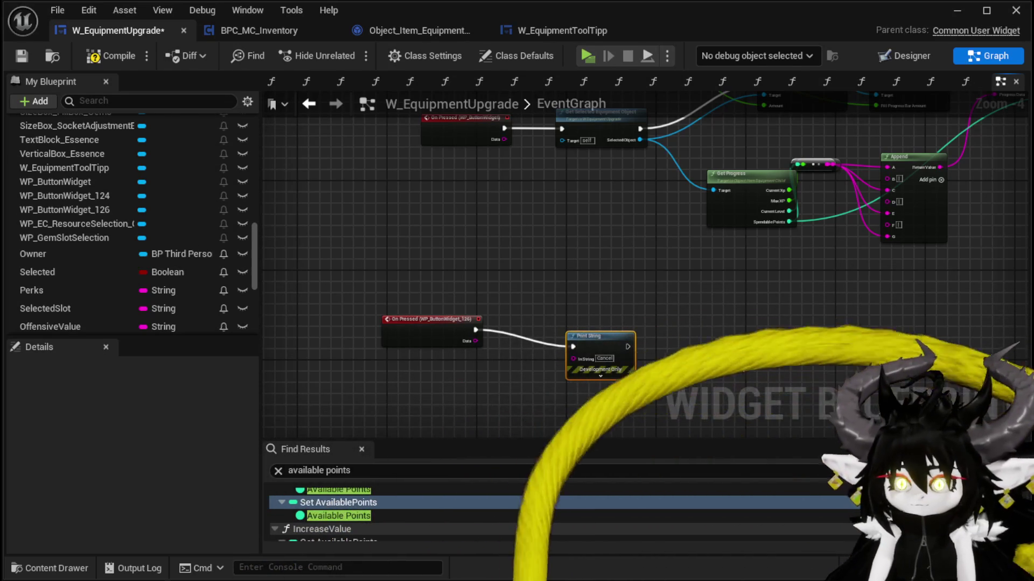
pyautogui.moveTo(598, 336); pyautogui.dragTo(531, 326)
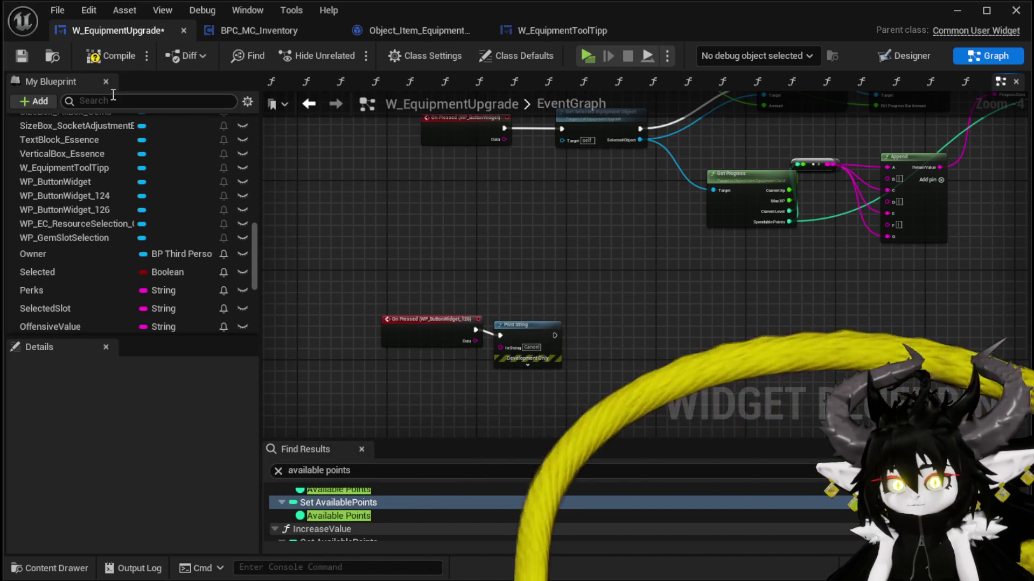
# Compile and save the widget blueprint and return to the Designer layout.
pyautogui.click(94, 56)
pyautogui.click(21, 55)
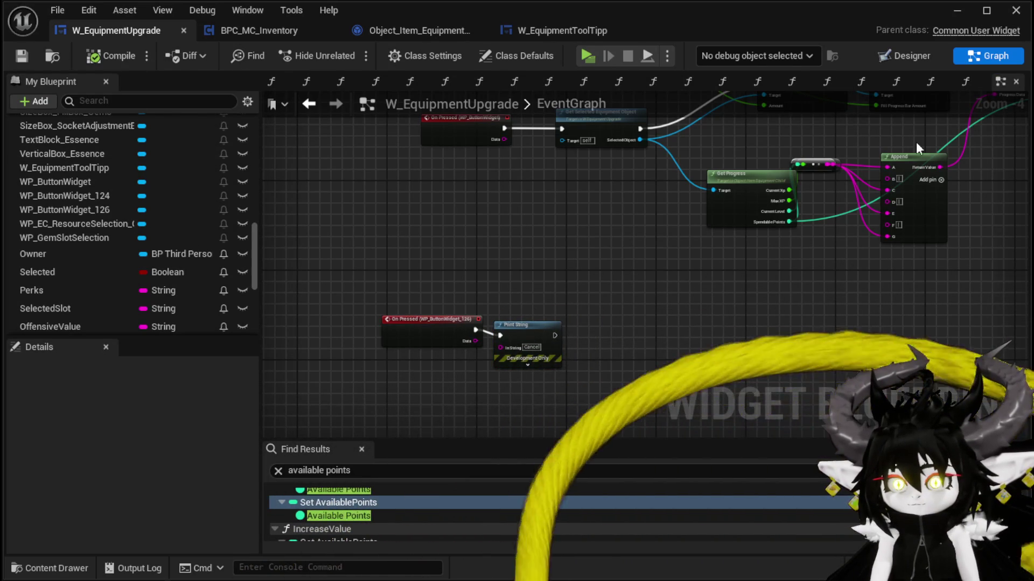
pyautogui.click(309, 104)
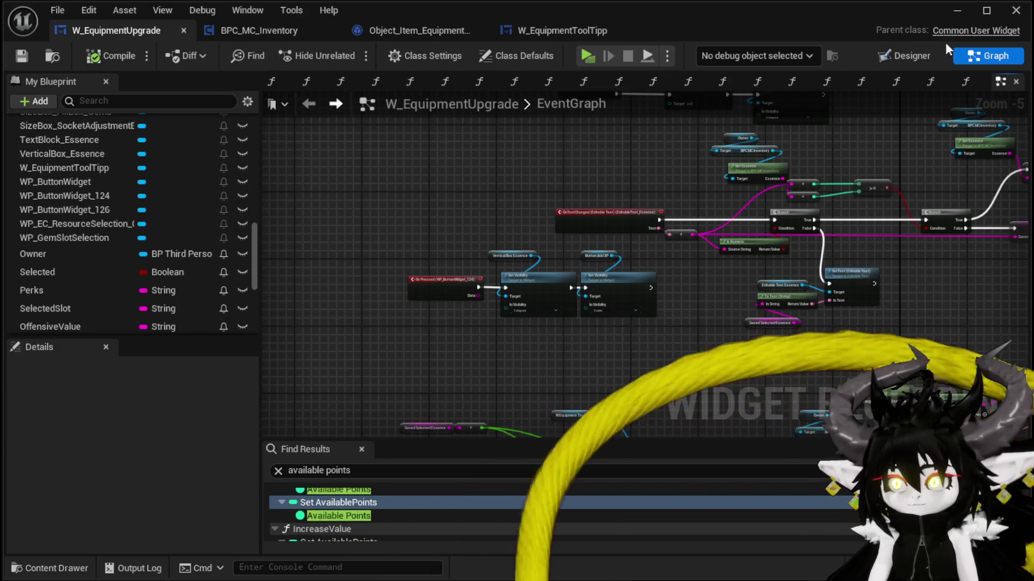
pyautogui.click(907, 56)
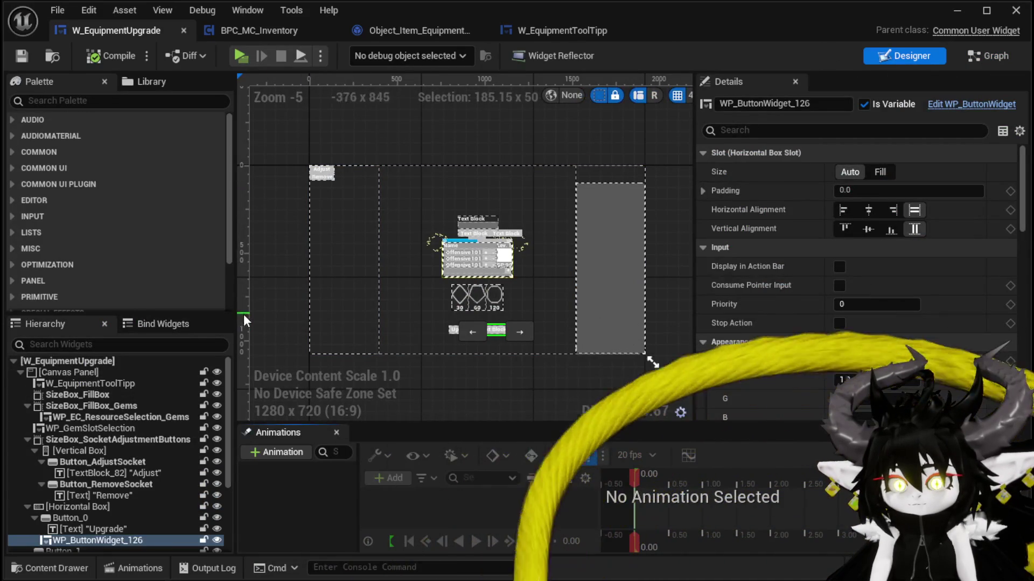
pyautogui.click(52, 101)
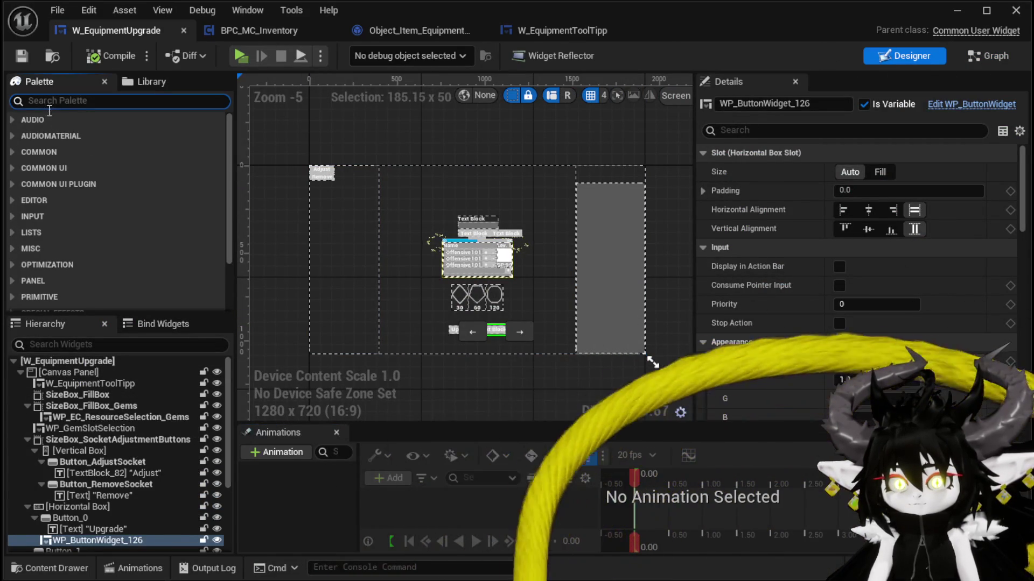